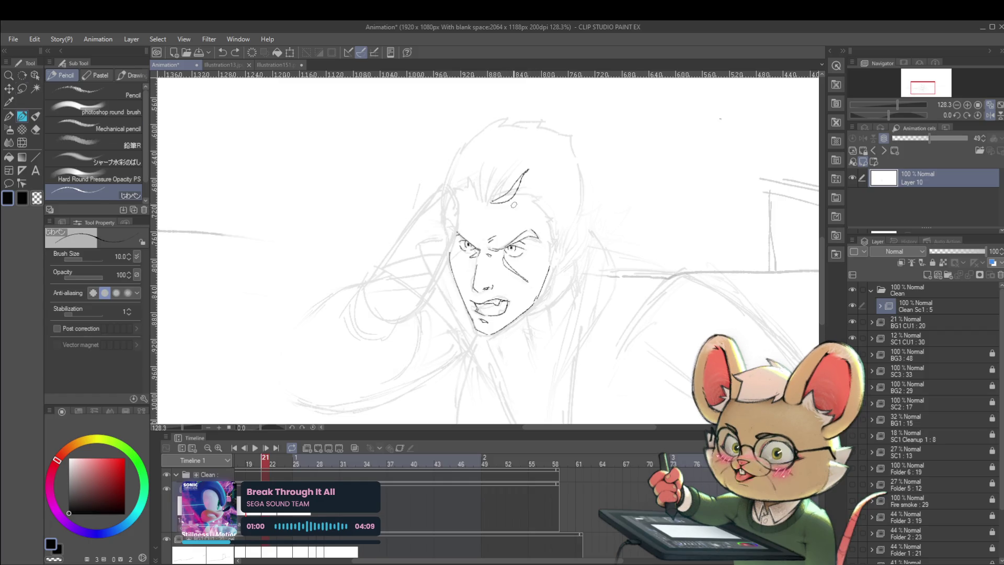
# Cancel the forehead-line transform and switch to the pencil brush for line work.
pyautogui.hotkey('ctrl', 't')
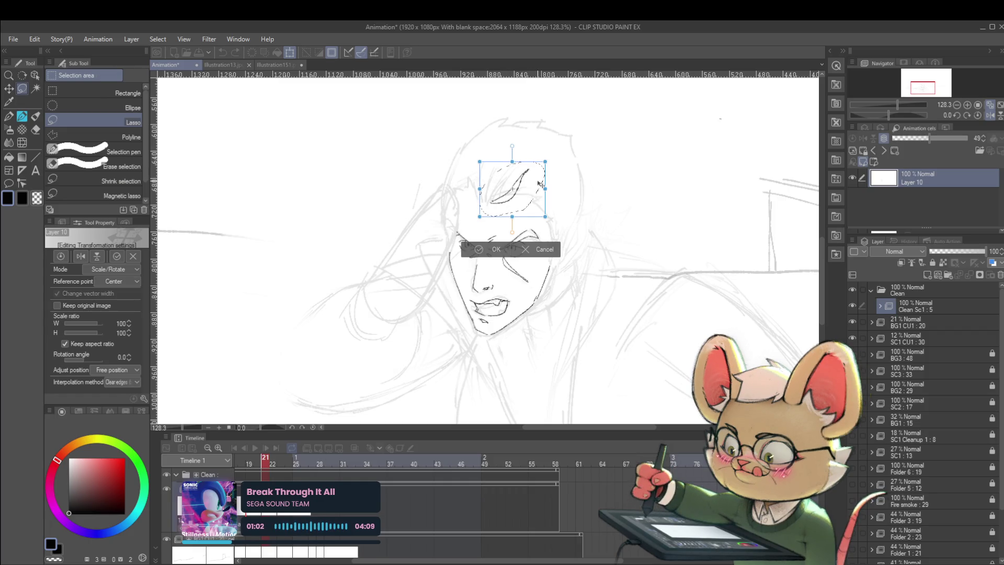
pyautogui.press('Escape')
pyautogui.press('p')
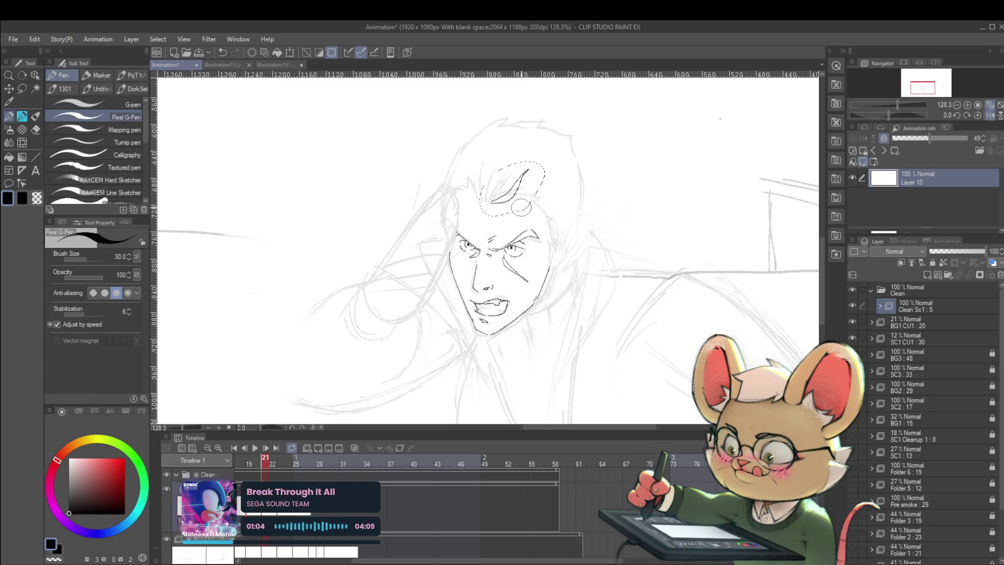
pyautogui.press('p')
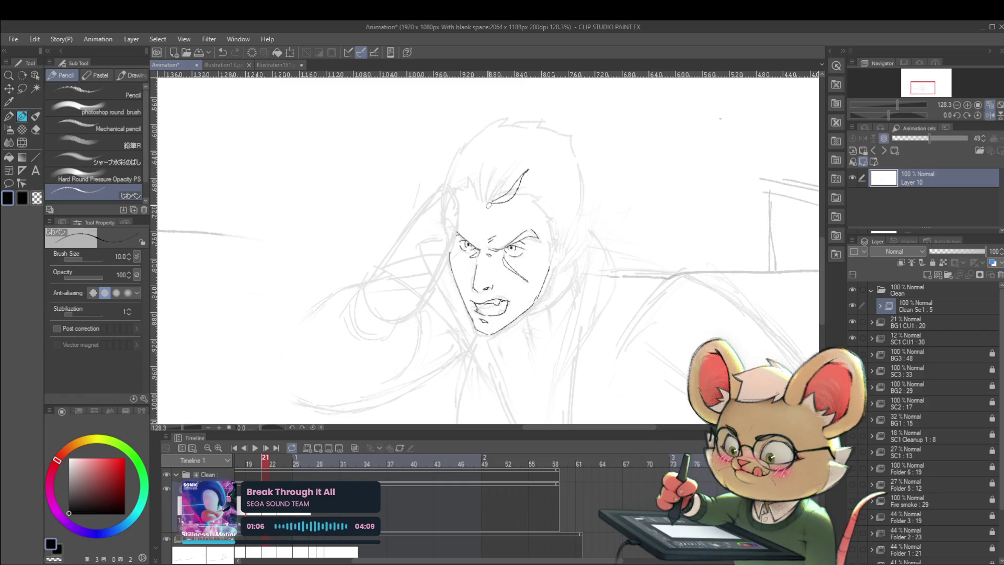
# Extend the hair line rightward from the spike's base, undoing the second extension stroke.
pyautogui.press('Left')
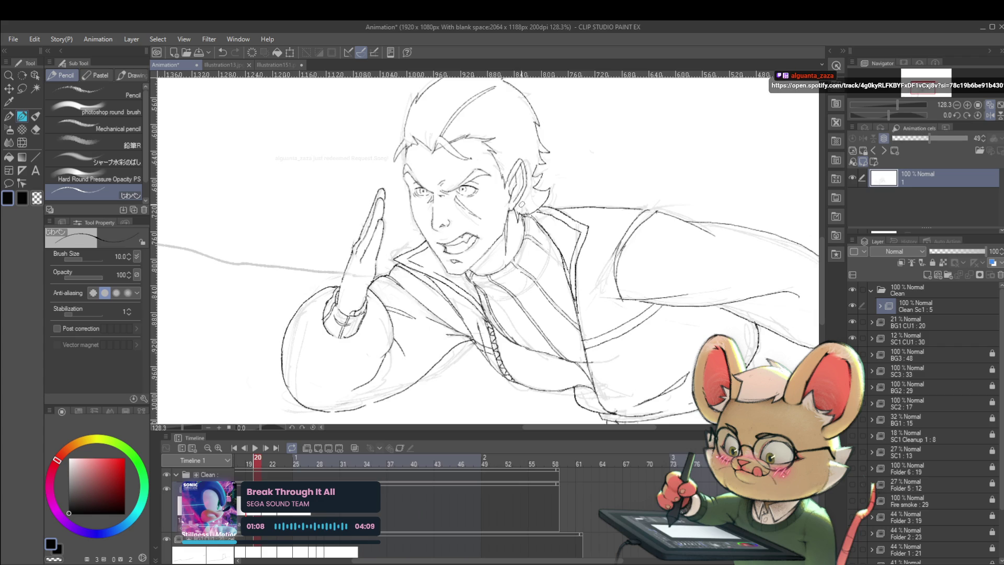
pyautogui.press('Right')
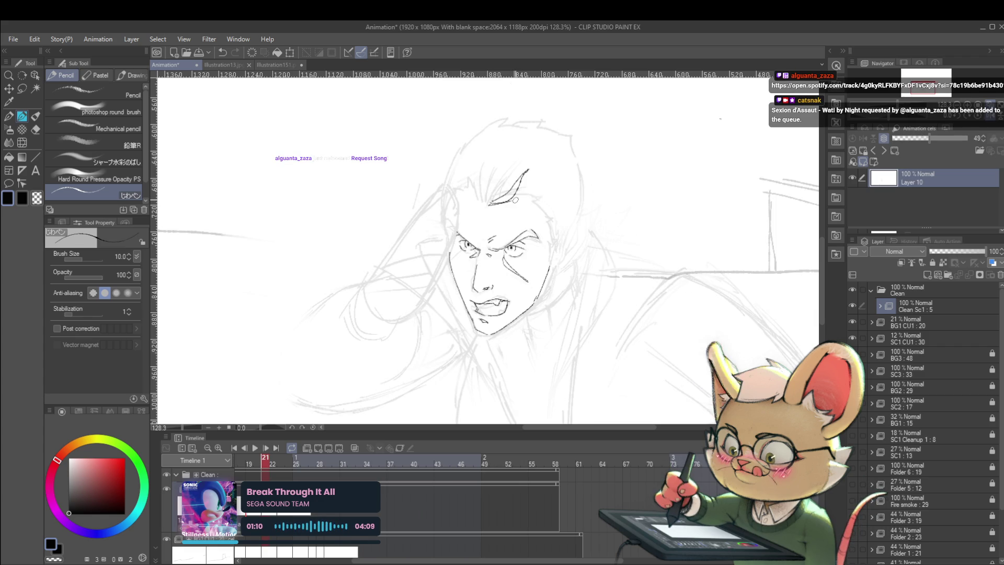
pyautogui.moveTo(494, 204); pyautogui.dragTo(530, 199)
pyautogui.press('Left')
pyautogui.press('Right')
pyautogui.press('Left')
pyautogui.press('Right')
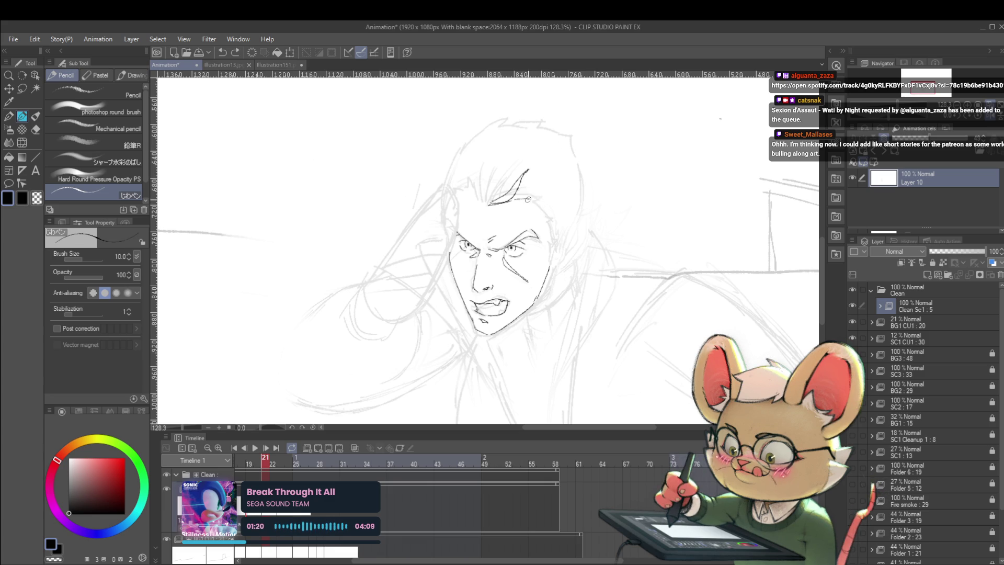
pyautogui.moveTo(519, 198); pyautogui.dragTo(543, 208)
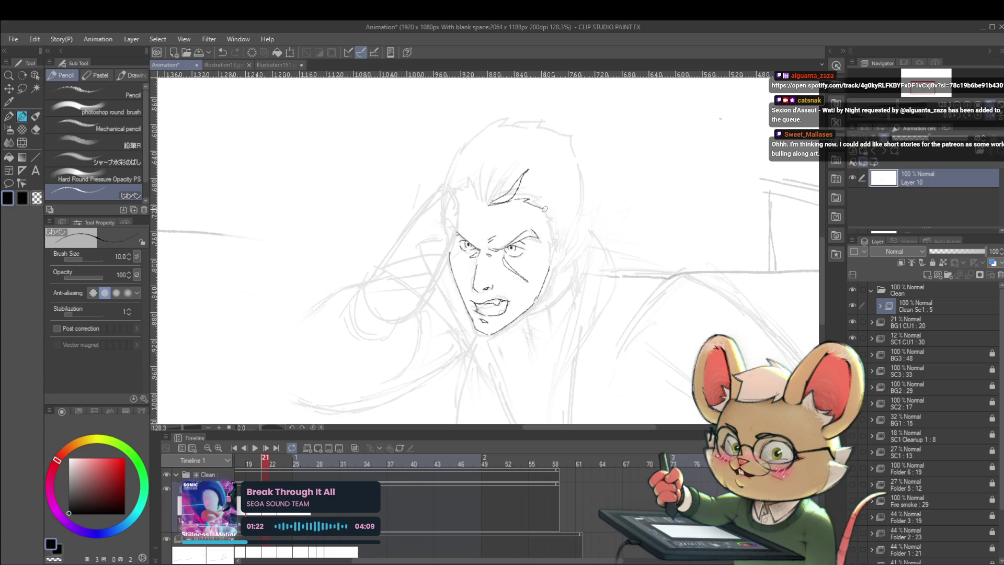
pyautogui.press('Left')
pyautogui.press('Right')
pyautogui.hotkey('ctrl', 'z')
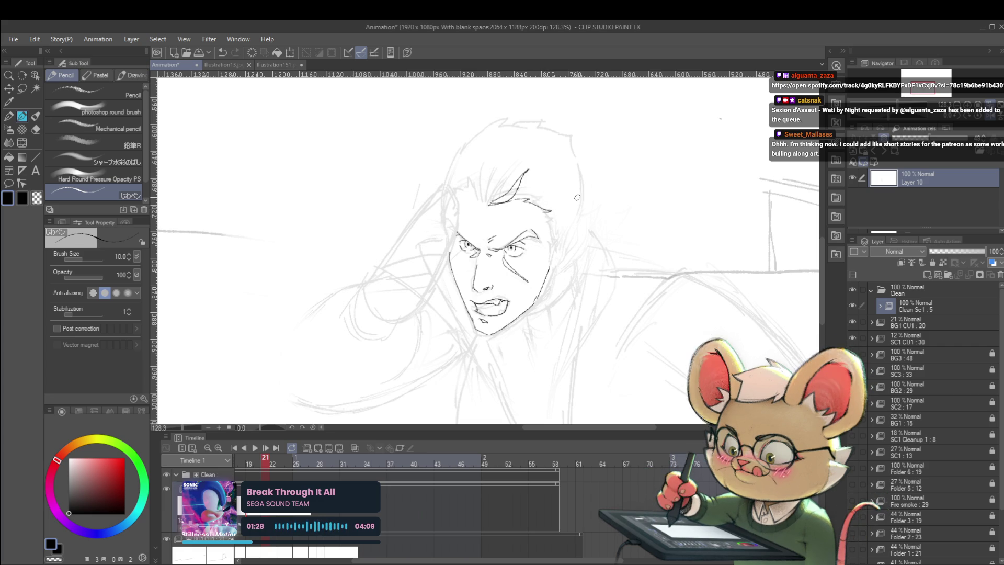
# Flip repeatedly between frames 20 and 21 to compare the face drawings.
pyautogui.press('Left')
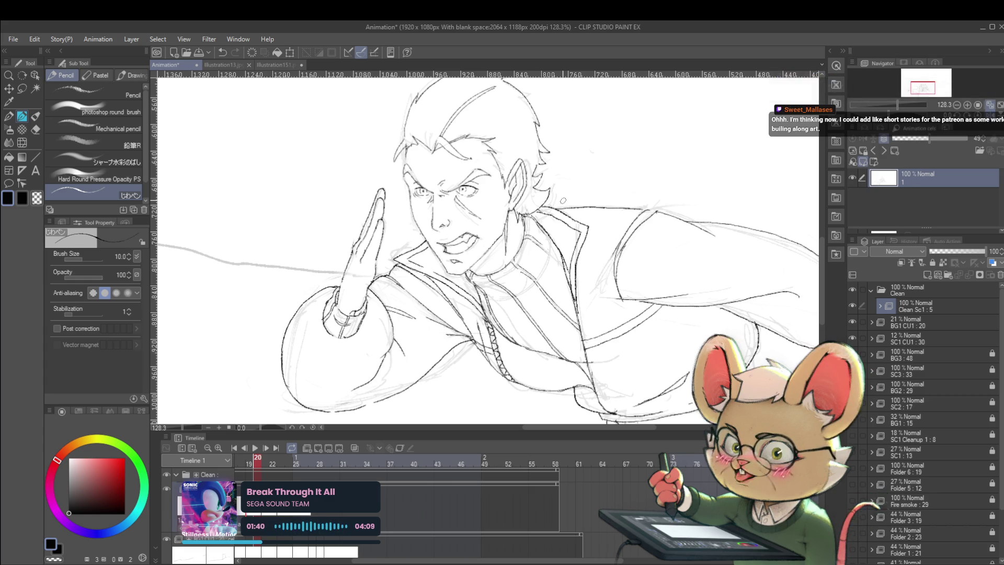
pyautogui.press('Right')
pyautogui.press('Left')
pyautogui.press('Right')
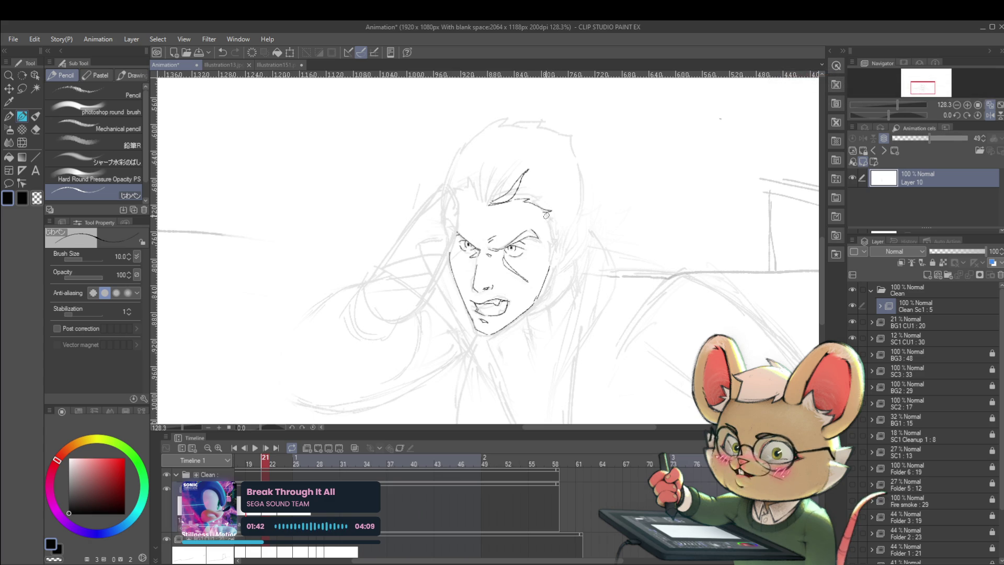
pyautogui.press('Left')
pyautogui.press('Right')
pyautogui.press('Left')
pyautogui.press('Right')
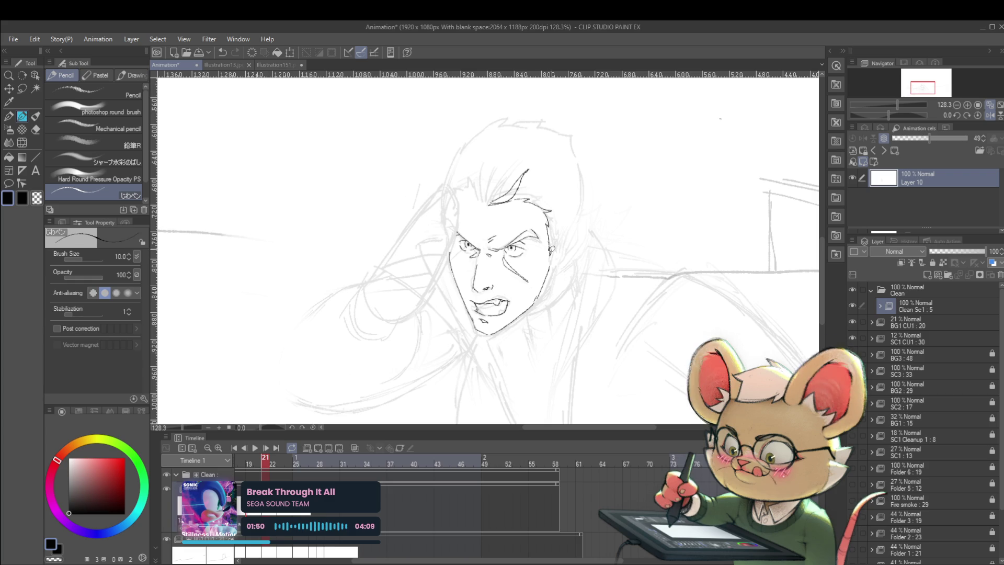
pyautogui.press('Left')
pyautogui.press('Right')
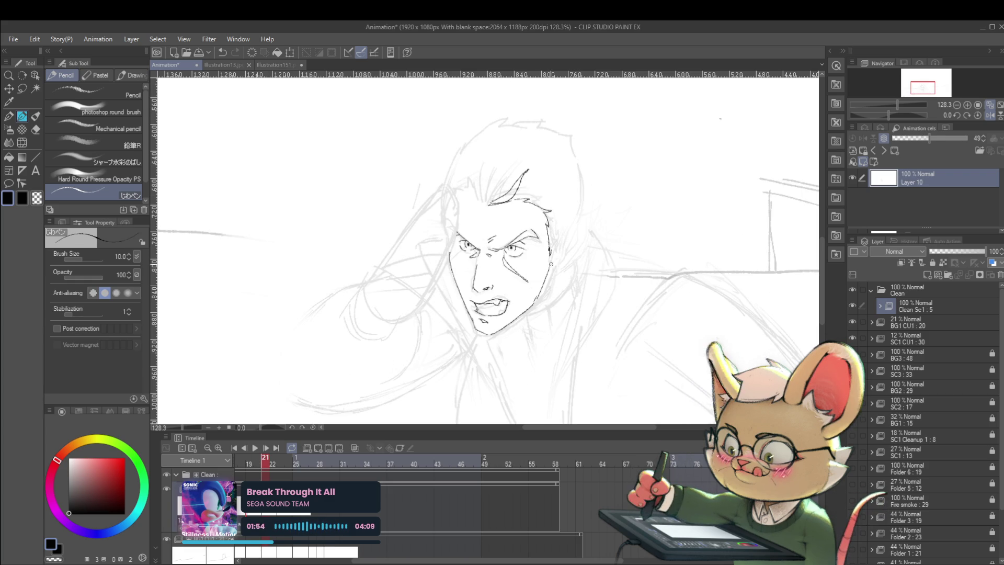
pyautogui.press('Left')
pyautogui.press('Right')
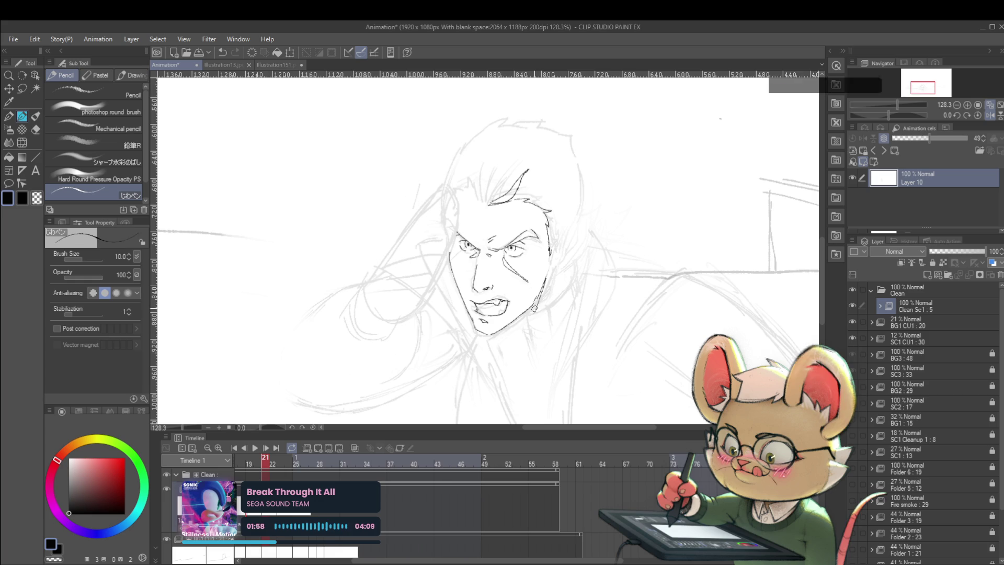
# Recheck frame 20, then draw the jaw line up toward the ear on frame 21.
pyautogui.press('Left')
pyautogui.press('Right')
pyautogui.press('Left')
pyautogui.press('Right')
pyautogui.press('Left')
pyautogui.press('Right')
pyautogui.press('Left')
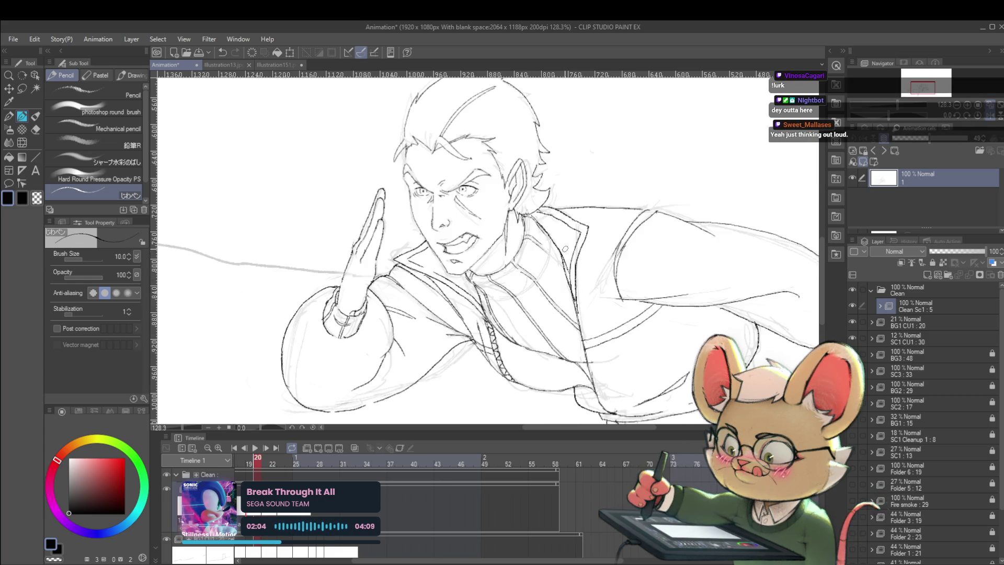
pyautogui.press('Right')
pyautogui.moveTo(554, 247); pyautogui.dragTo(576, 222)
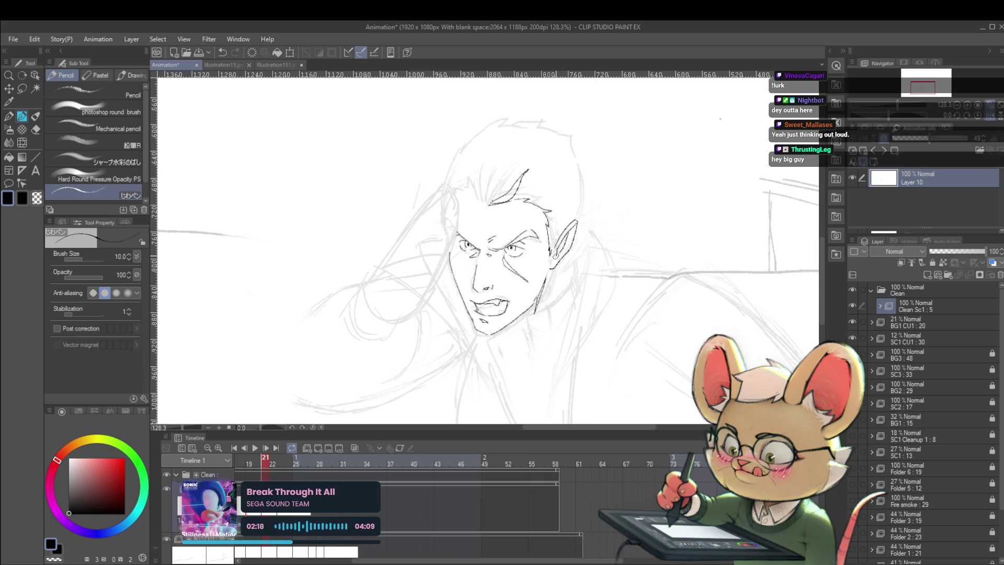
# Undo the last stroke and compare frames 20 and 21 with the comma/period keys.
pyautogui.hotkey('ctrl', 'z')
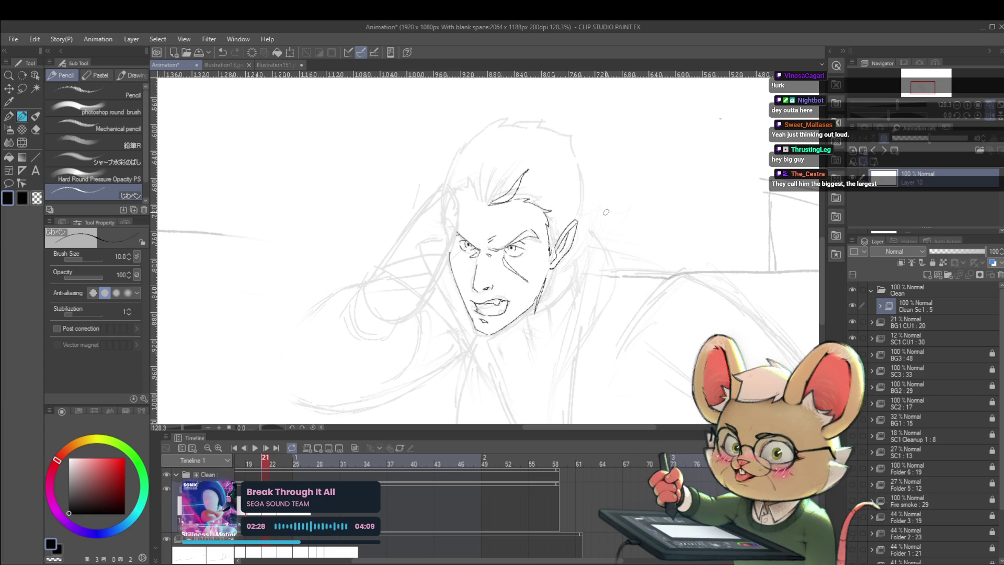
pyautogui.press(',')
pyautogui.press('.')
pyautogui.press(',')
pyautogui.press('.')
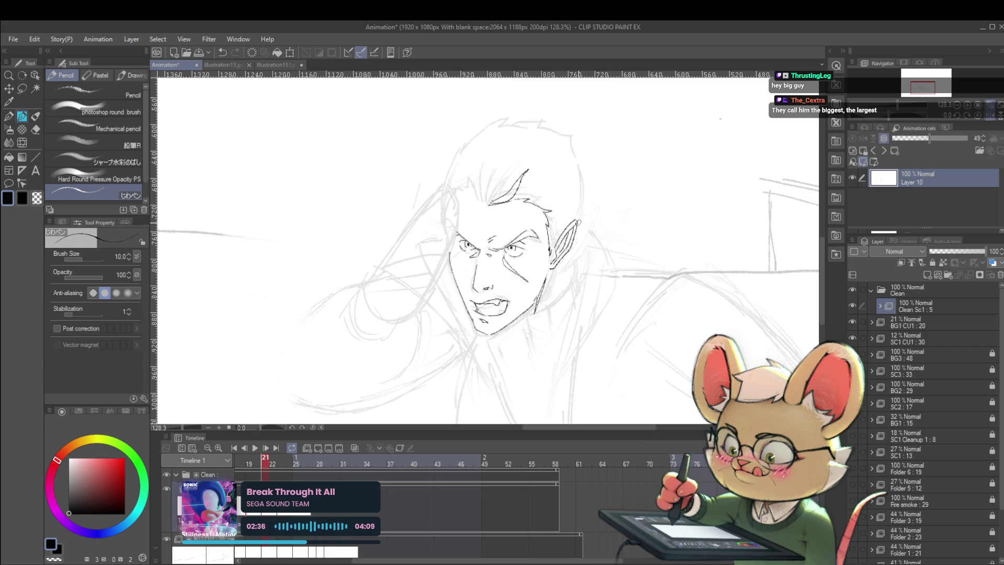
pyautogui.press(',')
pyautogui.press('.')
pyautogui.press(',')
pyautogui.press('.')
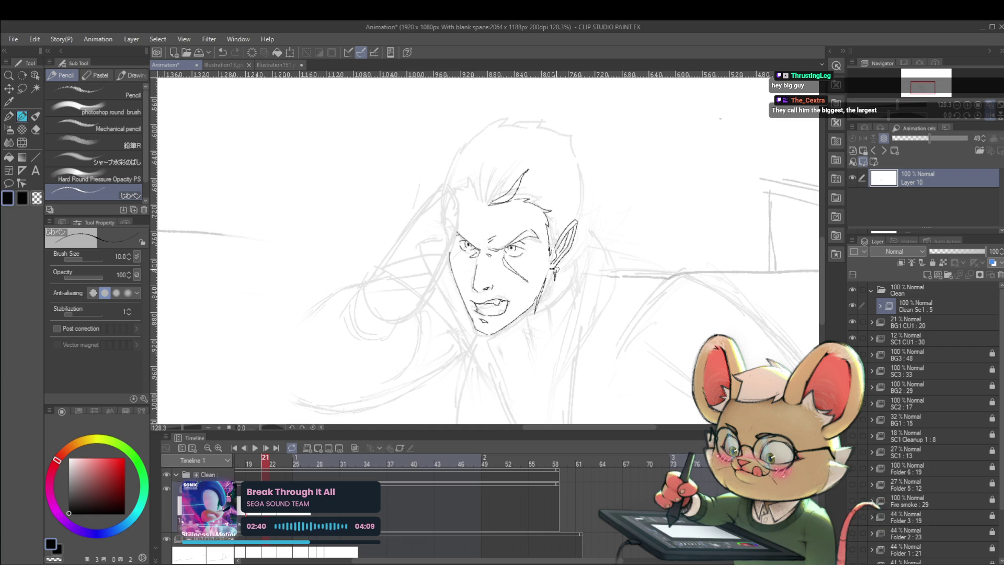
pyautogui.press(',')
pyautogui.press('.')
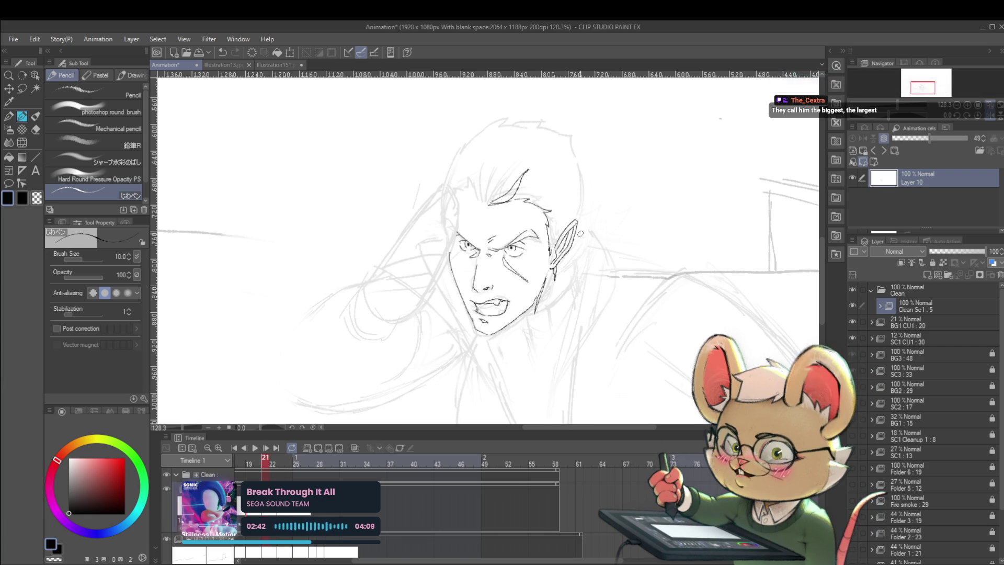
pyautogui.press(',')
pyautogui.press('.')
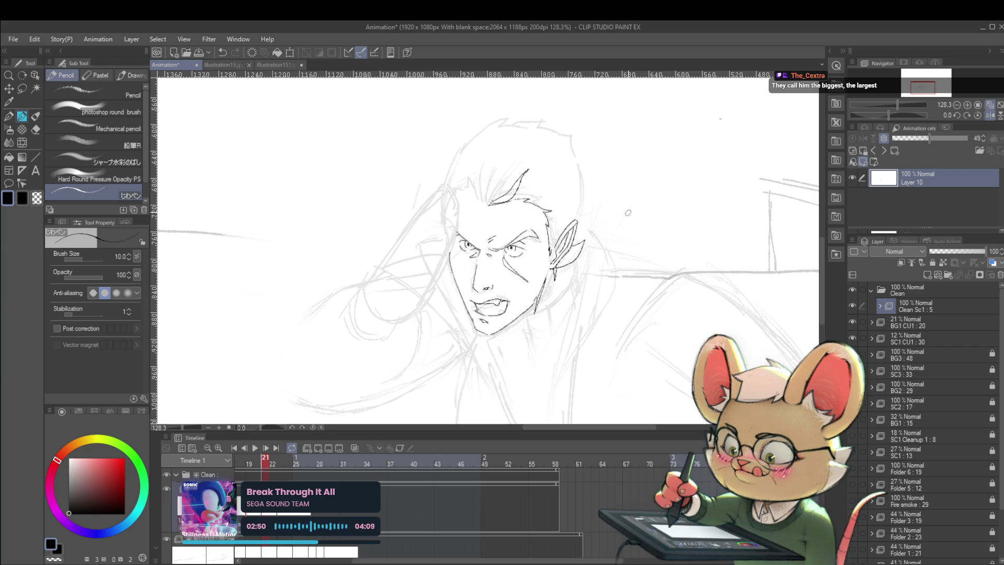
# Keep flipping between frames 20 and 21, ending on frame 21 to resume inking.
pyautogui.press(',')
pyautogui.press('.')
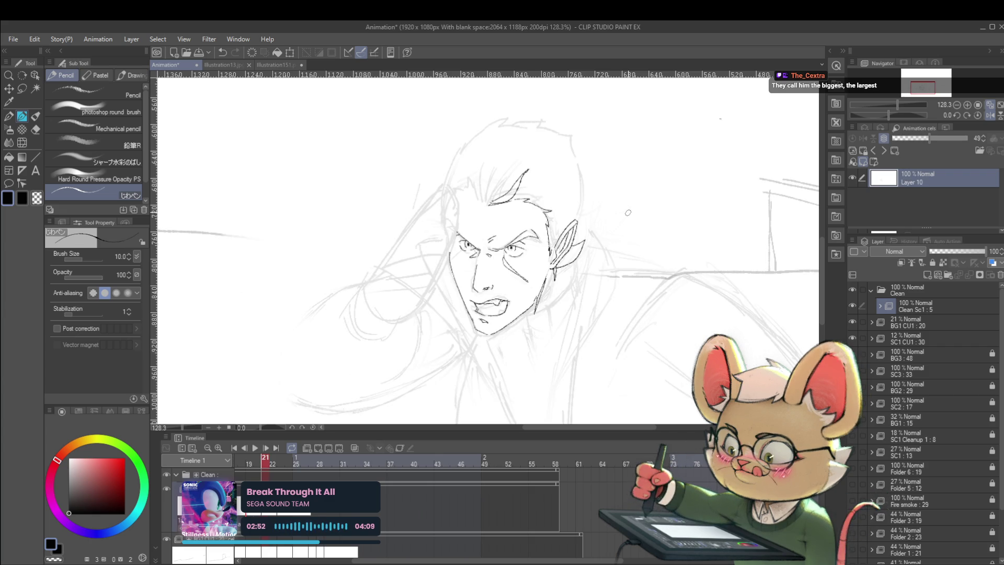
pyautogui.press(',')
pyautogui.press('.')
pyautogui.press(',')
pyautogui.press('.')
pyautogui.press(',')
pyautogui.press('.')
pyautogui.press(',')
pyautogui.press('.')
pyautogui.press(',')
pyautogui.press('.')
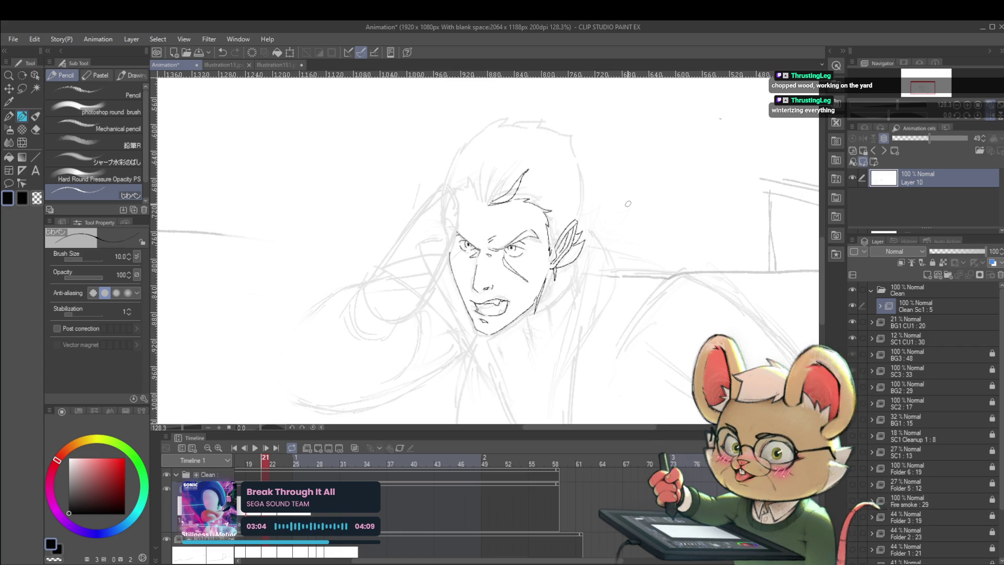
pyautogui.press(',')
pyautogui.press('.')
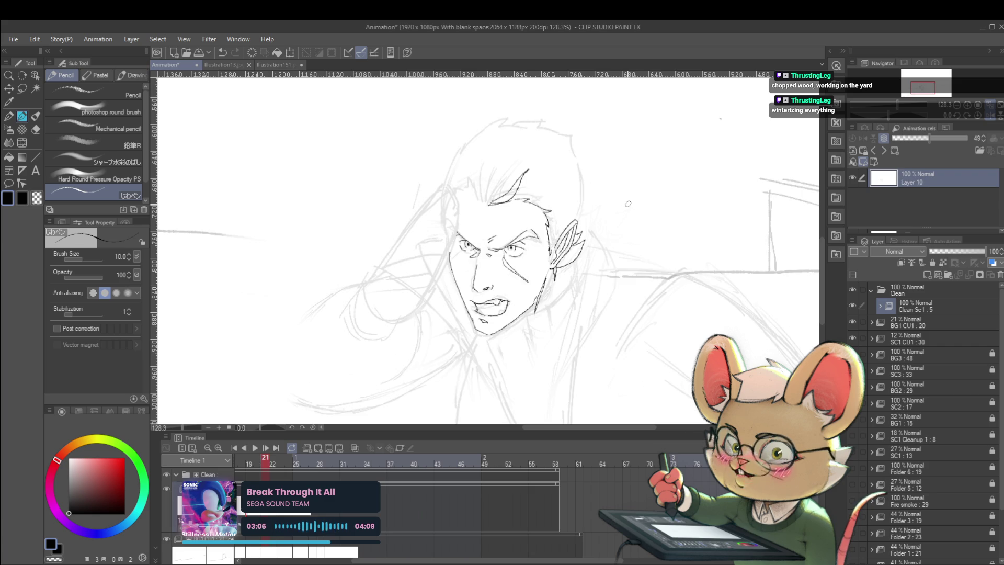
pyautogui.press(',')
pyautogui.press('.')
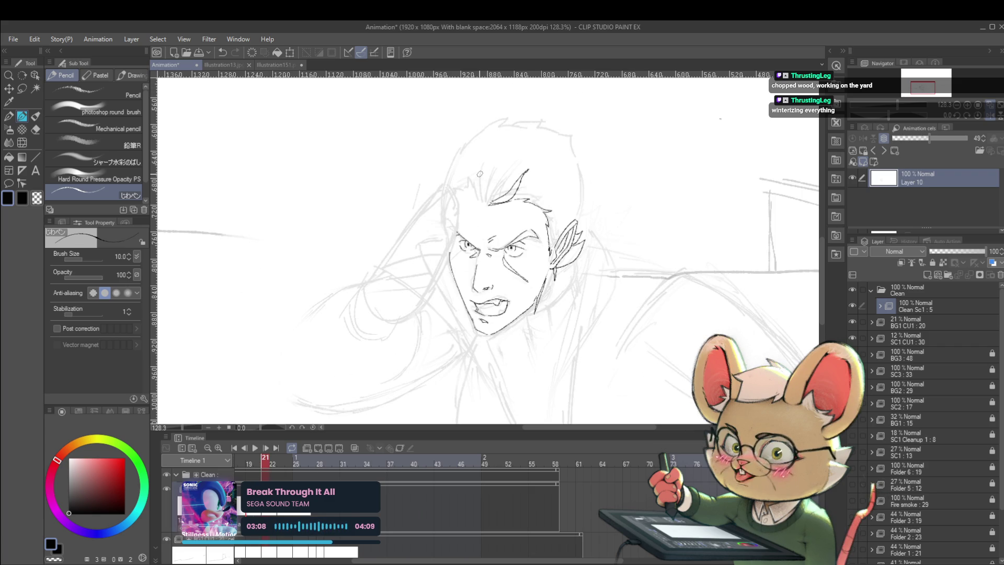
pyautogui.press(',')
pyautogui.press('.')
# Outline the left side of the hair on frame 21, redrawing it to end in a peak.
pyautogui.moveTo(452, 181); pyautogui.dragTo(474, 143)
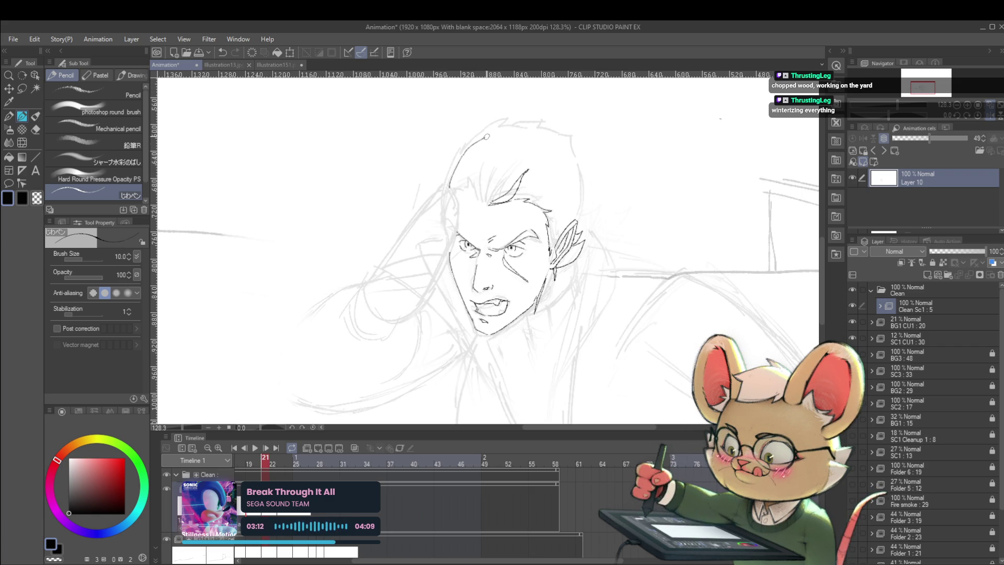
pyautogui.press(',')
pyautogui.press('.')
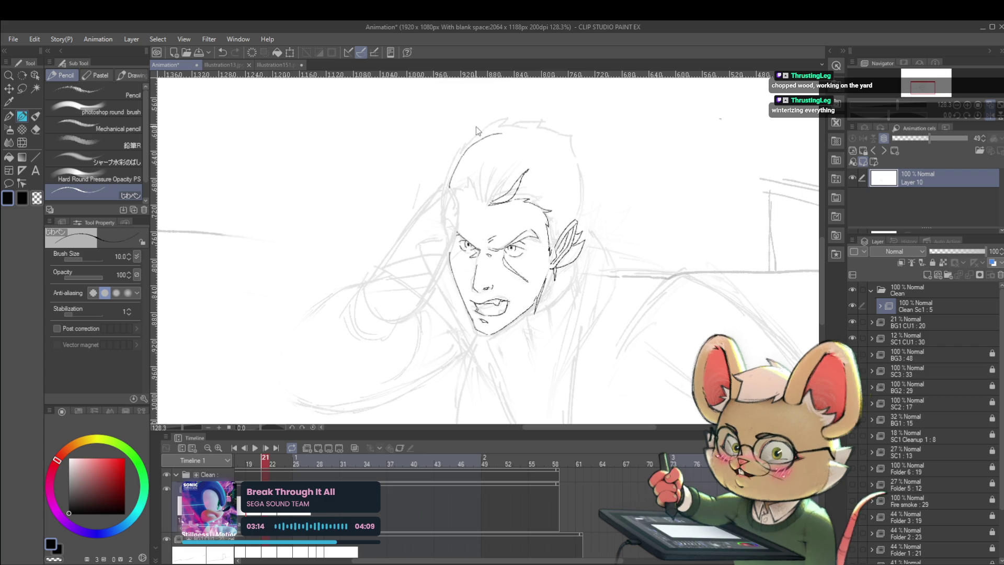
pyautogui.moveTo(460, 158); pyautogui.dragTo(467, 141)
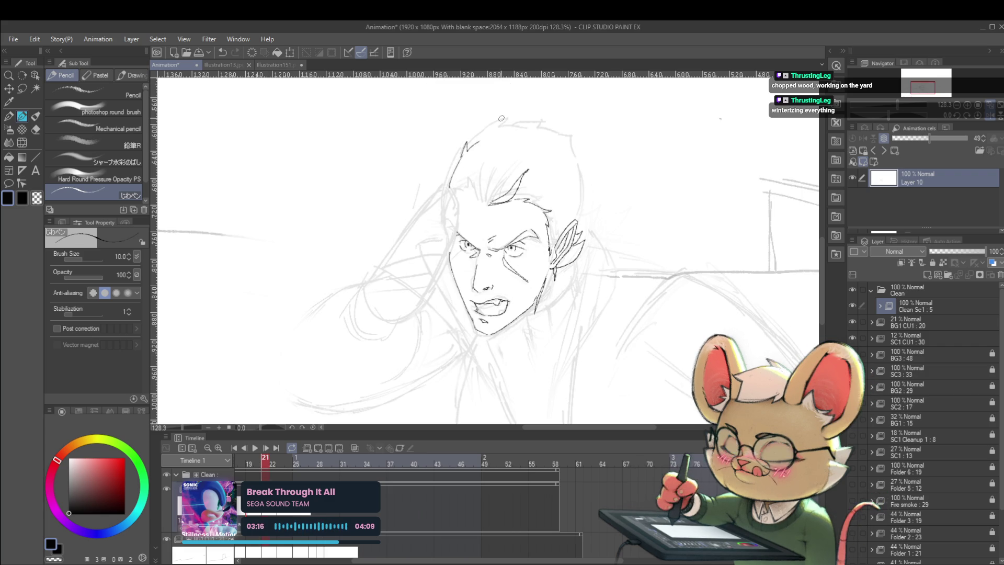
pyautogui.moveTo(449, 186); pyautogui.dragTo(477, 142)
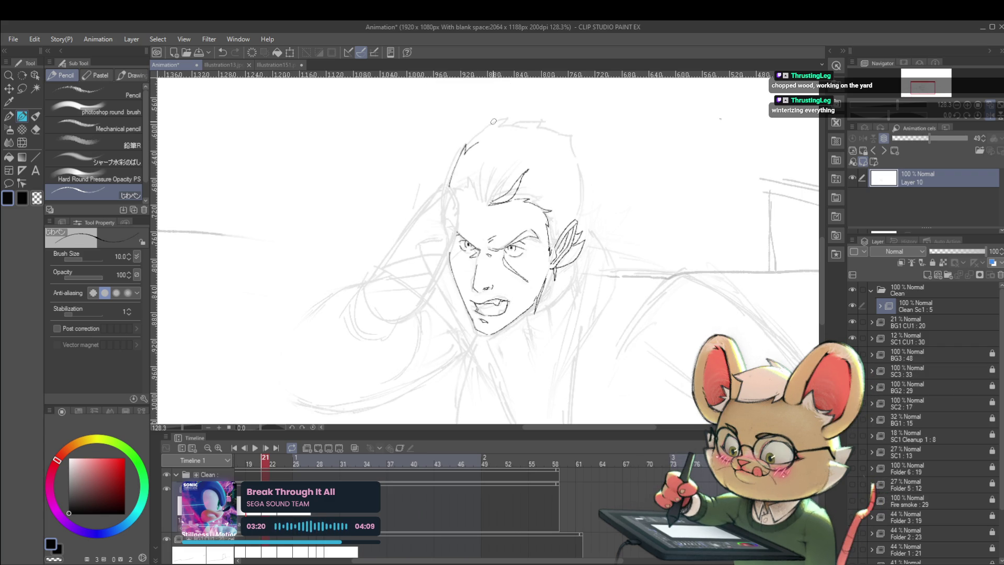
# Flip between frames 20 and 21 to check the hair outline against the reference.
pyautogui.press(',')
pyautogui.press('.')
pyautogui.press(',')
pyautogui.press('.')
pyautogui.press(',')
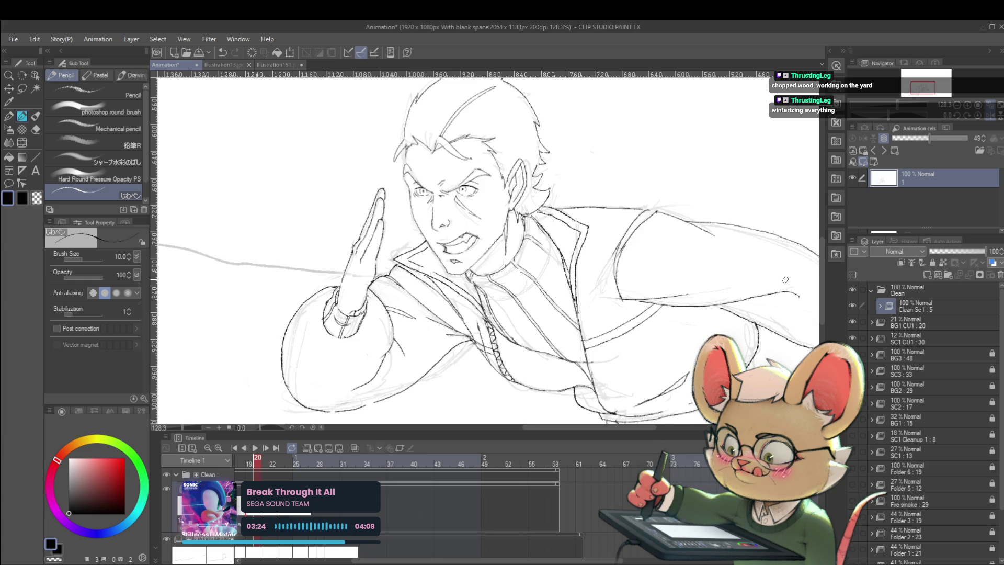
pyautogui.press('.')
pyautogui.press(',')
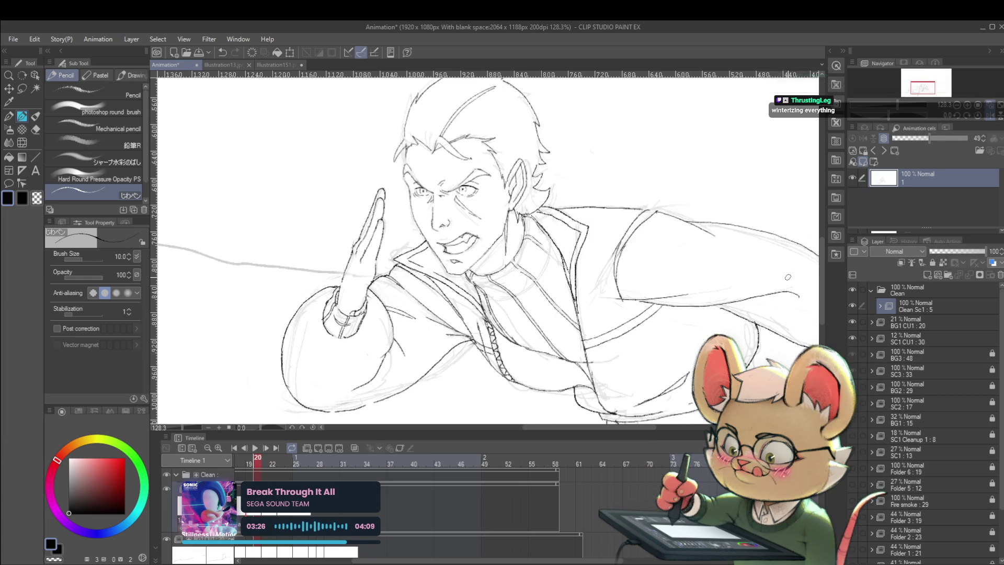
pyautogui.press('.')
pyautogui.press(',')
pyautogui.press('.')
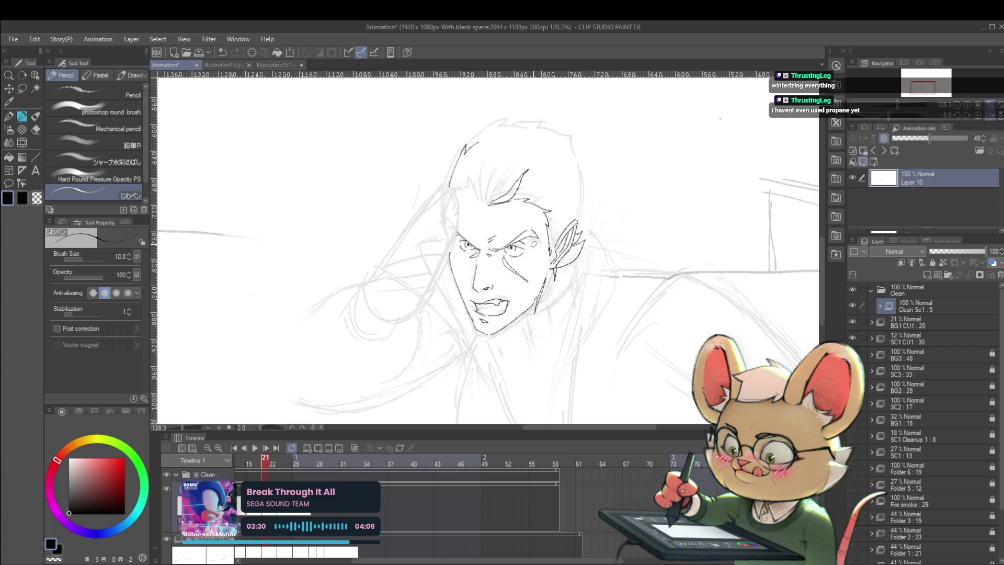
pyautogui.press(',')
pyautogui.press('.')
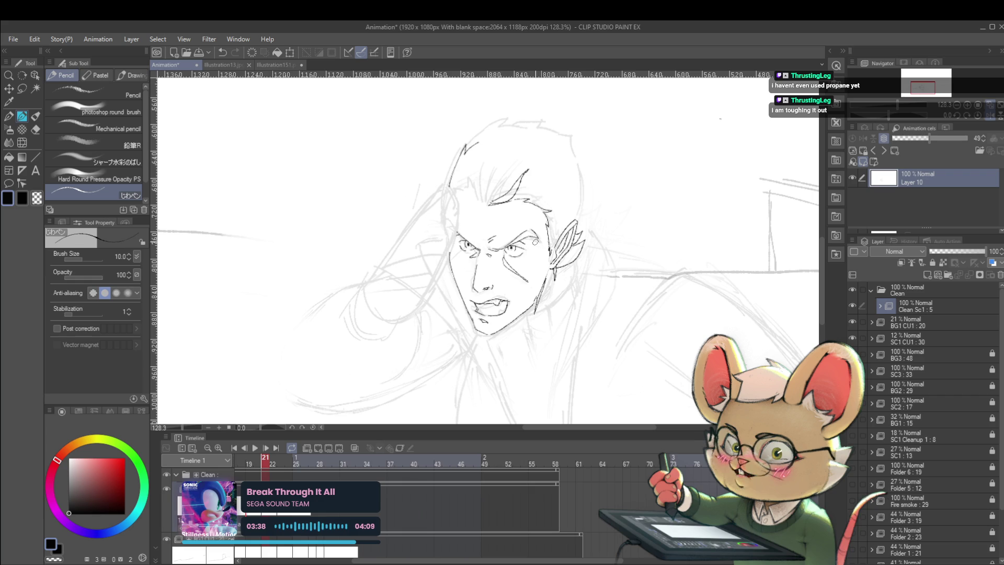
# Bring the head top into view and ink the left, top and right head outlines.
pyautogui.moveTo(535, 242); pyautogui.dragTo(514, 275)
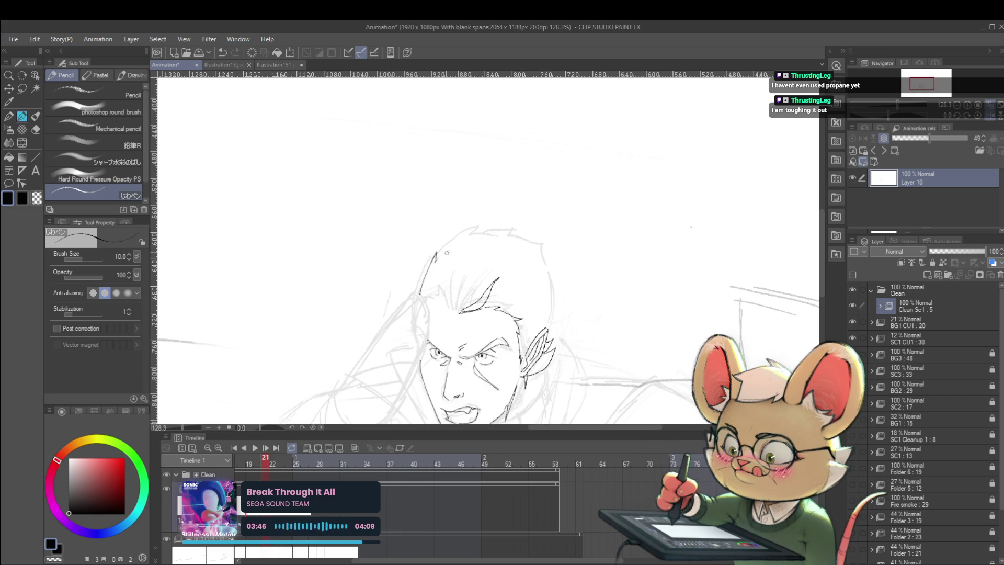
pyautogui.moveTo(436, 258); pyautogui.dragTo(490, 226)
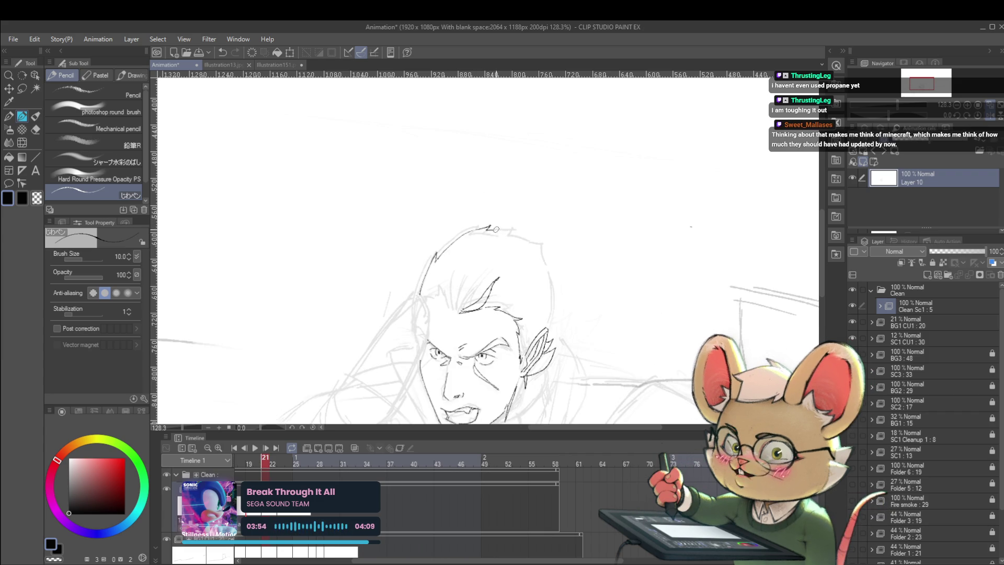
pyautogui.moveTo(492, 228); pyautogui.dragTo(510, 233)
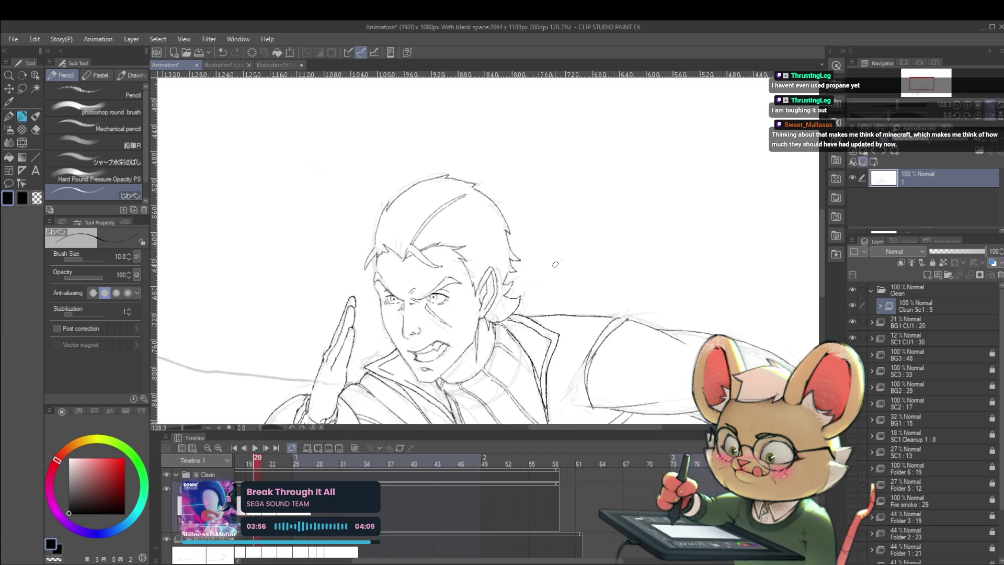
pyautogui.moveTo(530, 241); pyautogui.dragTo(553, 303)
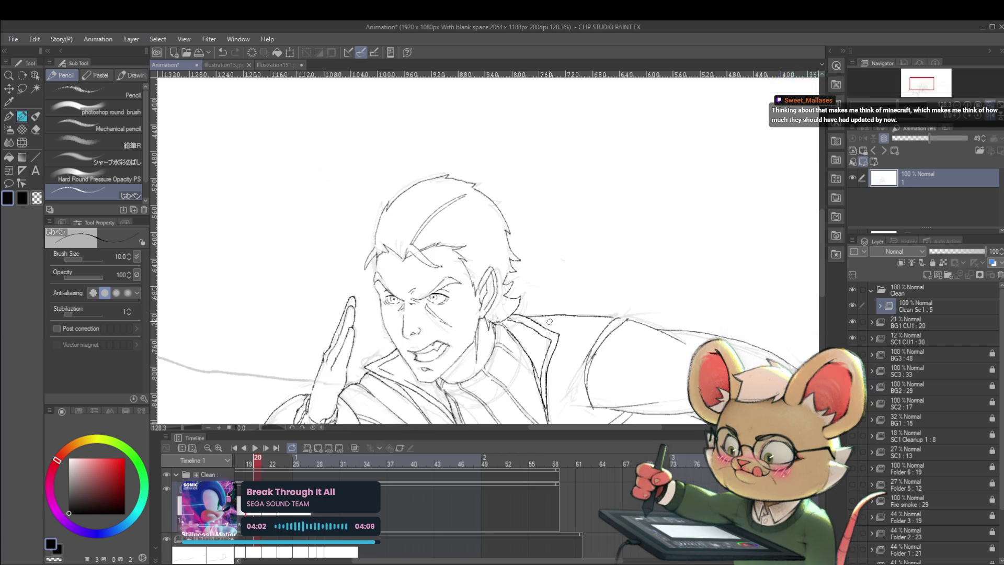
pyautogui.moveTo(552, 310); pyautogui.dragTo(551, 317)
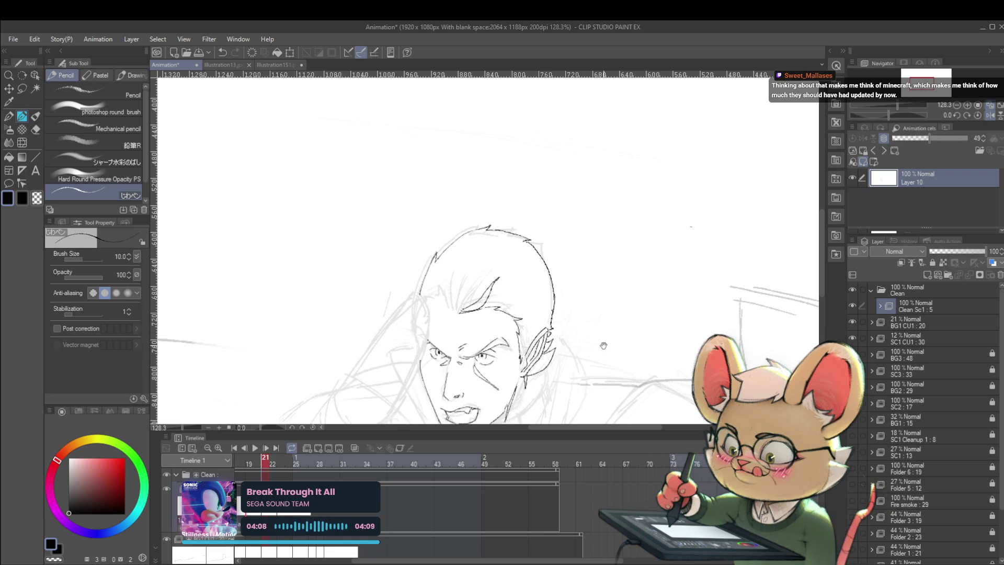
pyautogui.press('Left')
pyautogui.scroll(-3, 603, 358)
pyautogui.press('Right')
pyautogui.press('Left')
pyautogui.press('Right')
pyautogui.press('Left')
pyautogui.press('Right')
pyautogui.press('Left')
pyautogui.press('Right')
pyautogui.press('Left')
pyautogui.press('Right')
pyautogui.press('Left')
pyautogui.press('Right')
pyautogui.press('Left')
pyautogui.press('Right')
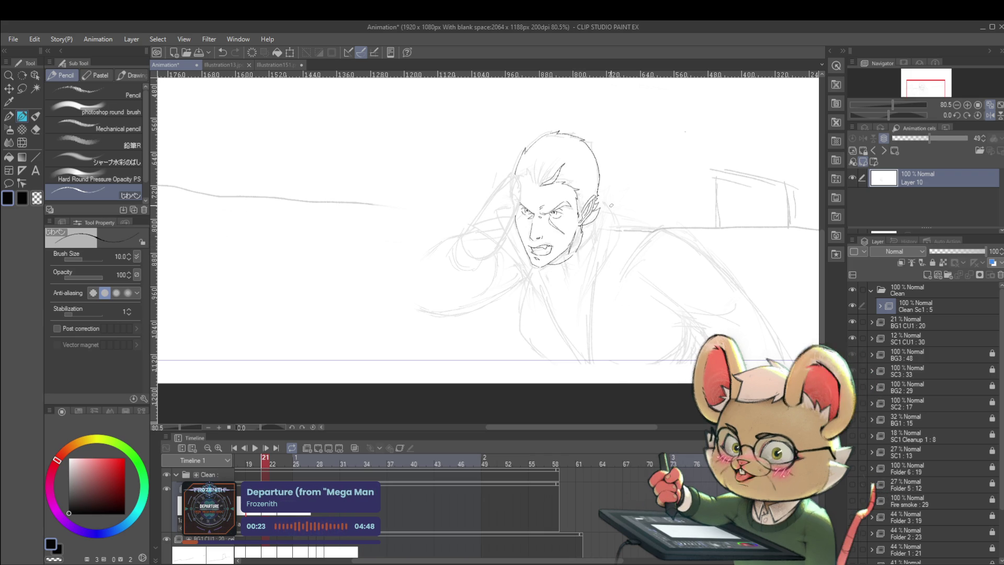
pyautogui.hotkey('ctrl', 'Left')
pyautogui.hotkey('ctrl', 'Right')
pyautogui.hotkey('ctrl', 'Left')
pyautogui.hotkey('ctrl', 'Right')
pyautogui.hotkey('ctrl', 'Left')
pyautogui.hotkey('ctrl', 'Right')
pyautogui.moveTo(547, 308); pyautogui.dragTo(587, 329)
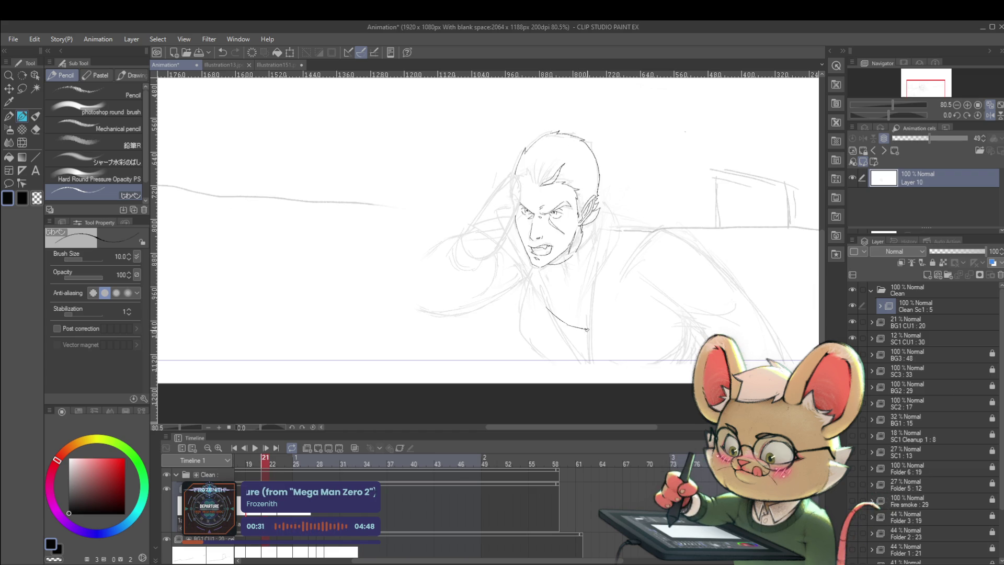
pyautogui.scroll(-4, 627, 211)
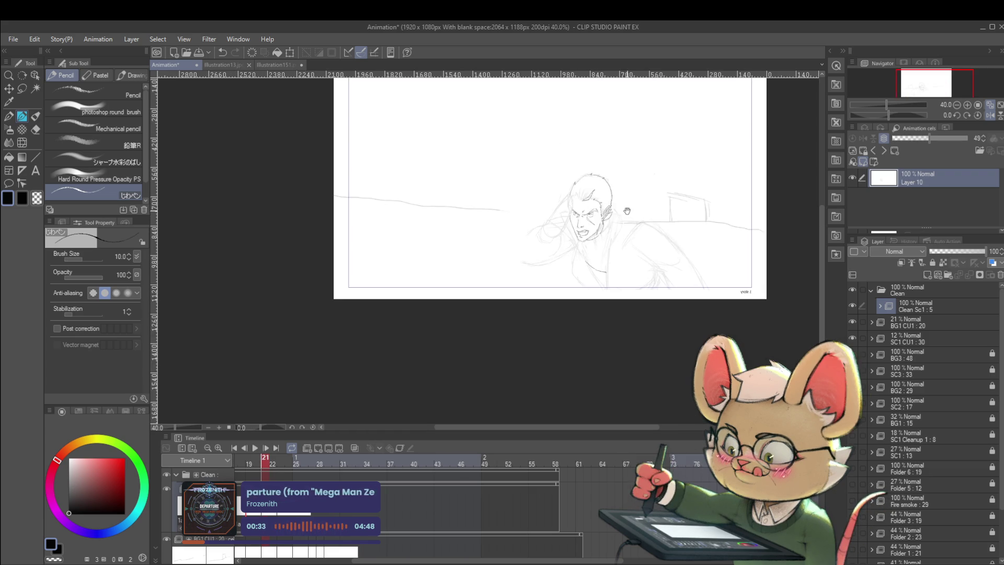
pyautogui.scroll(1, 626, 211)
pyautogui.hotkey('ctrl', 'Left')
pyautogui.hotkey('ctrl', 'Right')
pyautogui.hotkey('ctrl', 'Left')
pyautogui.hotkey('ctrl', 'Right')
pyautogui.hotkey('ctrl', 'Left')
pyautogui.hotkey('ctrl', 'Right')
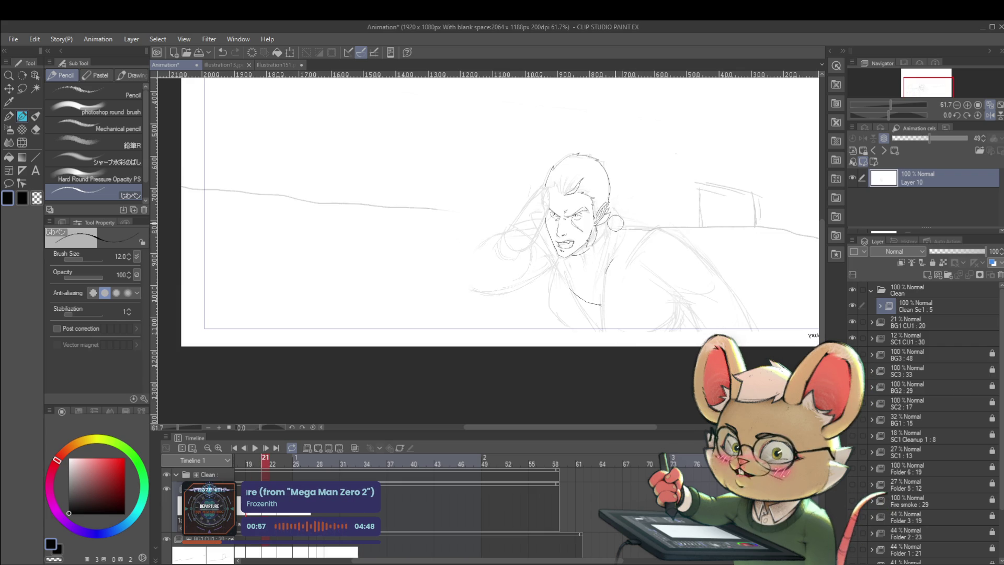
pyautogui.press('Left')
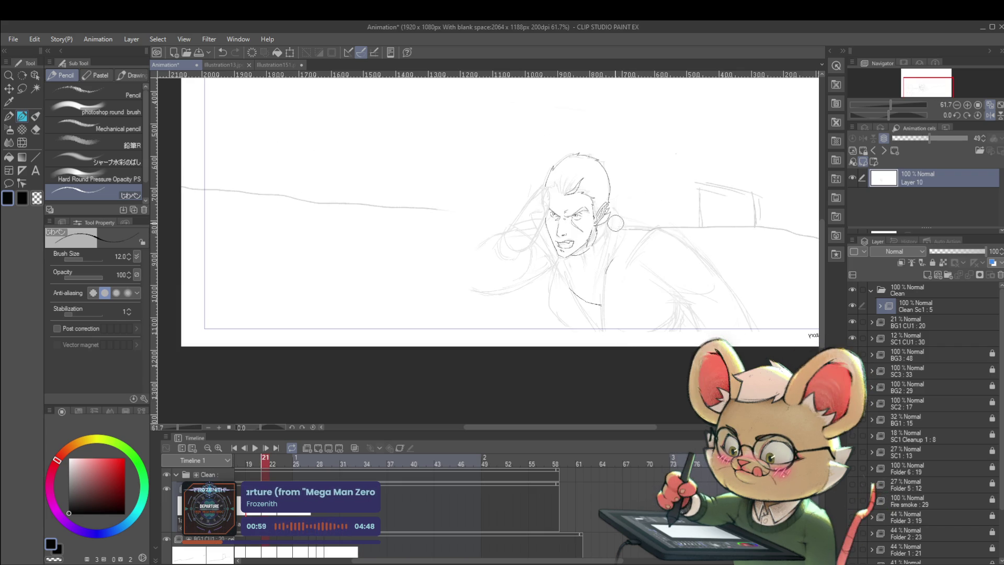
pyautogui.press('Right')
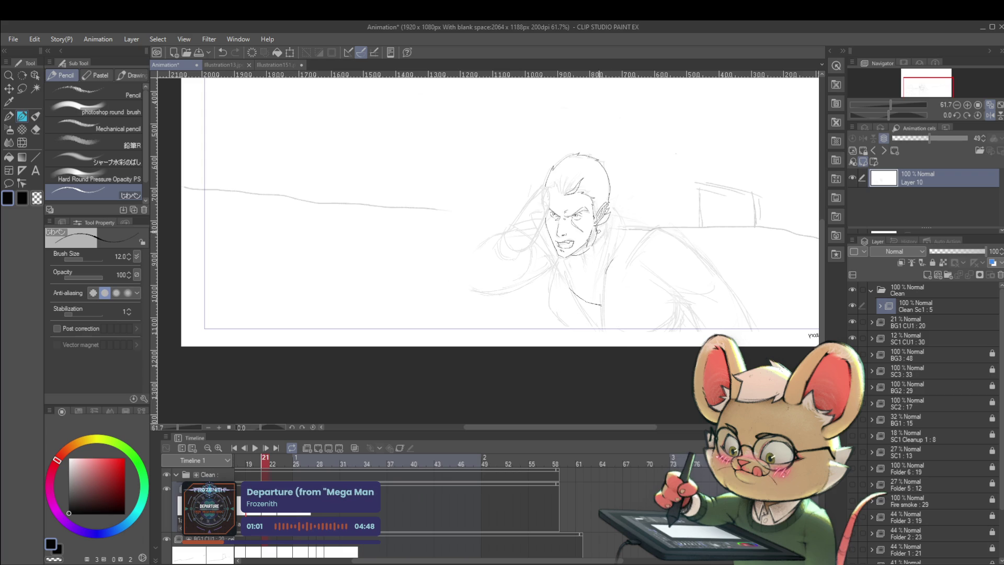
pyautogui.press('Left')
pyautogui.press('Right')
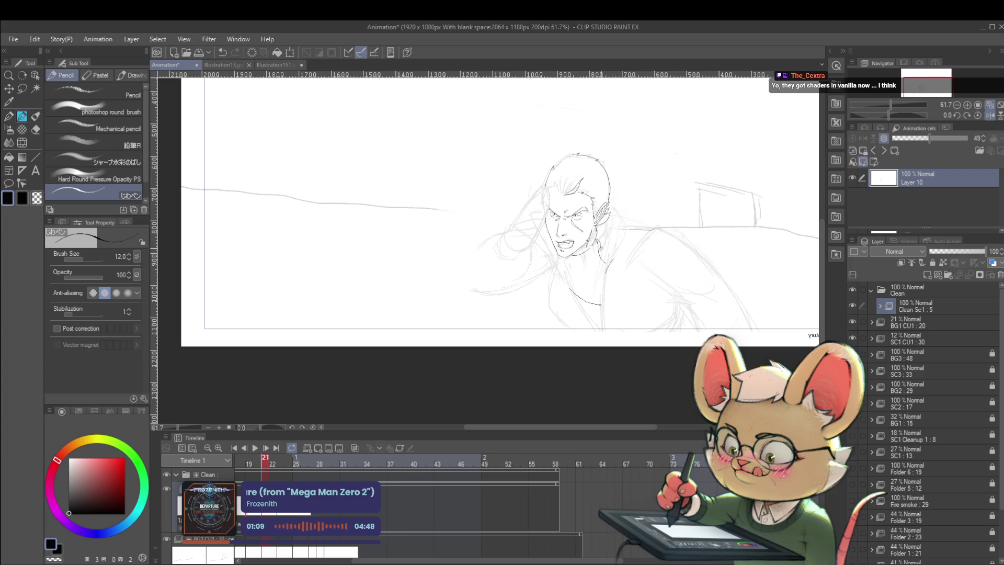
pyautogui.press('Left')
pyautogui.press('Right')
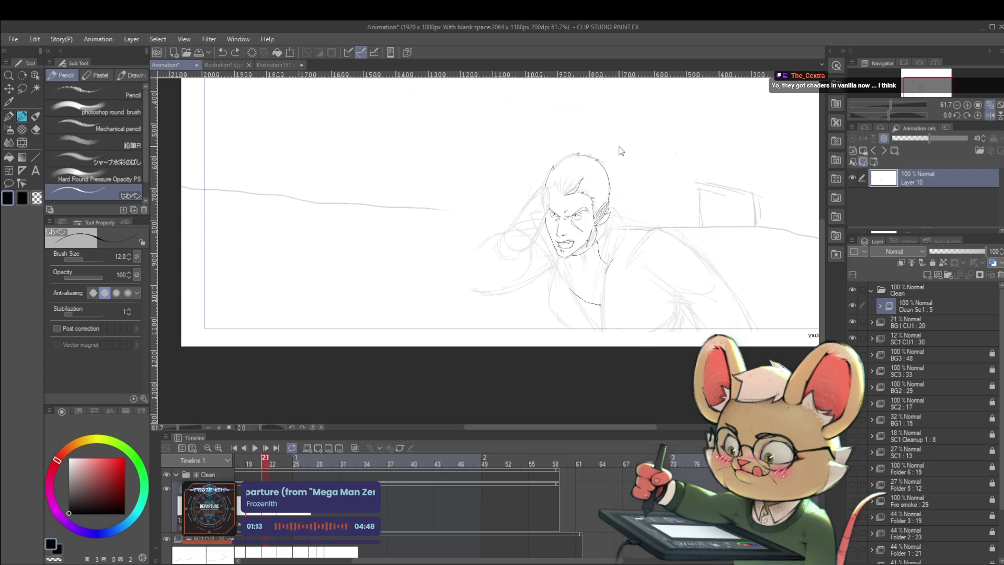
pyautogui.press('Left')
pyautogui.press('Right')
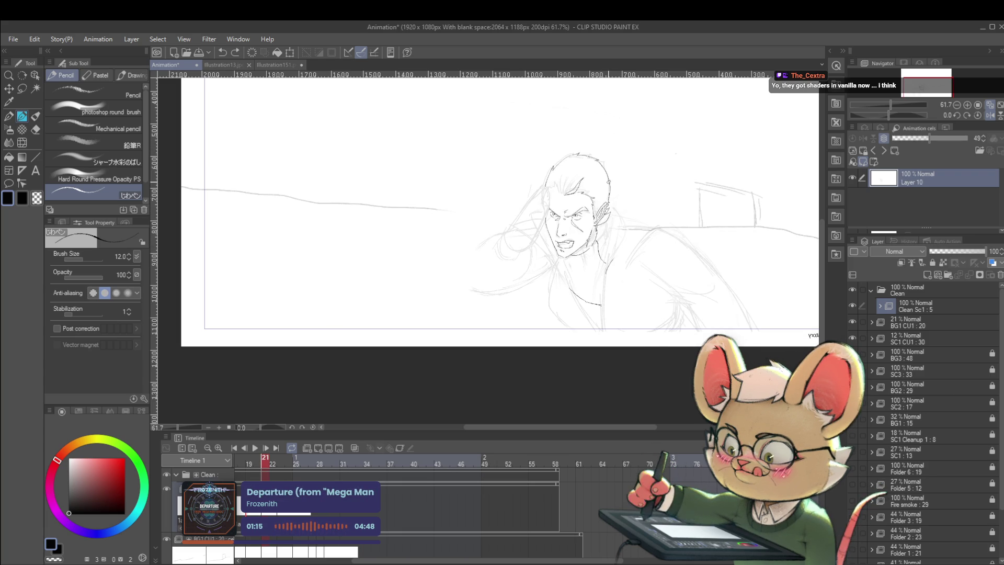
pyautogui.click(598, 240)
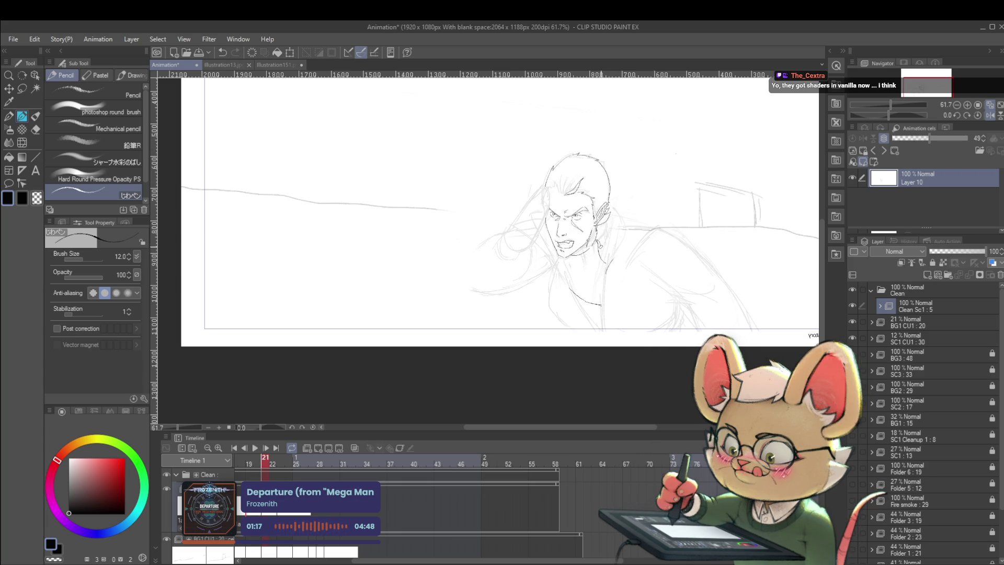
pyautogui.moveTo(654, 256); pyautogui.dragTo(670, 253)
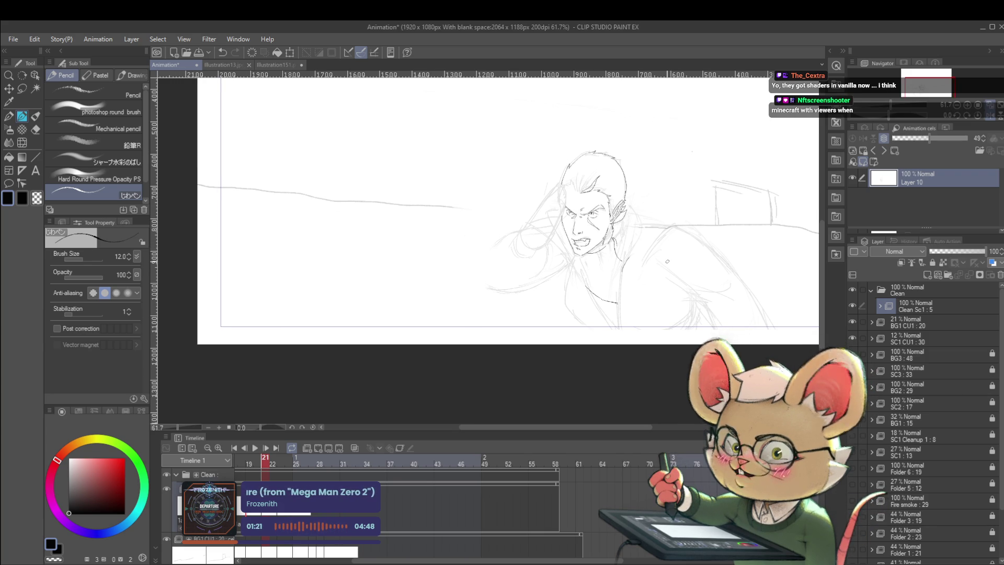
pyautogui.scroll(5, 648, 225)
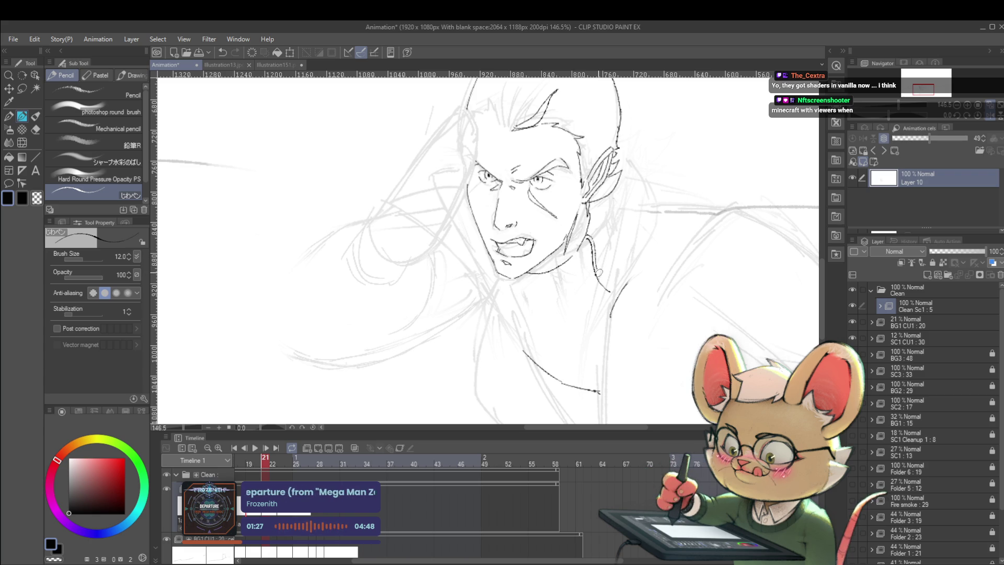
pyautogui.scroll(-7, 605, 283)
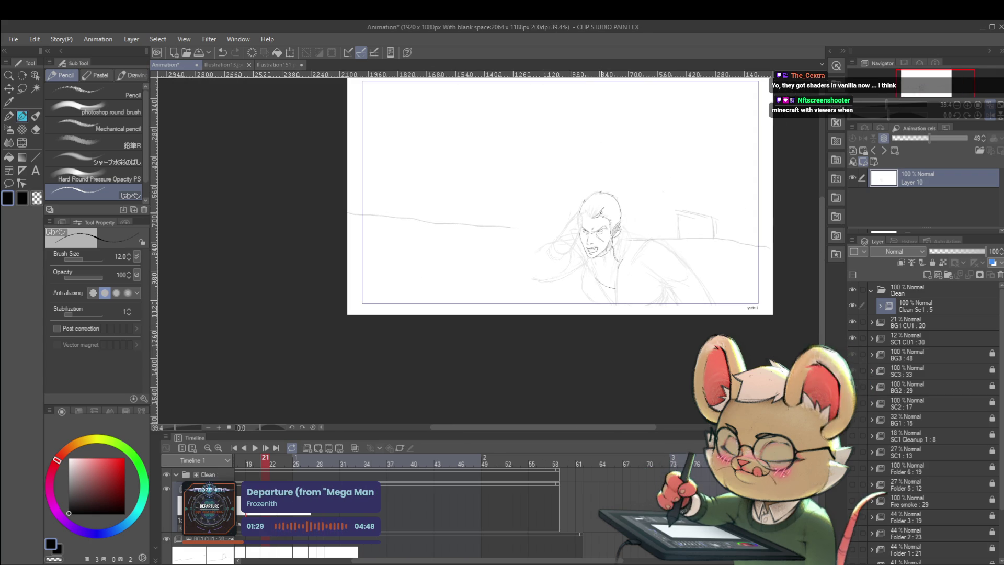
pyautogui.press('h')
pyautogui.press('h')
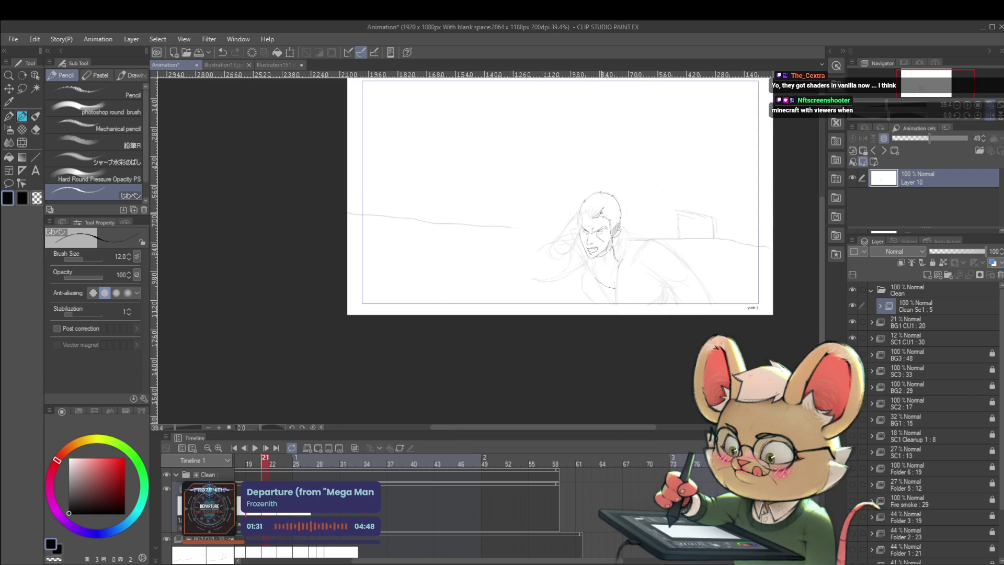
pyautogui.press('h')
pyautogui.press('h')
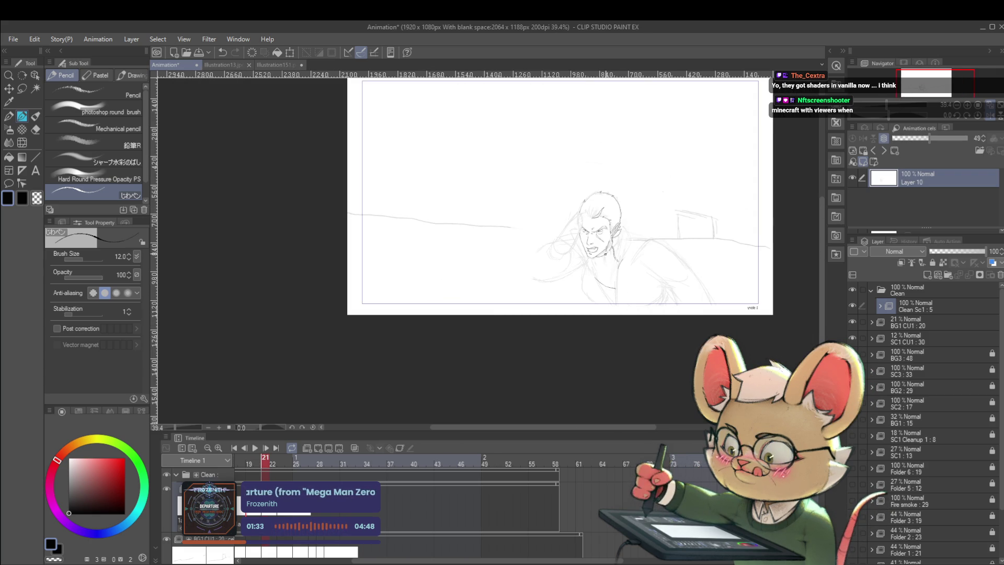
pyautogui.press('Left')
pyautogui.press('Right')
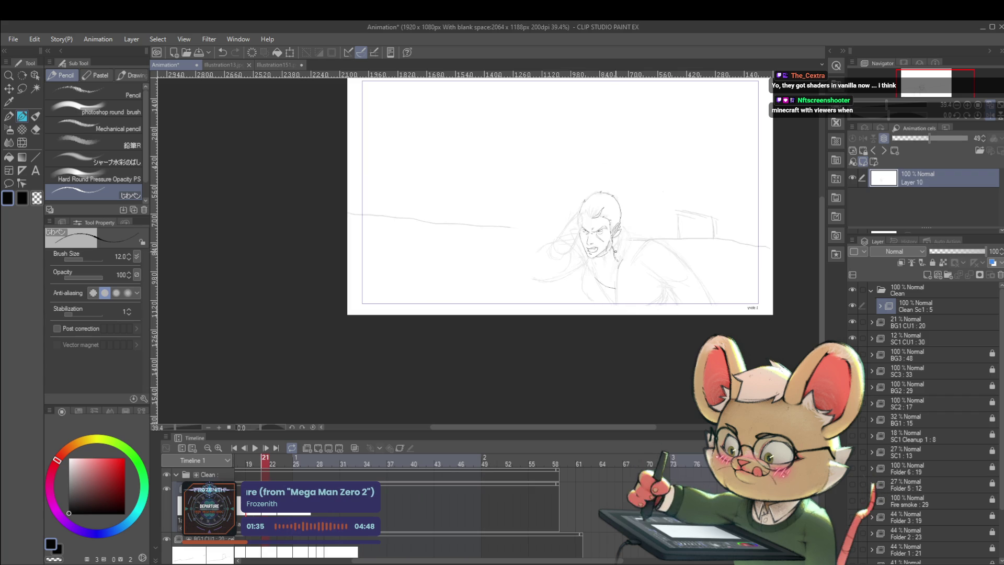
pyautogui.press('Left')
pyautogui.press('Right')
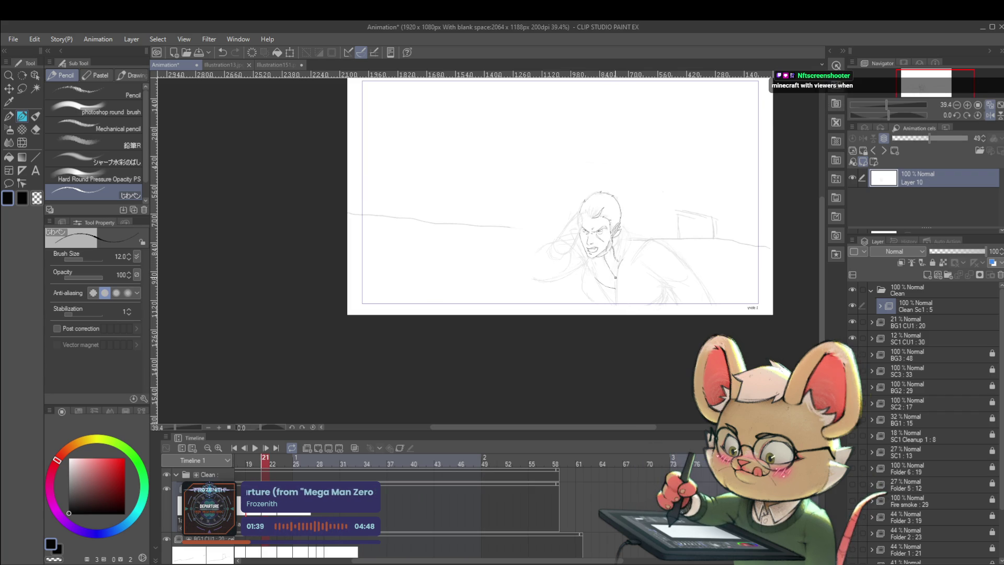
pyautogui.press('Left')
pyautogui.press('Right')
pyautogui.press('Left')
pyautogui.press('Right')
pyautogui.press('Left')
pyautogui.press('Right')
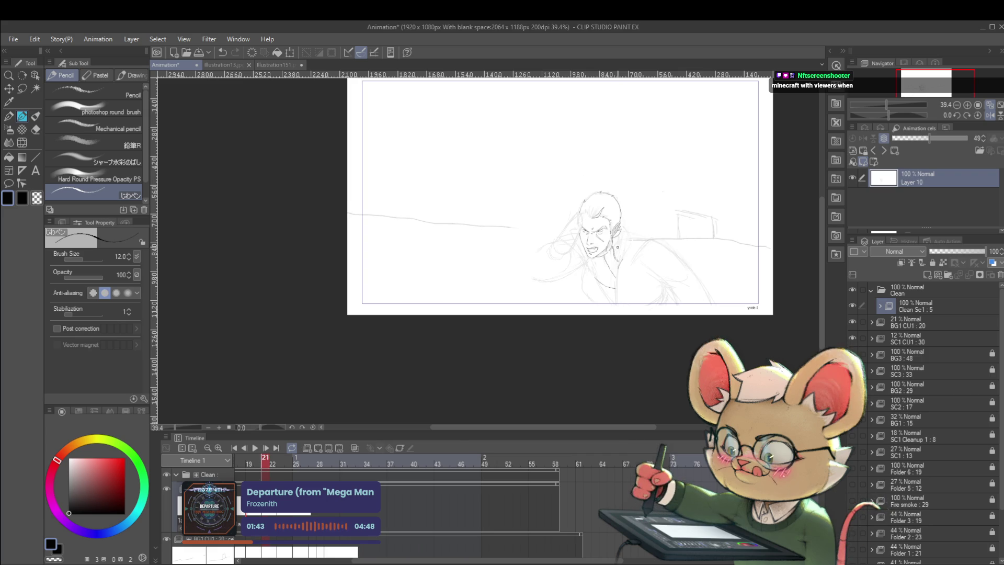
pyautogui.hotkey('ctrl', 'z')
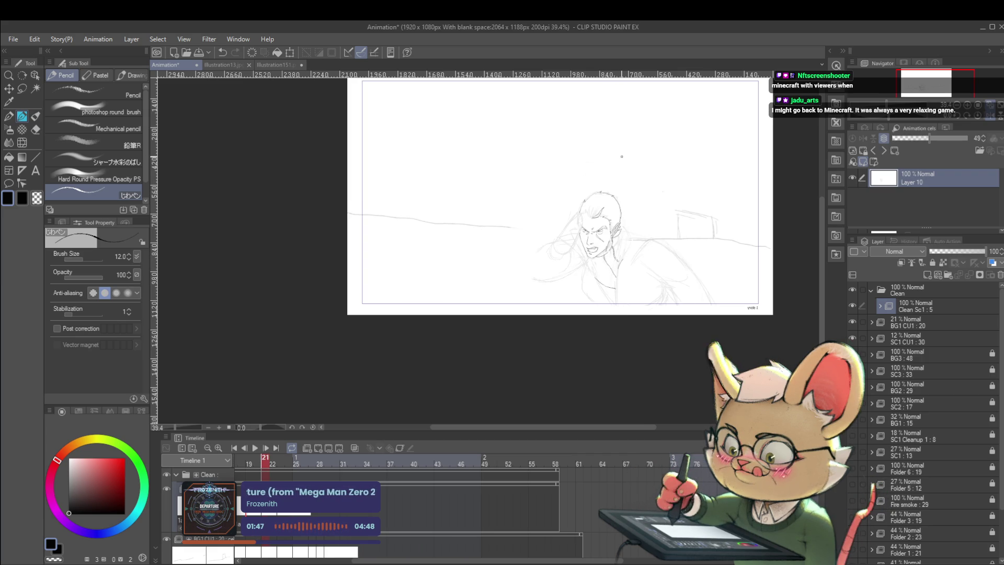
pyautogui.press('Left')
pyautogui.press('Right')
pyautogui.press('Left')
pyautogui.press('Right')
pyautogui.press('Left')
pyautogui.press('Right')
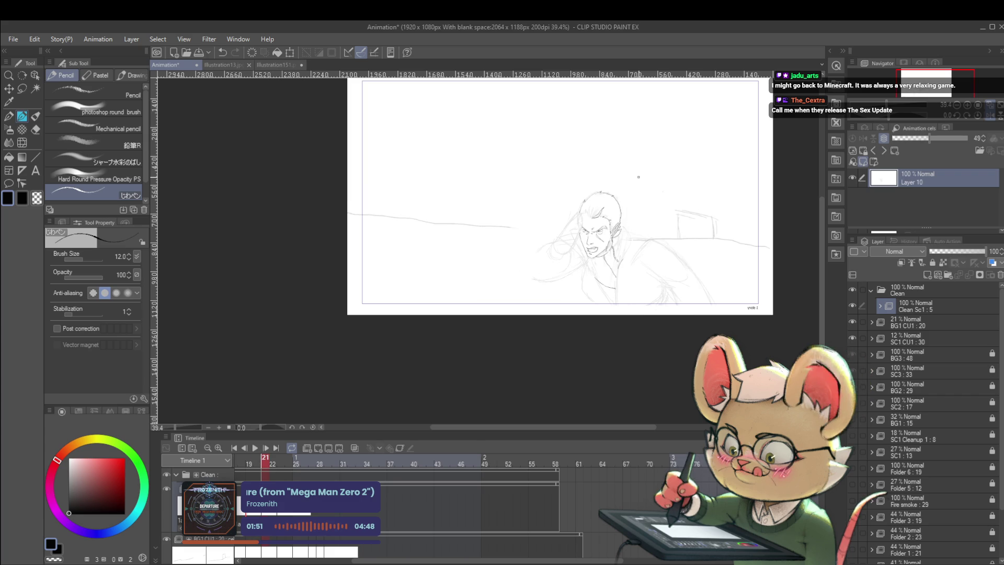
pyautogui.press('Left')
pyautogui.press('Right')
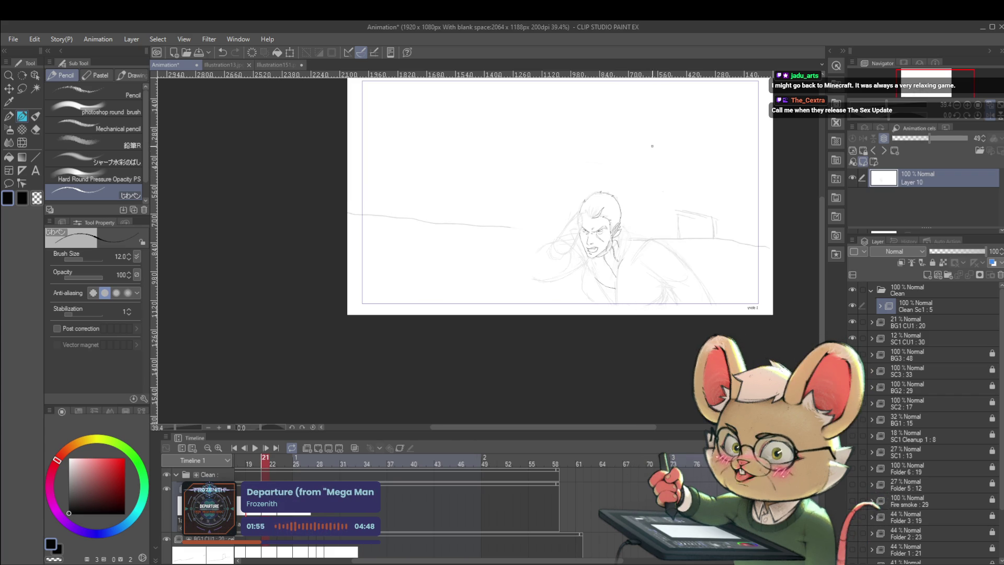
# Zoom in and ink a clean line down the man's neck.
pyautogui.scroll(1, 633, 247)
pyautogui.scroll(3, 633, 247)
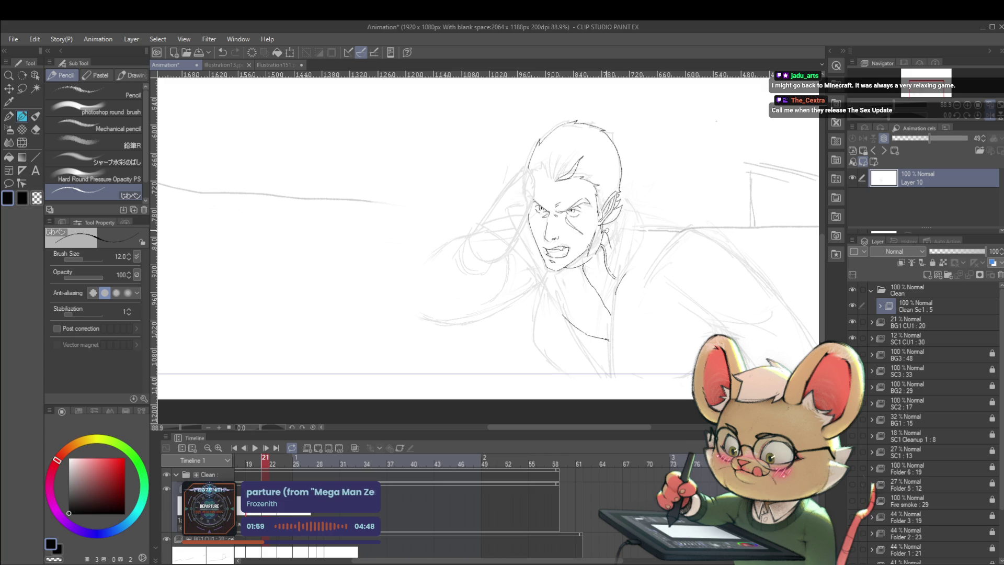
pyautogui.moveTo(610, 251); pyautogui.dragTo(614, 301)
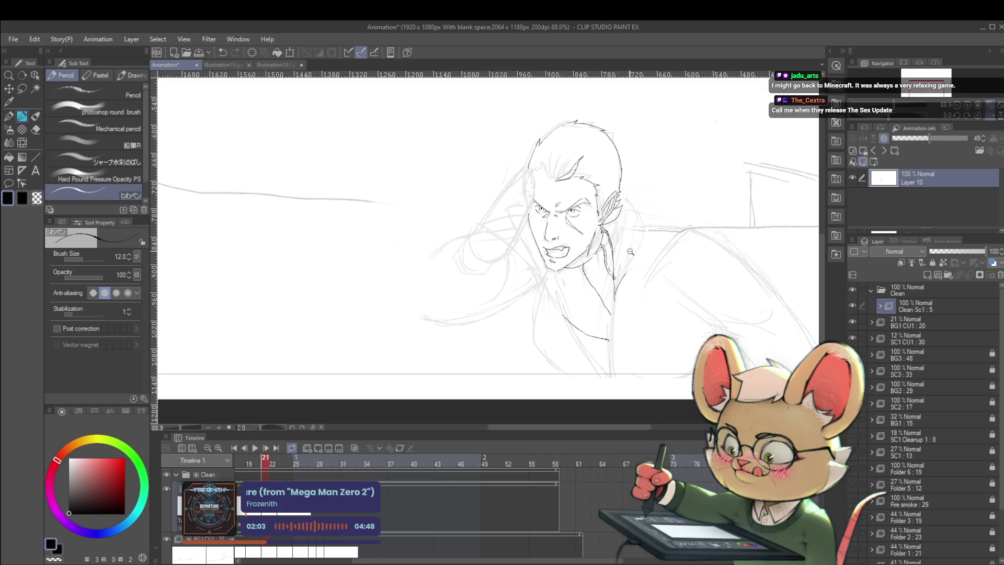
pyautogui.scroll(-4, 634, 251)
# Compare frames 20 and 21, then zoom in close on the man's head.
pyautogui.press('Left')
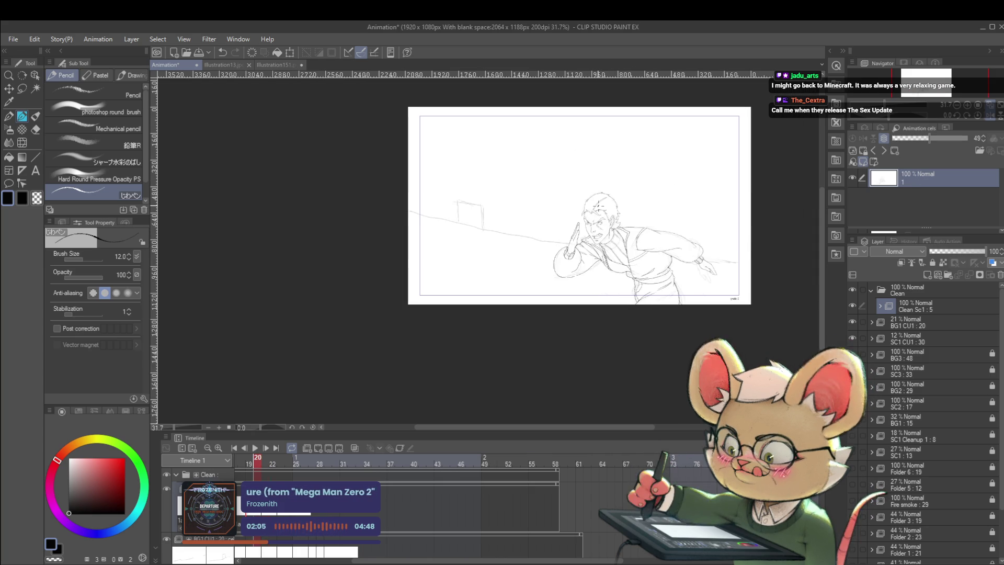
pyautogui.press('Right')
pyautogui.press('Left')
pyautogui.press('Right')
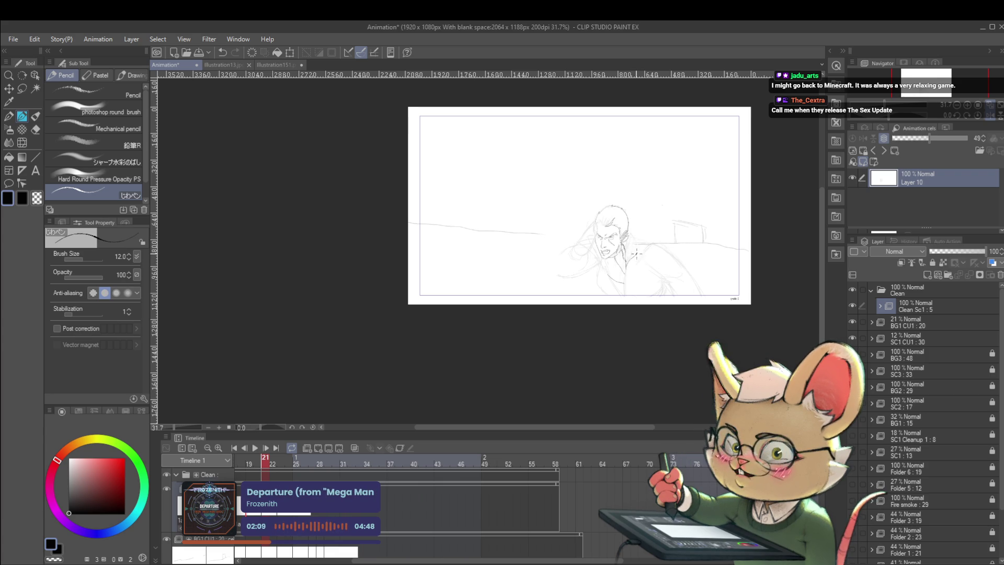
pyautogui.press('Left')
pyautogui.press('Left')
pyautogui.press('Right')
pyautogui.press('Right')
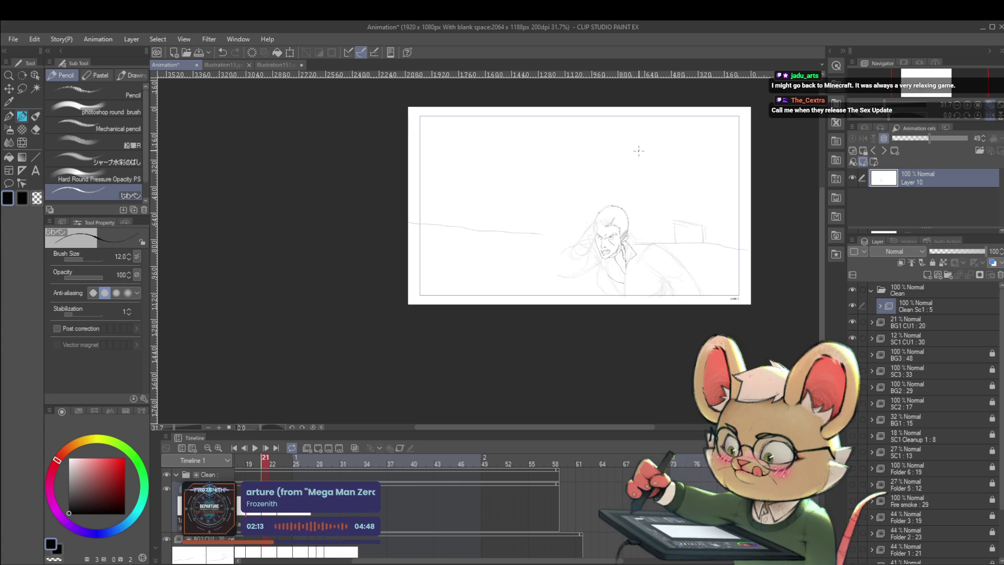
pyautogui.press('Left')
pyautogui.press('Right')
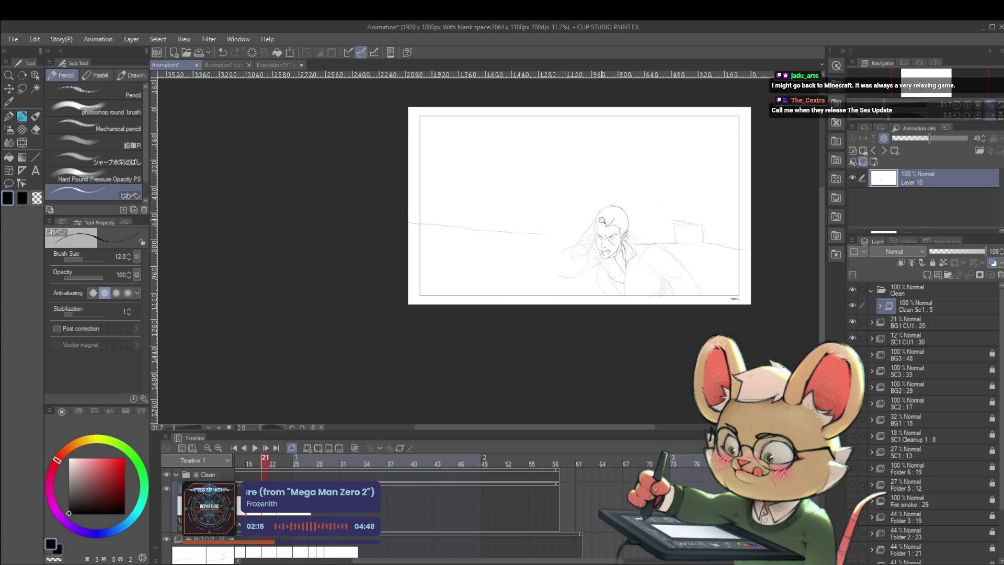
pyautogui.moveTo(602, 216); pyautogui.dragTo(612, 203)
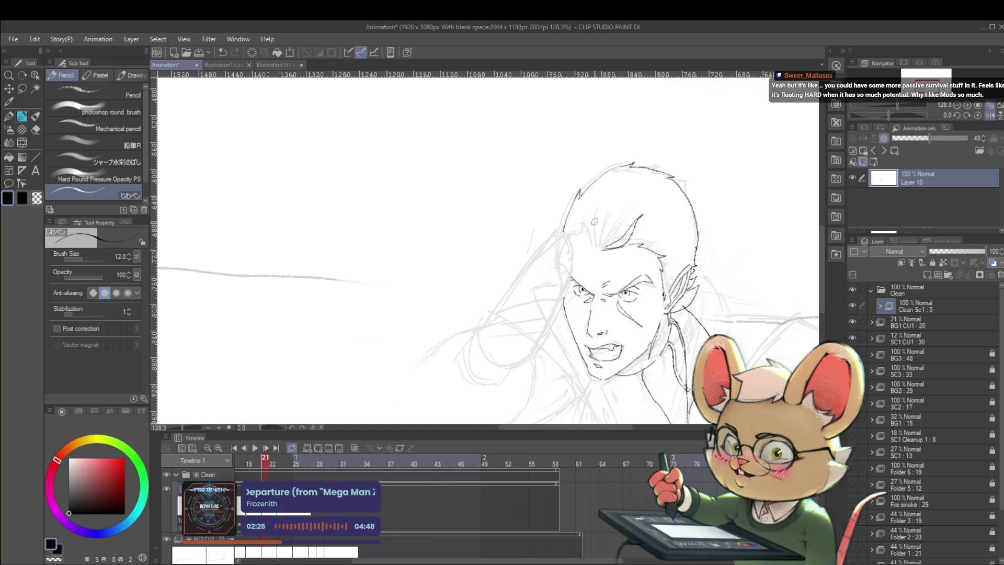
# Reframe the head and flip between the raised-hand frame 20 and face frame 21.
pyautogui.moveTo(593, 222); pyautogui.dragTo(612, 257)
pyautogui.press('Right')
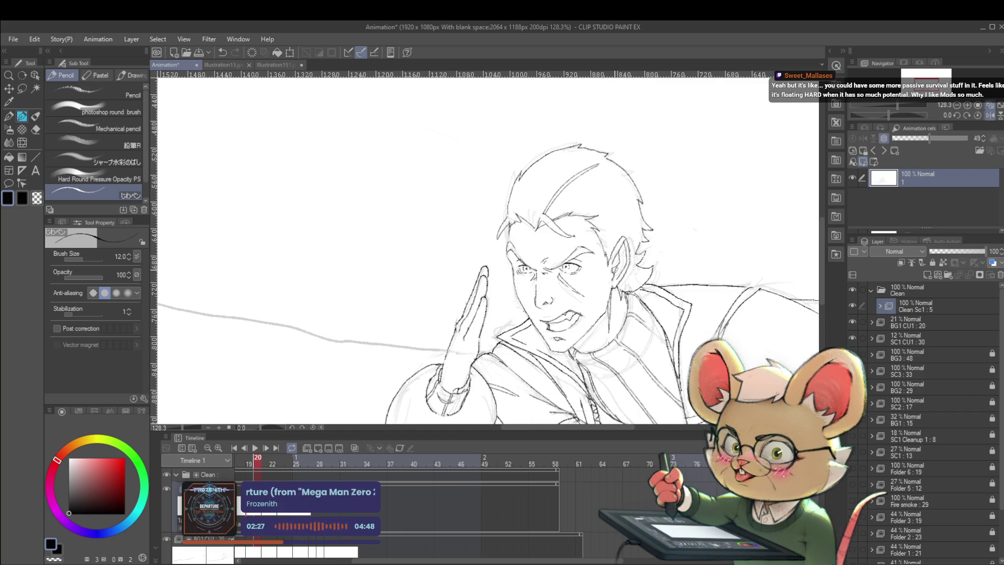
pyautogui.press('Left')
pyautogui.press('Left')
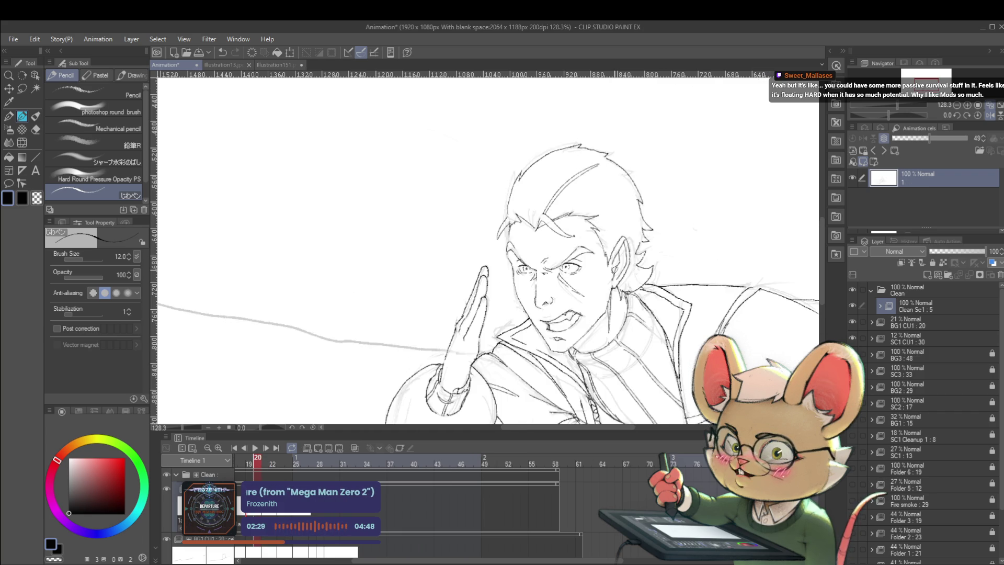
pyautogui.press('Right')
pyautogui.press('Left')
pyautogui.press('Right')
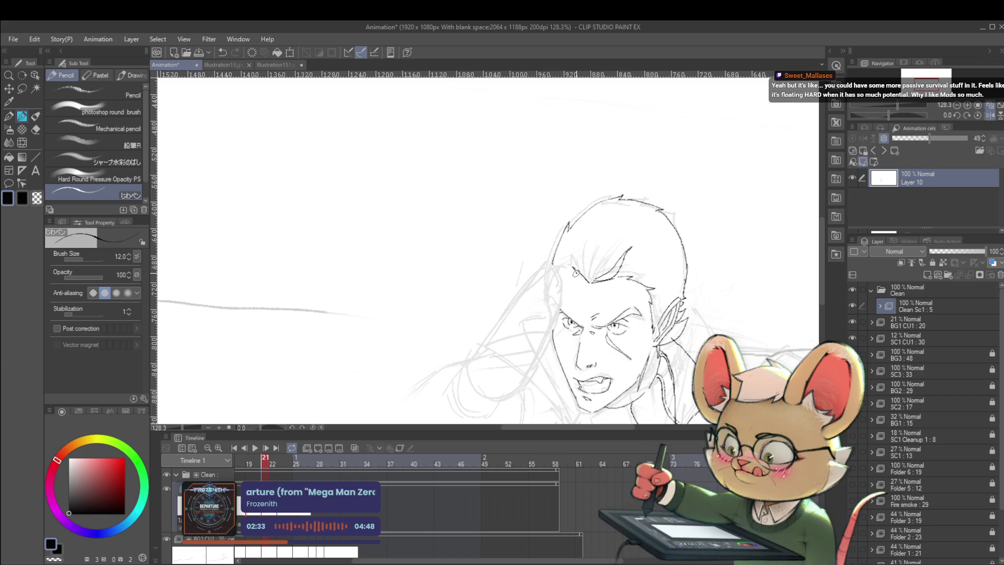
pyautogui.press('Left')
pyautogui.press('Right')
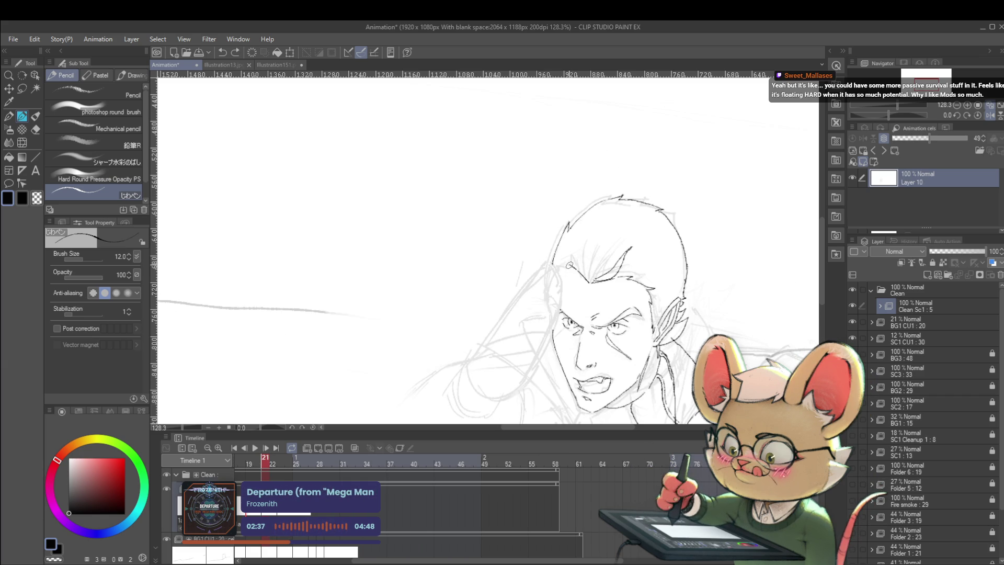
pyautogui.press('Left')
pyautogui.press('Right')
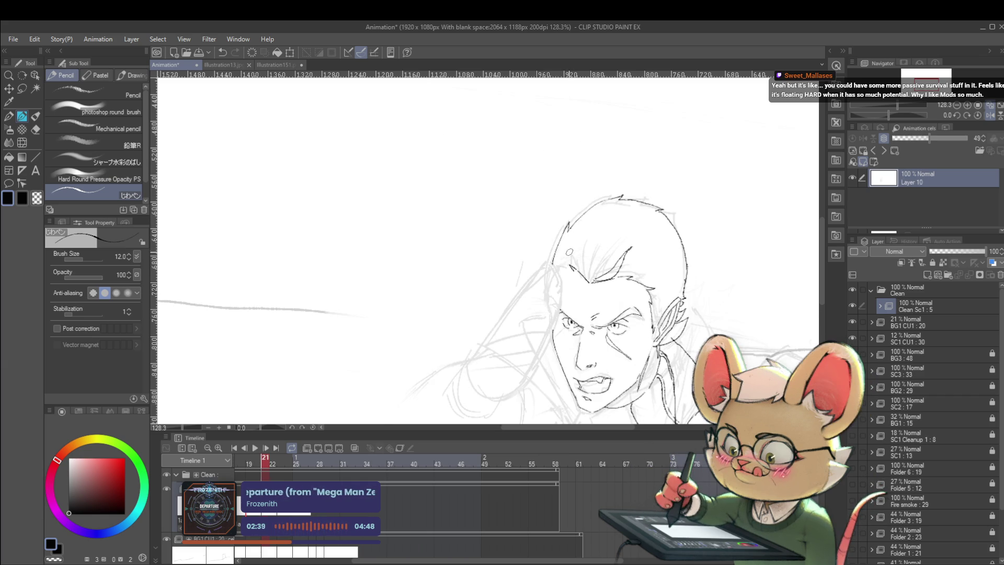
pyautogui.press('Left')
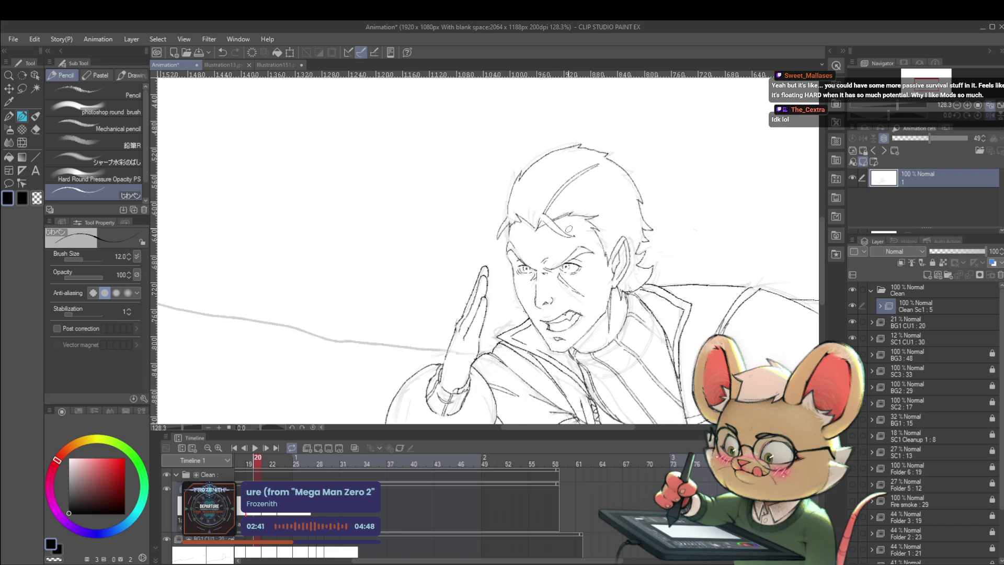
pyautogui.press('Right')
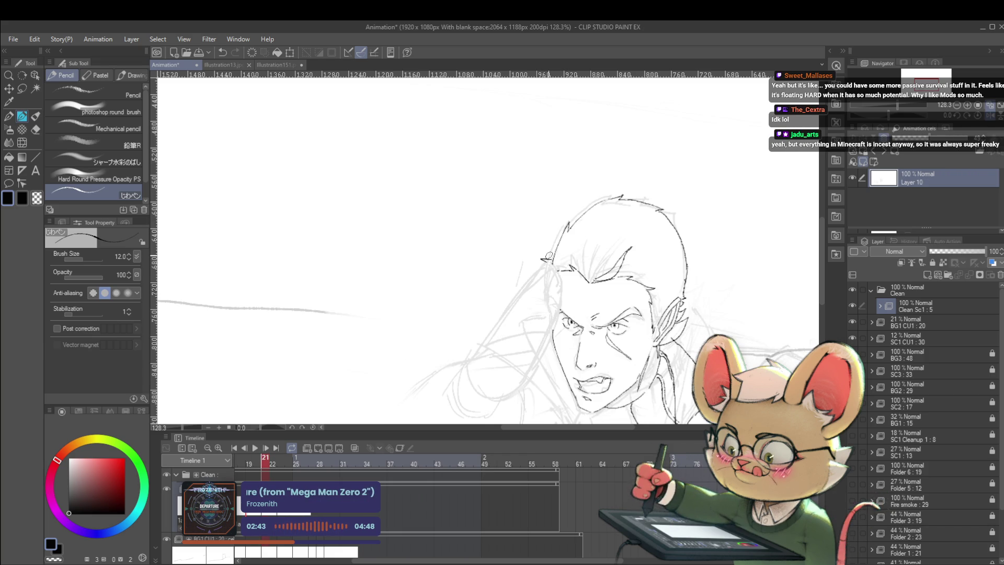
# After further frame comparison, ink a hair stroke at the side of the head.
pyautogui.press('Left')
pyautogui.press('Right')
pyautogui.press('Left')
pyautogui.press('Right')
pyautogui.press('Left')
pyautogui.press('Right')
pyautogui.press('Left')
pyautogui.press('Right')
pyautogui.press('Left')
pyautogui.press('Right')
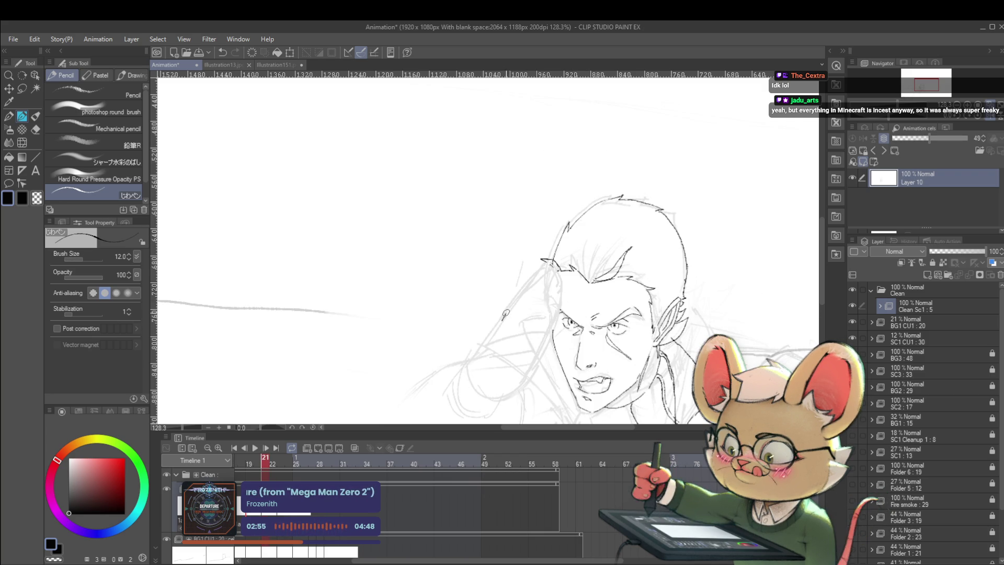
pyautogui.moveTo(520, 297); pyautogui.dragTo(547, 263)
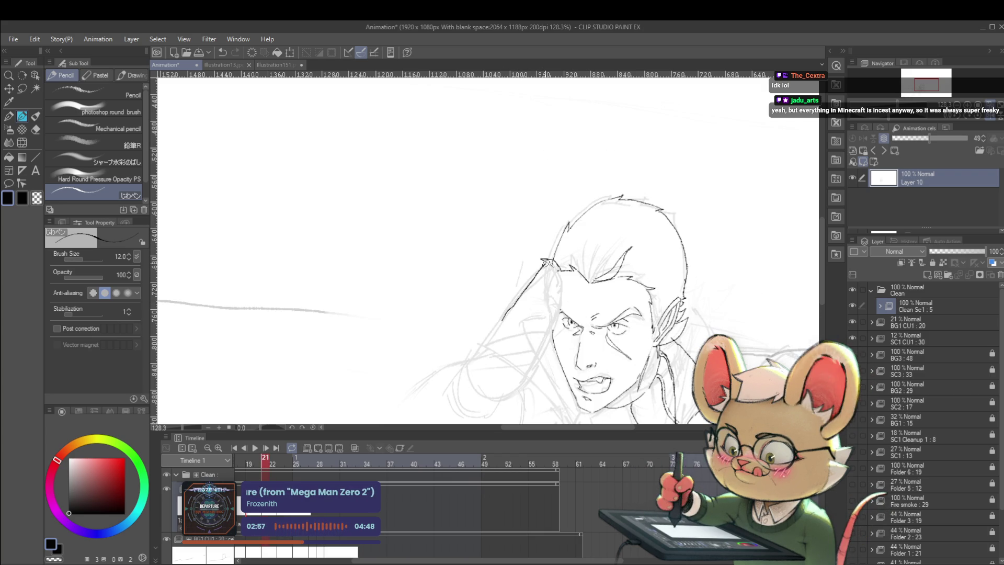
# Recheck frame 20, then re-trace the face's left contour darker on frame 21.
pyautogui.press('Left')
pyautogui.press('Right')
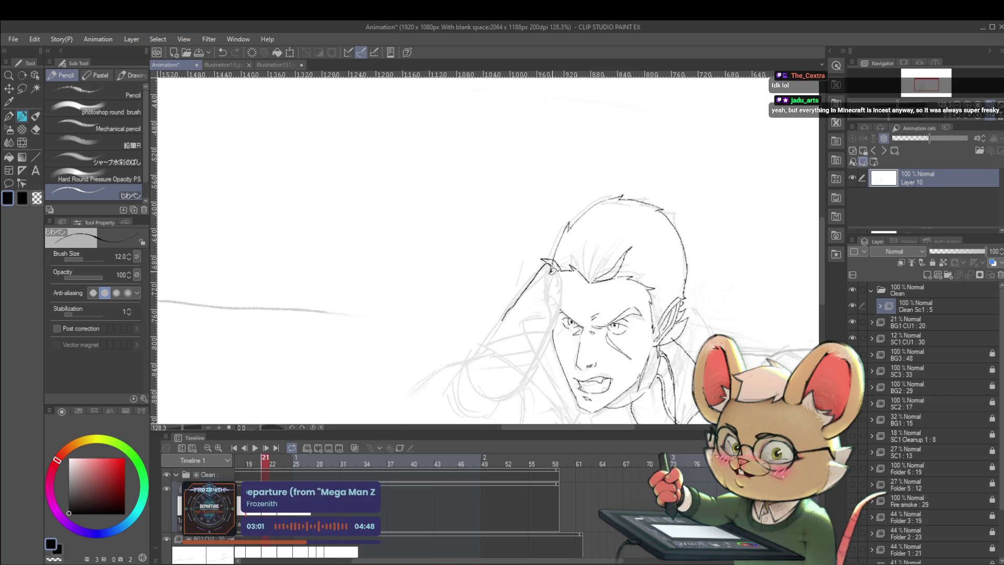
pyautogui.press('Left')
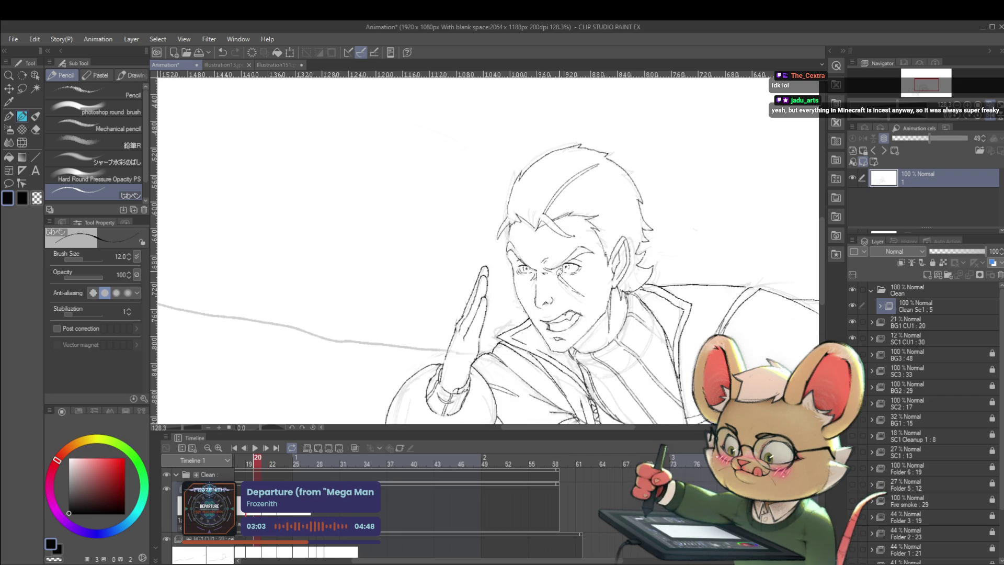
pyautogui.press('Right')
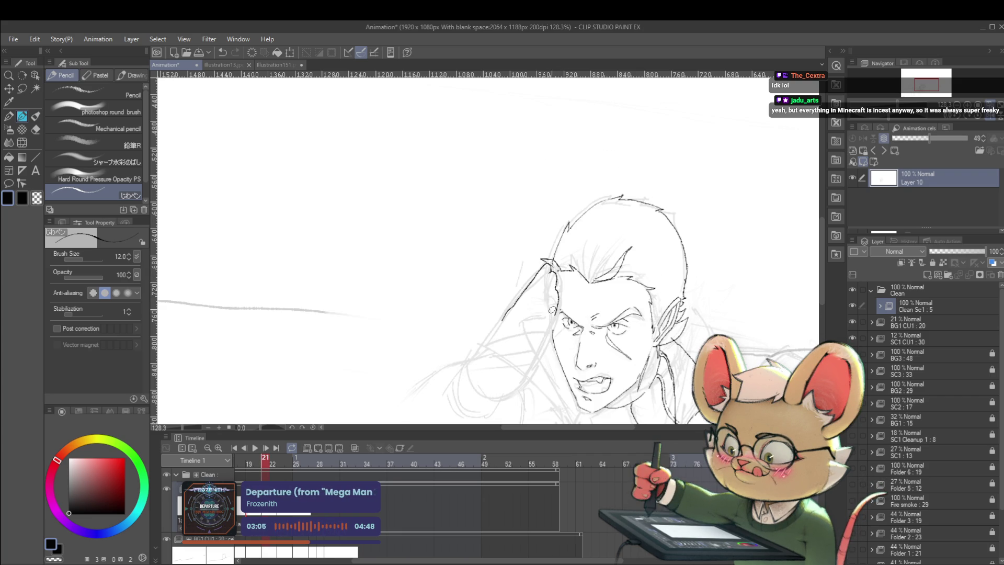
pyautogui.moveTo(532, 273); pyautogui.dragTo(507, 309)
# Add a short hair stroke above the head on frame 21, checking it against frame 20.
pyautogui.moveTo(545, 153); pyautogui.dragTo(613, 153)
pyautogui.press('Left')
pyautogui.press('Right')
pyautogui.press('Left')
pyautogui.press('Right')
pyautogui.hotkey('ctrl', 'z')
pyautogui.press('Left')
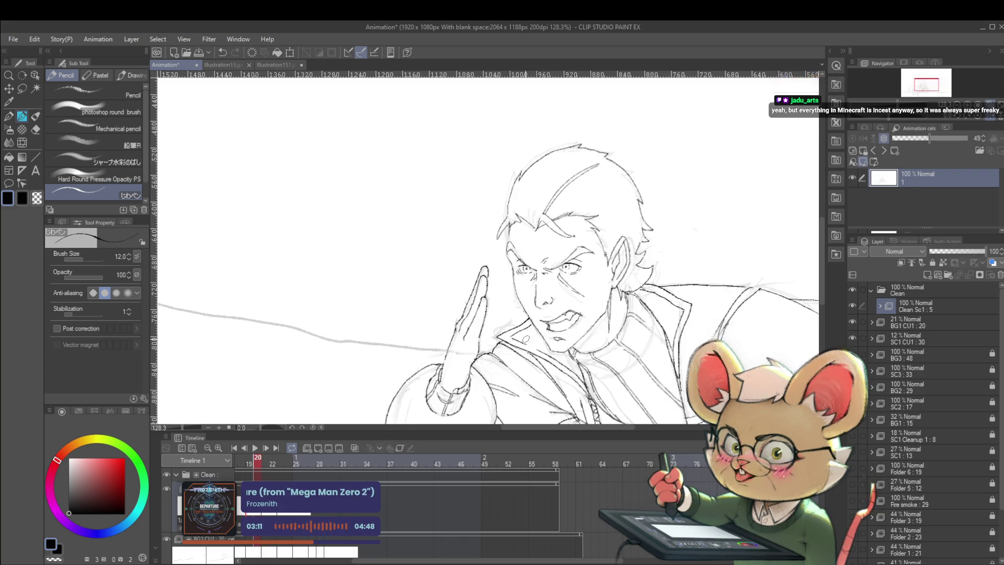
pyautogui.press('Right')
pyautogui.press('Left')
pyautogui.press('Right')
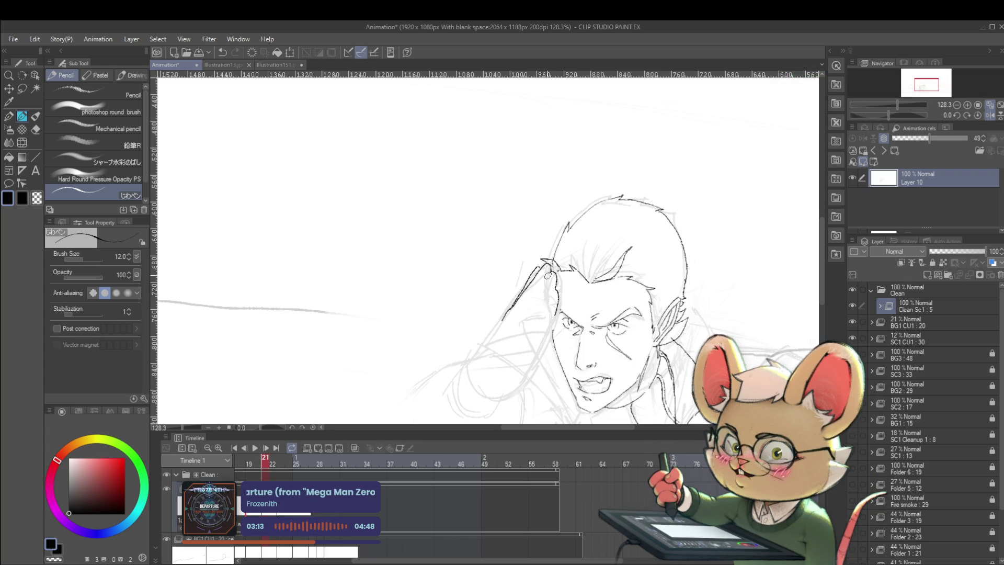
pyautogui.press('Left')
pyautogui.press('Right')
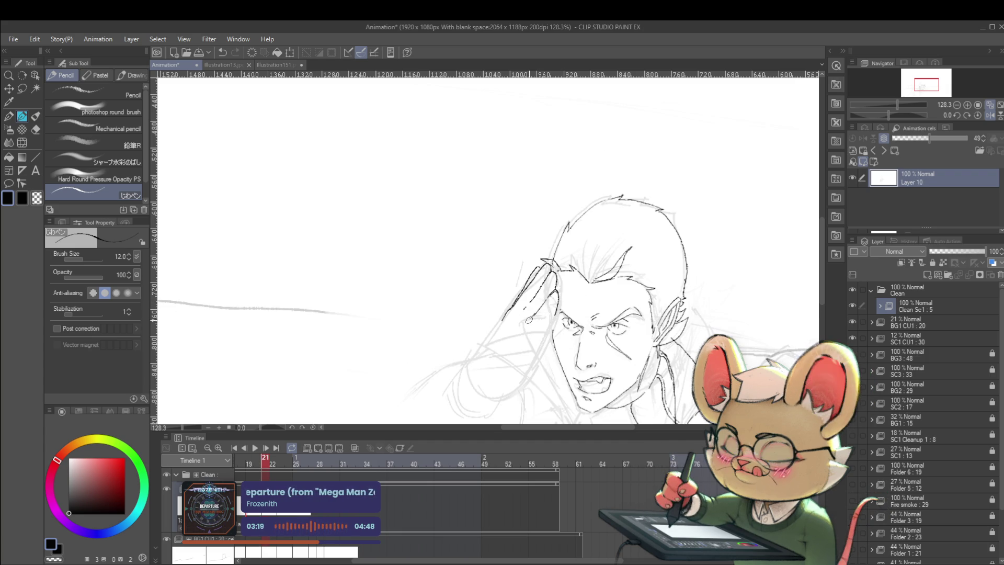
pyautogui.press('Left')
pyautogui.press('Right')
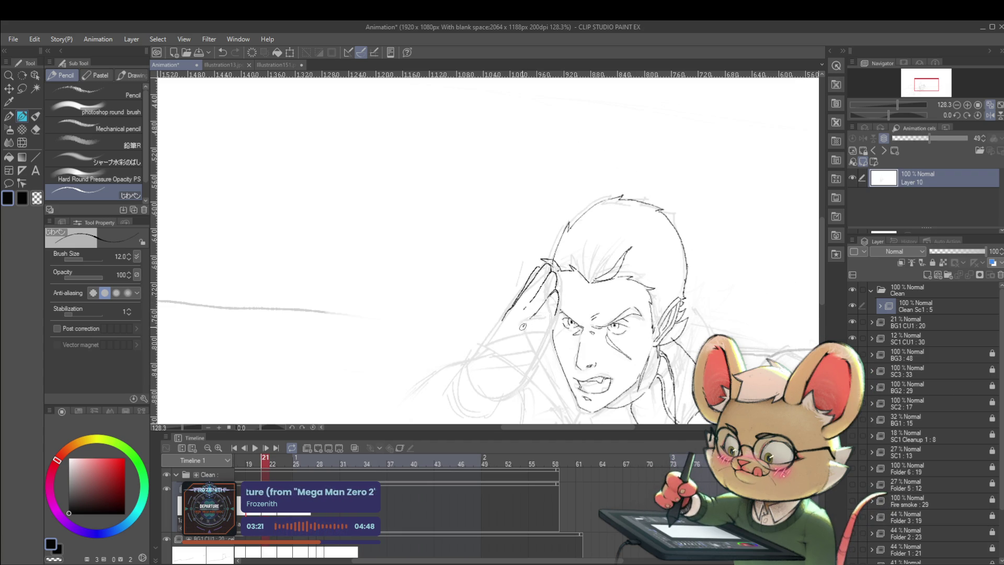
# Ink a short line along the saluting hand, comparing with frames 19 and 20.
pyautogui.moveTo(511, 333); pyautogui.dragTo(489, 355)
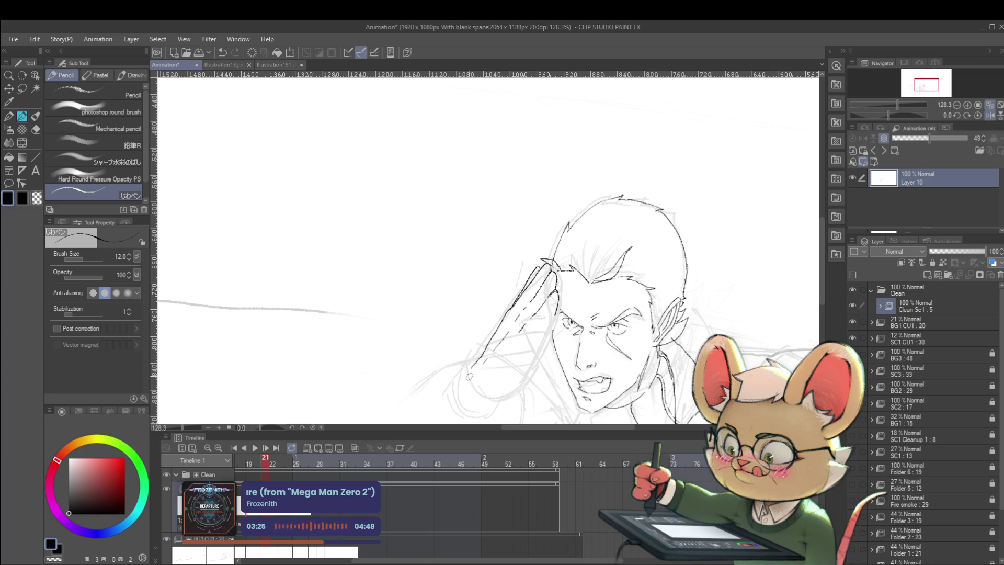
pyautogui.press('Left')
pyautogui.press('Right')
pyautogui.press('Left')
pyautogui.press('Right')
pyautogui.press('Left')
pyautogui.press('Right')
pyautogui.press('Left')
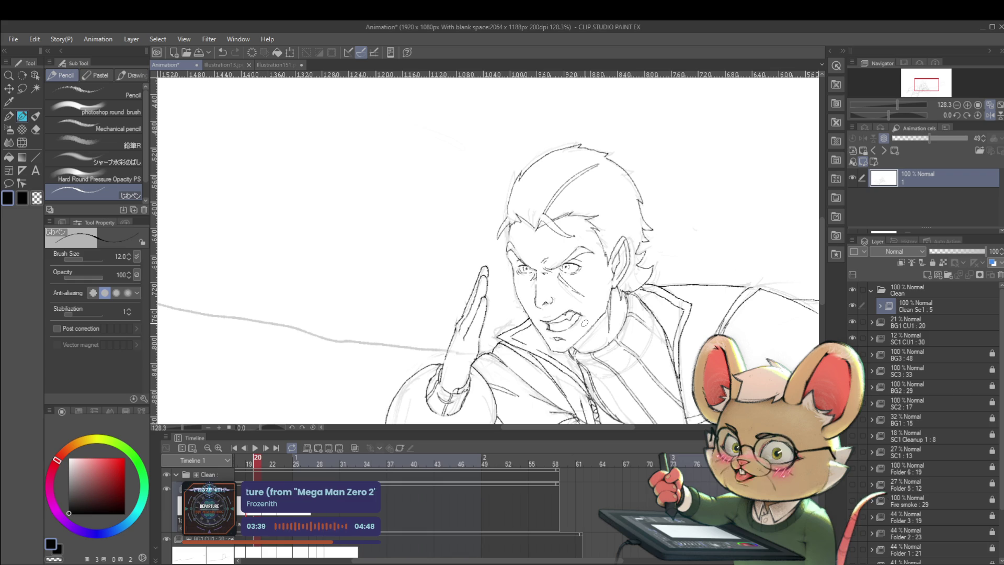
pyautogui.press('Left')
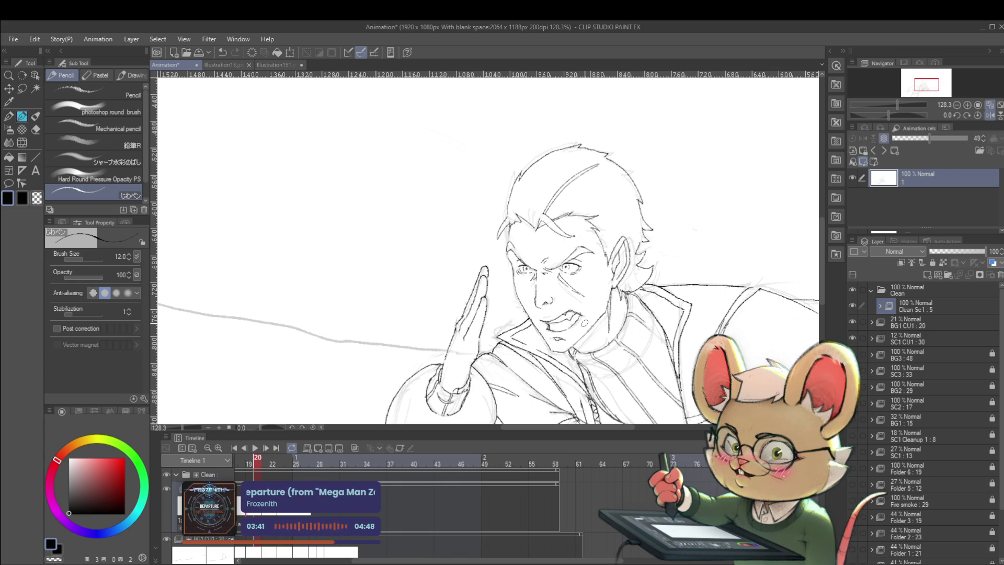
pyautogui.press('Right')
pyautogui.press('Left')
pyautogui.press('Right')
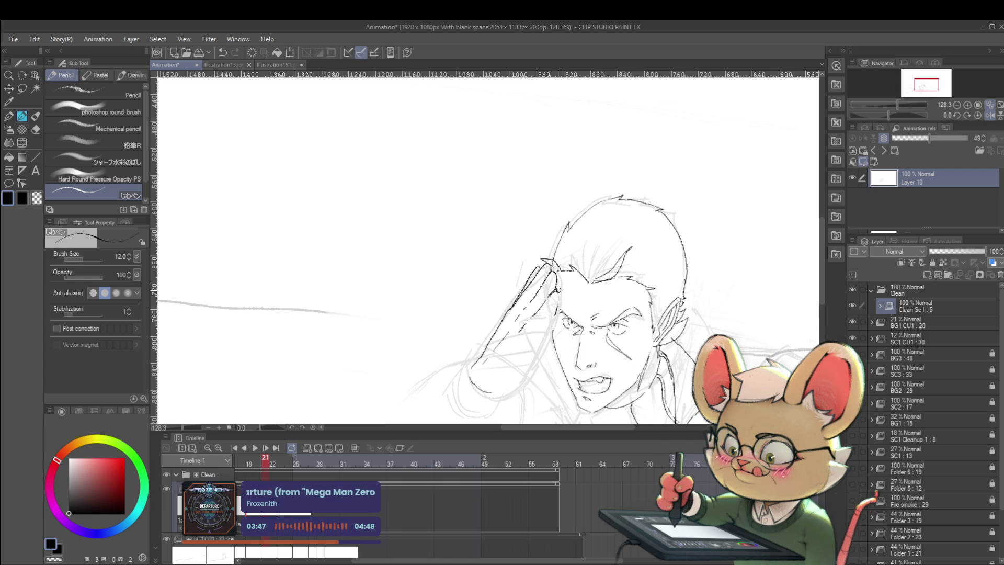
pyautogui.press('Left')
pyautogui.press('Right')
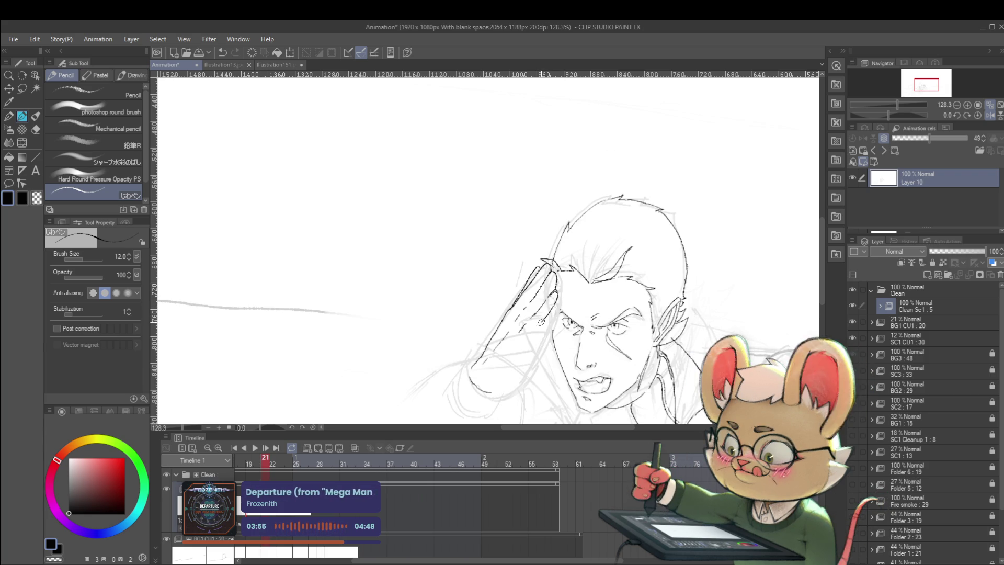
pyautogui.press('Left')
pyautogui.press('Right')
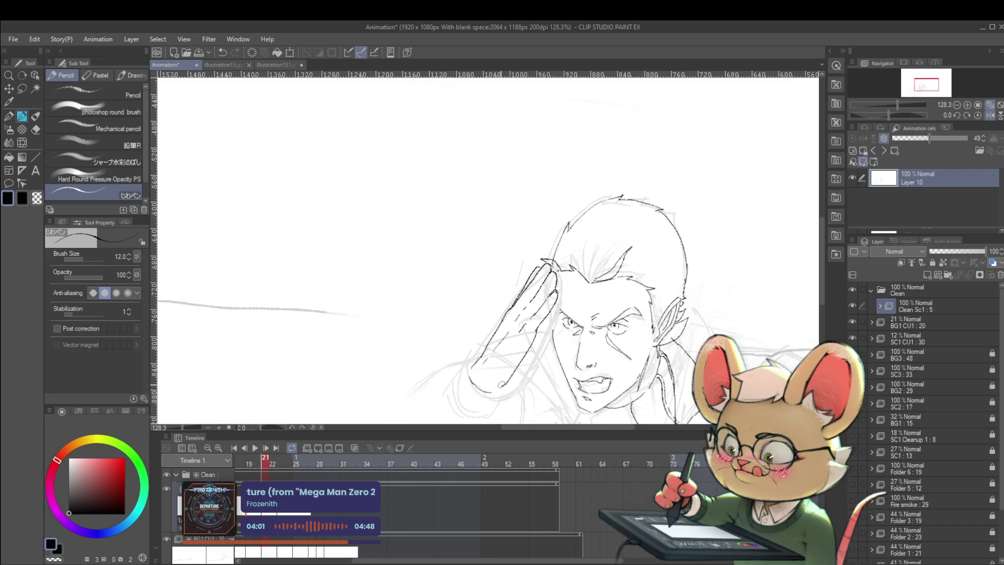
# Trace the salute's forearm line and compare it with the hand-forward frame 20.
pyautogui.moveTo(538, 328); pyautogui.dragTo(517, 378)
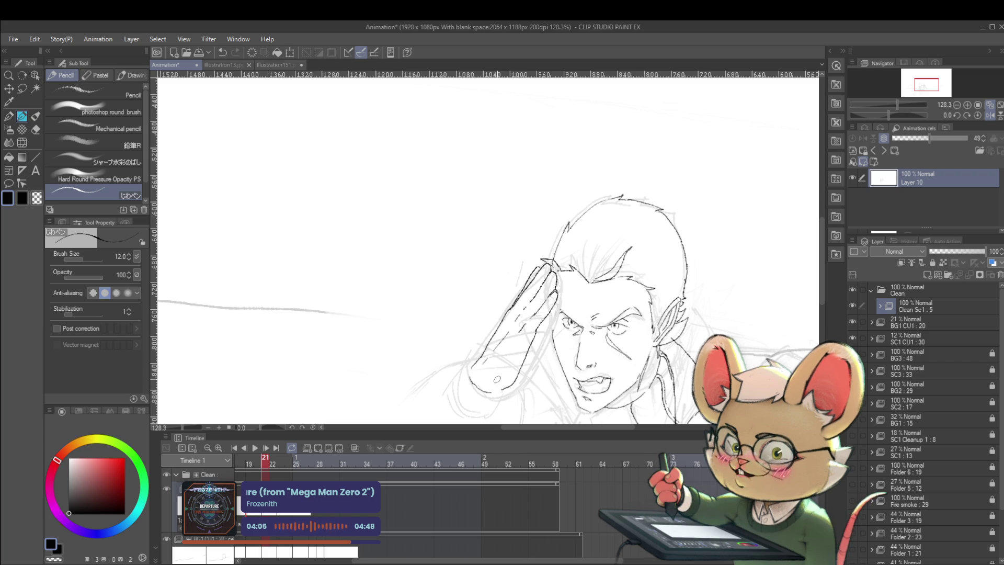
pyautogui.press('Left')
pyautogui.press('Right')
pyautogui.press('Left')
pyautogui.press('Right')
pyautogui.press('Left')
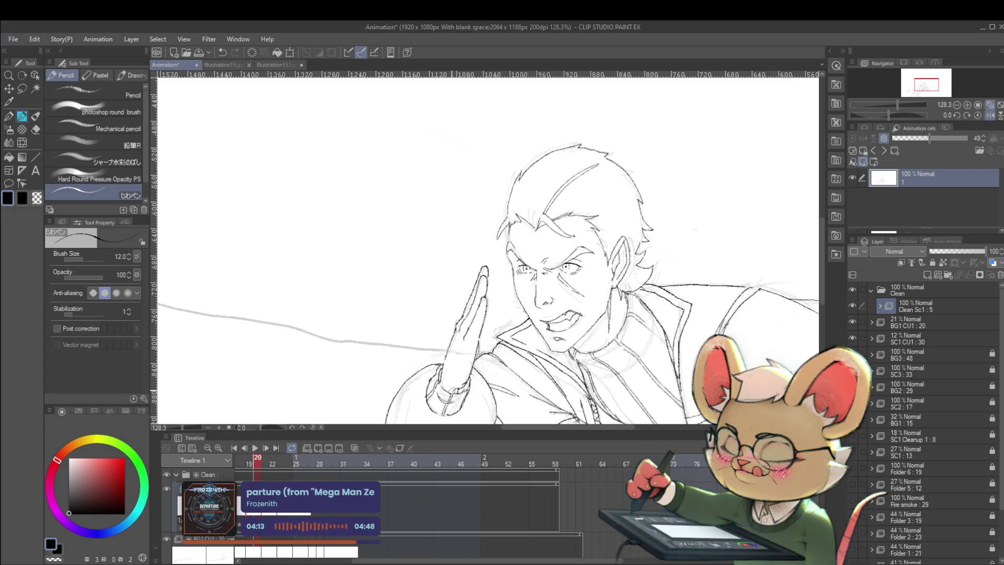
pyautogui.press('Right')
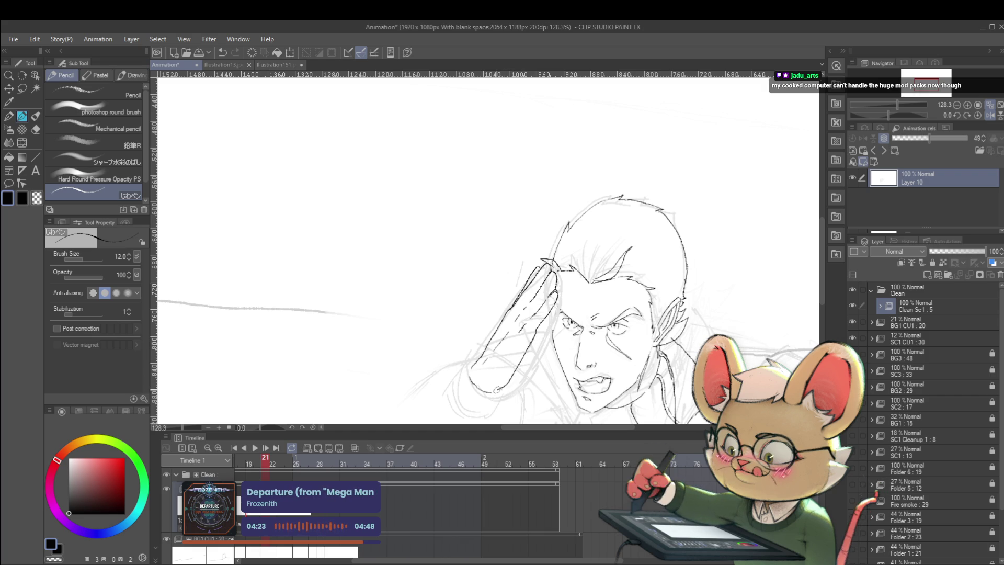
pyautogui.press('Left')
pyautogui.press('Right')
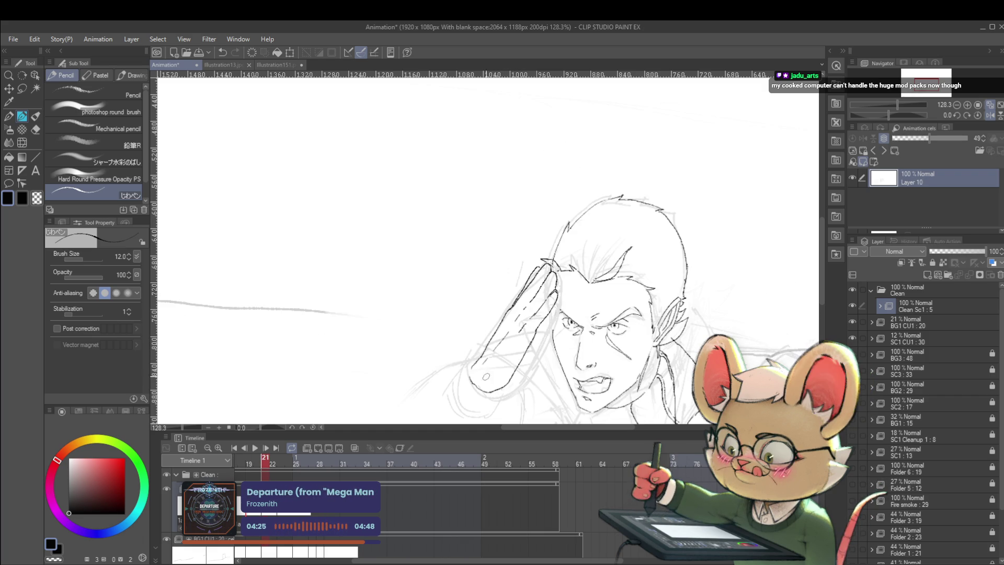
pyautogui.press('Left')
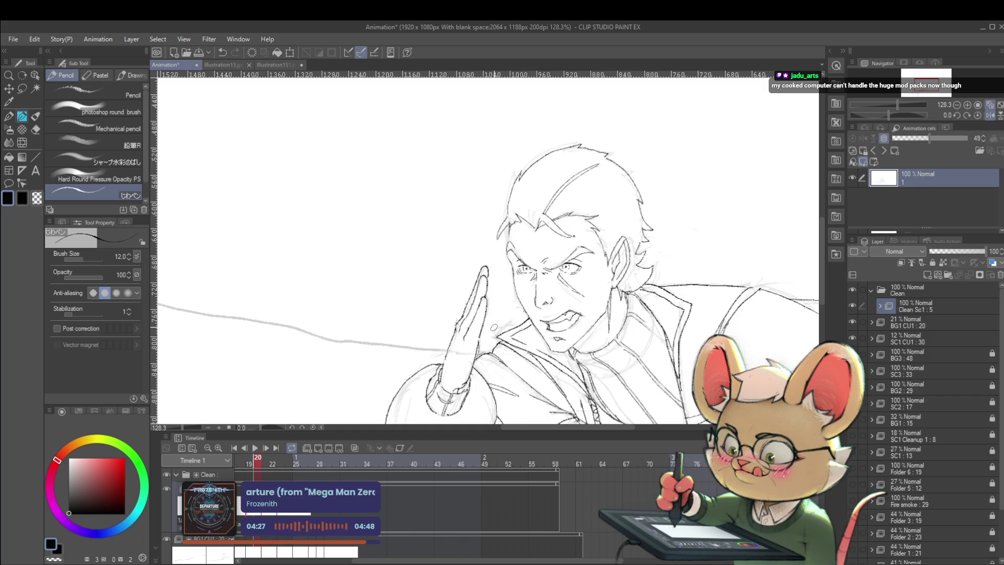
pyautogui.press('Right')
pyautogui.press('Left')
pyautogui.press('Right')
pyautogui.press('Left')
pyautogui.press('Right')
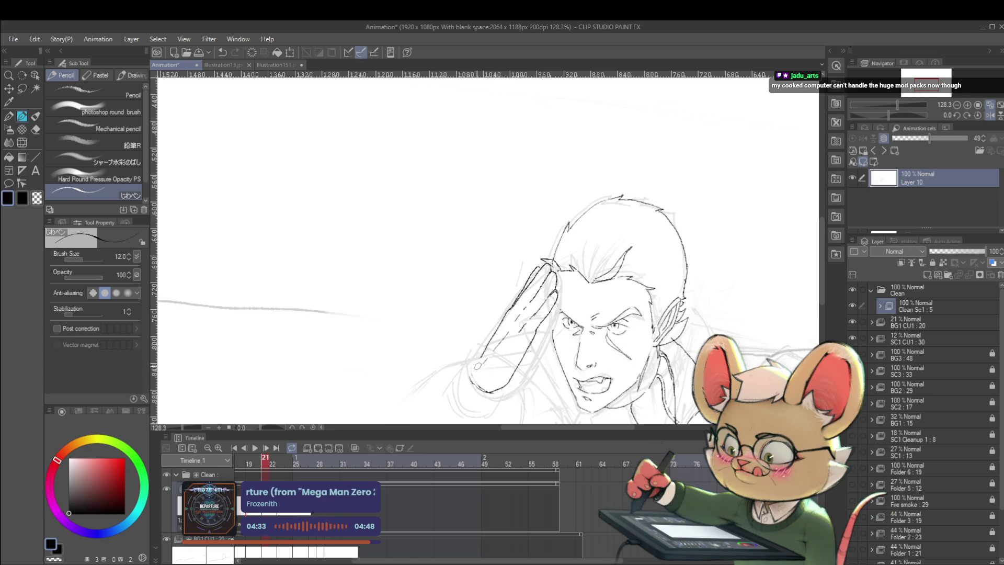
# Trace the bottom edge of the saluting hand and check the hand's motion across frames.
pyautogui.moveTo(475, 374); pyautogui.dragTo(506, 391)
pyautogui.press('Left')
pyautogui.press('Right')
pyautogui.press('Left')
pyautogui.press('Right')
pyautogui.press('Left')
pyautogui.press('Right')
pyautogui.press('Left')
pyautogui.press('Right')
pyautogui.press('Left')
pyautogui.press('Right')
pyautogui.press('Left')
pyautogui.press('Right')
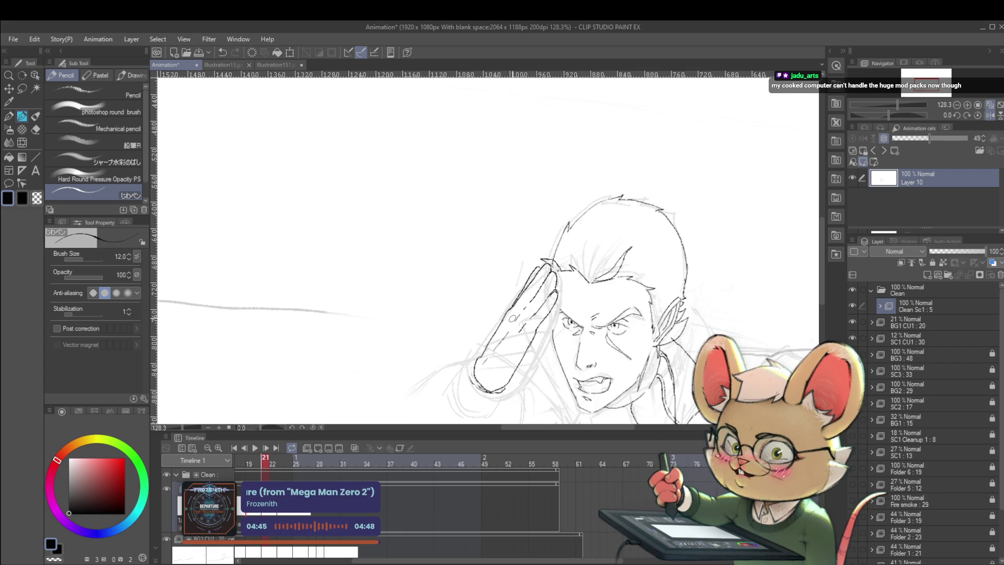
pyautogui.press('m')
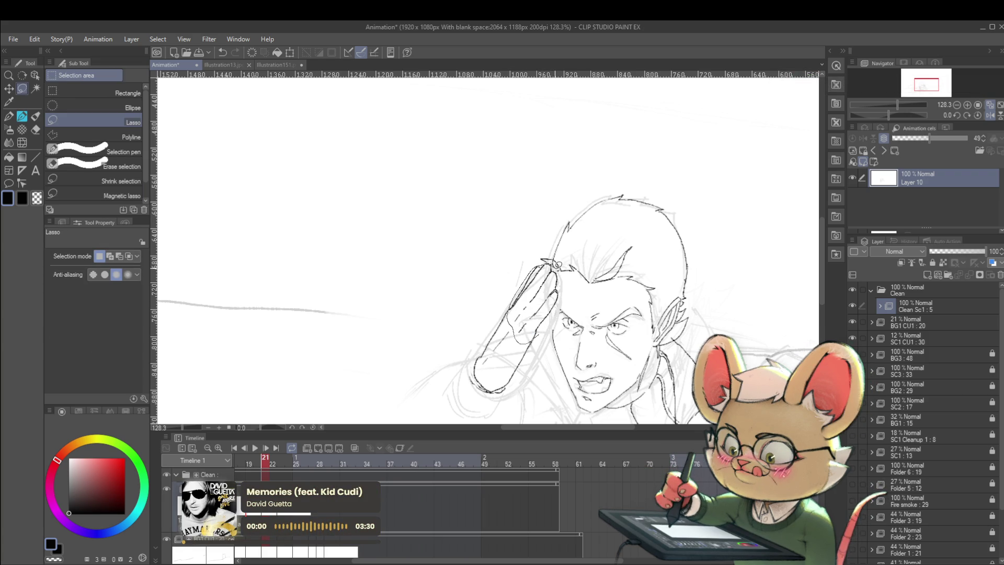
# Lasso the saluting hand, adjust it with Scale/Rotate, and compare against frame 20.
pyautogui.moveTo(564, 284); pyautogui.dragTo(560, 287)
pyautogui.hotkey('ctrl', 't')
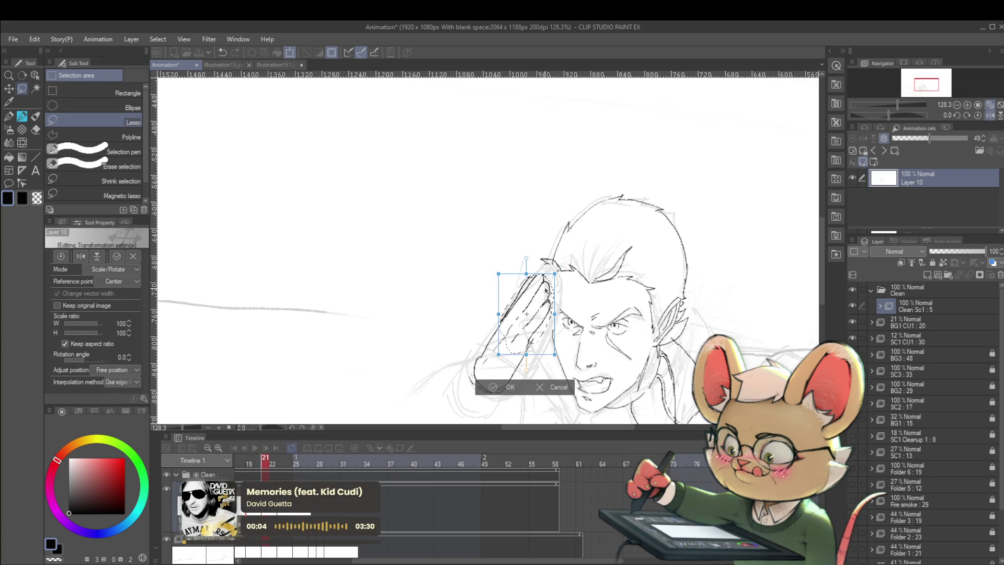
pyautogui.press('Return')
pyautogui.press(',')
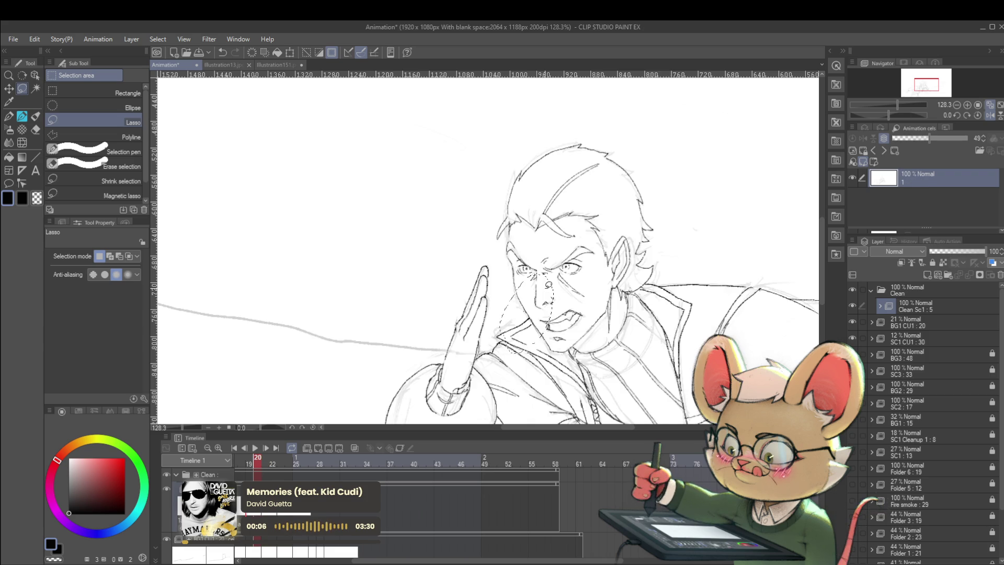
pyautogui.press('.')
pyautogui.press(',')
pyautogui.press('.')
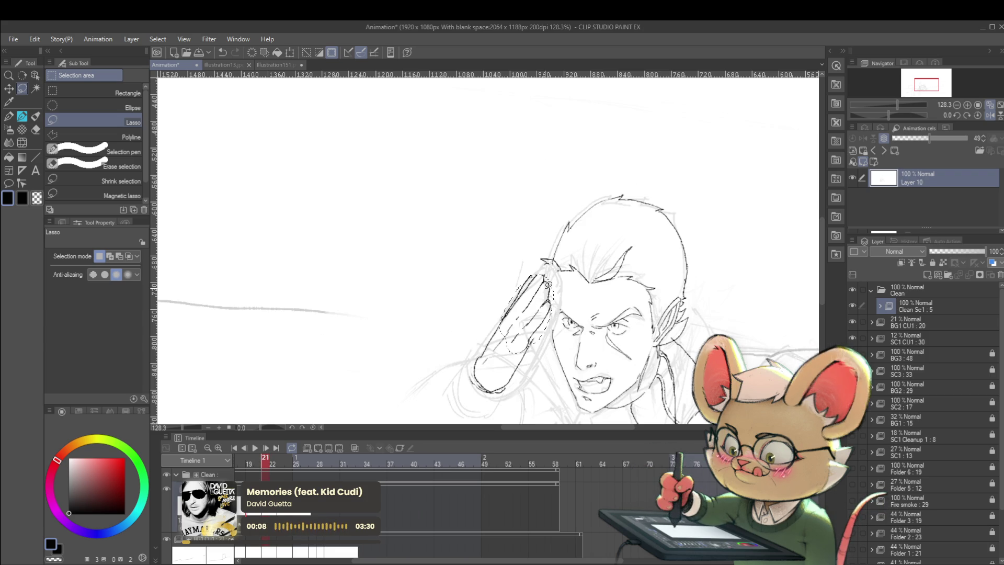
pyautogui.press(',')
pyautogui.press('.')
pyautogui.press(',')
pyautogui.press('.')
pyautogui.press(',')
pyautogui.press('.')
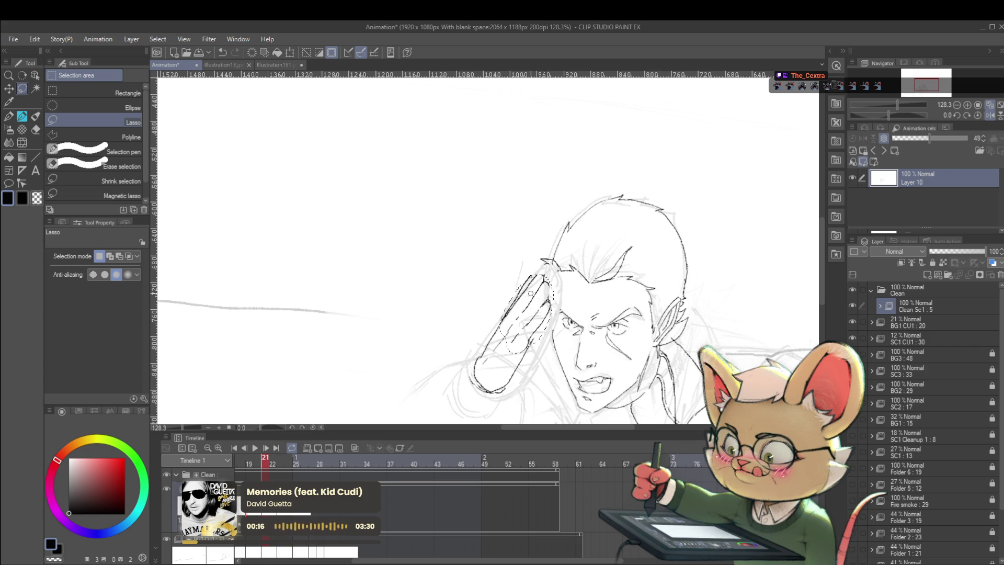
# Deselect the hand and outline the fingertips against the forehead with the Pencil.
pyautogui.hotkey('ctrl', 'd')
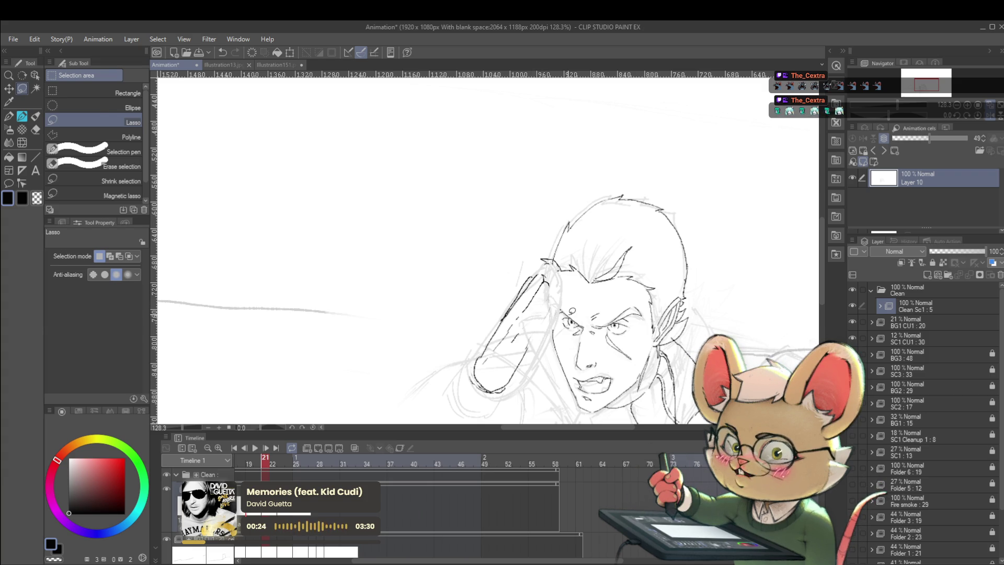
pyautogui.press('p')
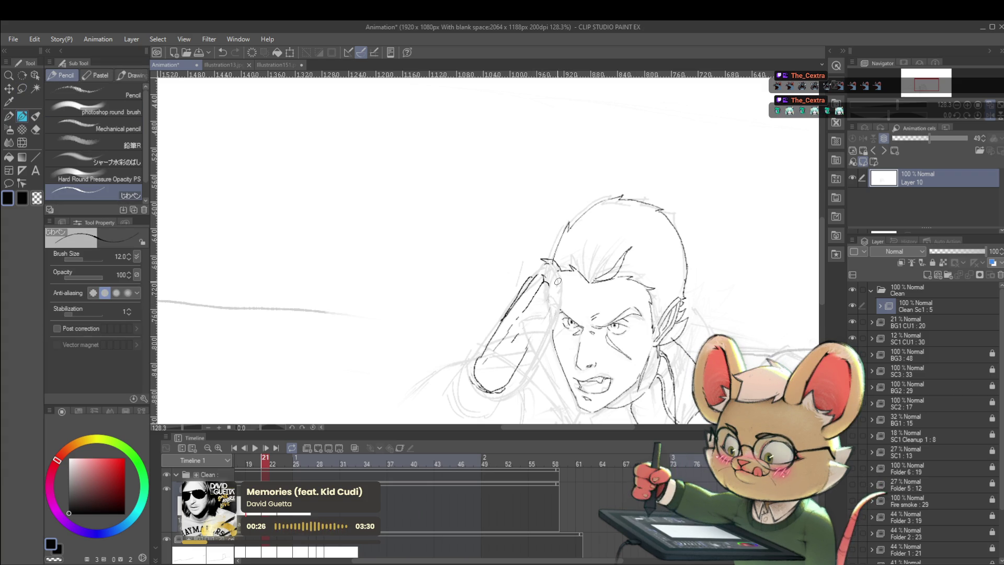
pyautogui.moveTo(544, 282); pyautogui.dragTo(548, 300)
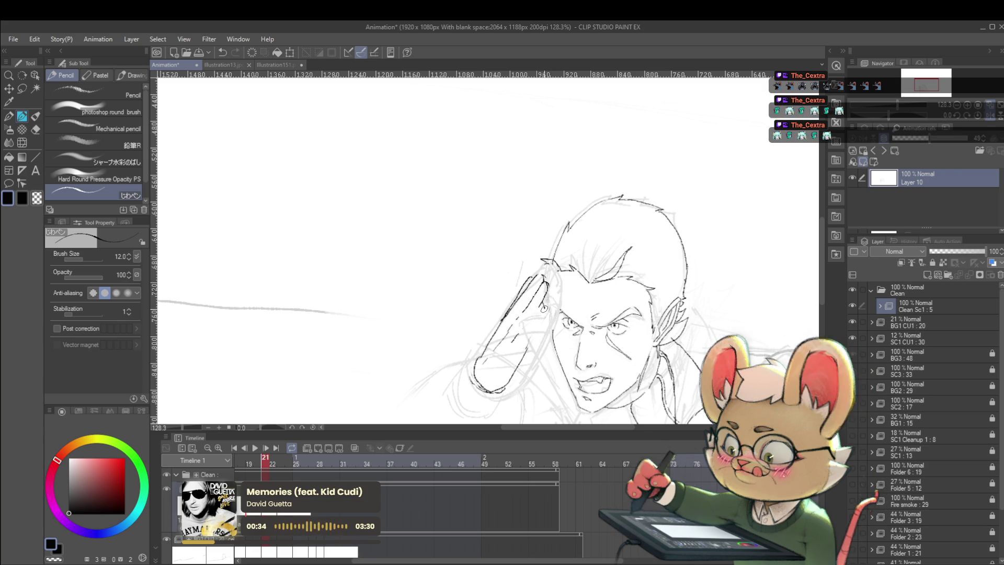
# Undo the fingertip stroke and redraw the line near the saluting hand, comparing with frame 20.
pyautogui.press('Left')
pyautogui.press('Right')
pyautogui.press('Left')
pyautogui.press('Right')
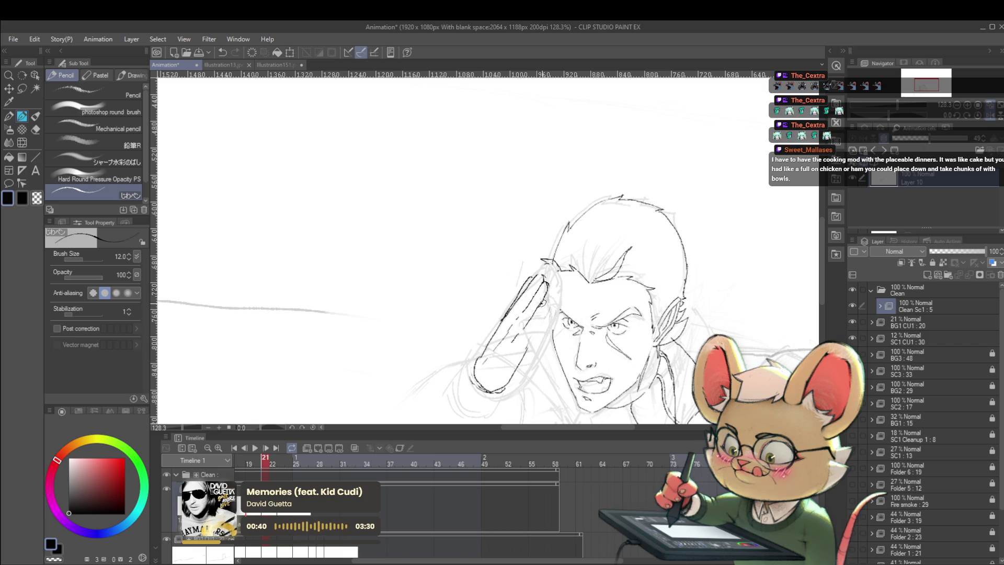
pyautogui.hotkey('ctrl', 'z')
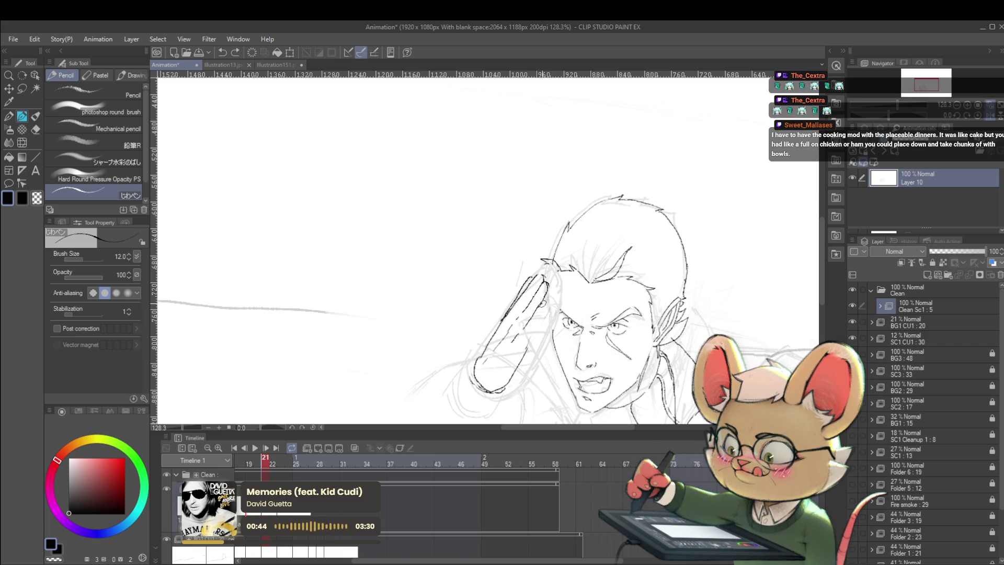
pyautogui.moveTo(544, 309); pyautogui.dragTo(531, 340)
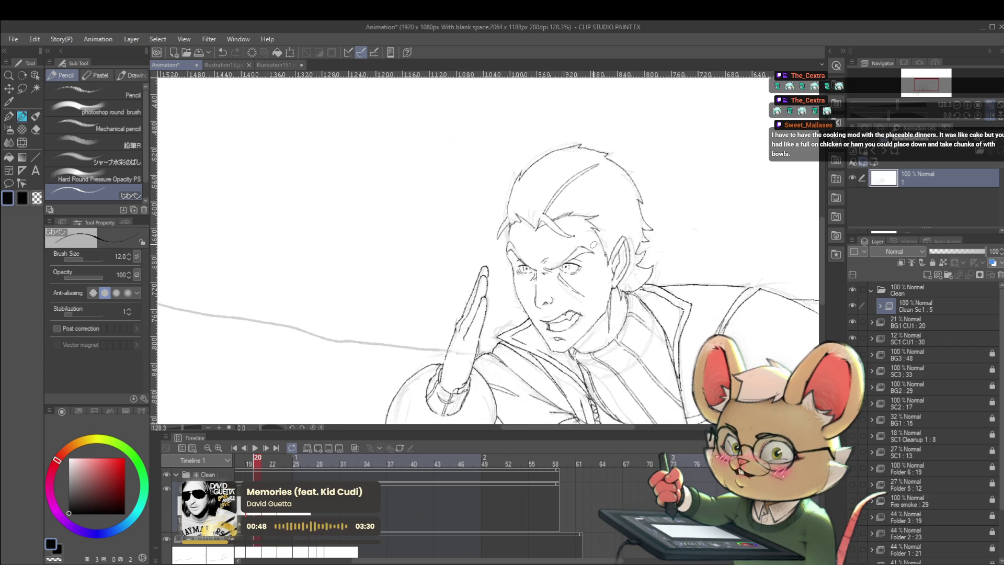
pyautogui.press('Left')
pyautogui.press('Right')
pyautogui.press('Left')
pyautogui.press('Right')
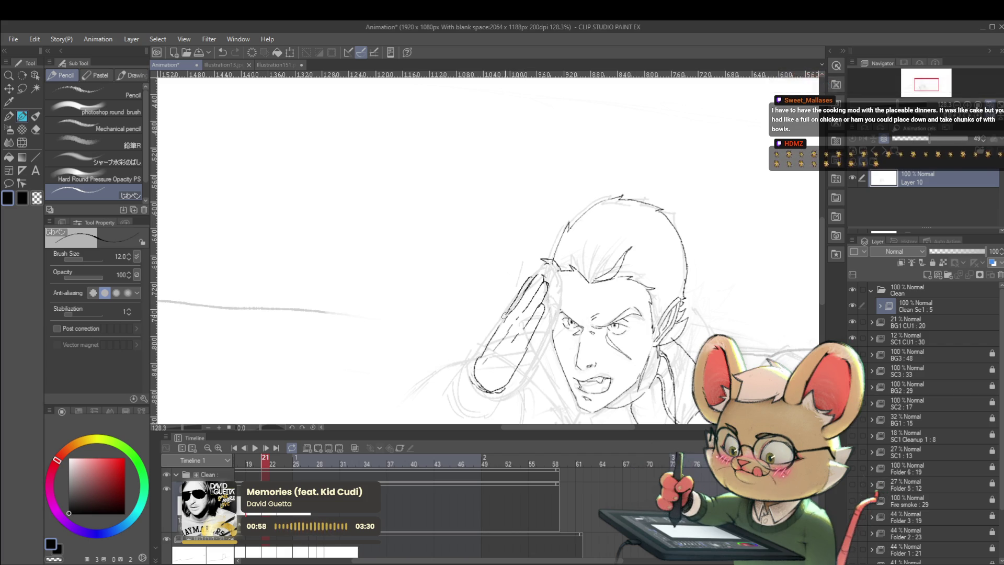
# Flip between frames 20 and 21 to review the inked salute and fingertip lines.
pyautogui.press('Left')
pyautogui.press('Right')
pyautogui.press('Left')
pyautogui.press('Right')
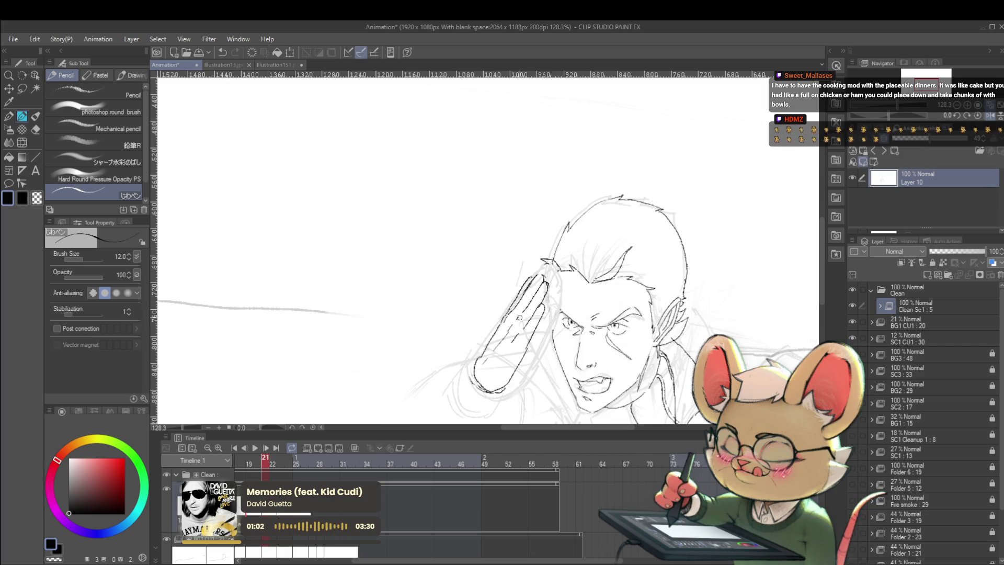
pyautogui.press('Left')
pyautogui.press('Right')
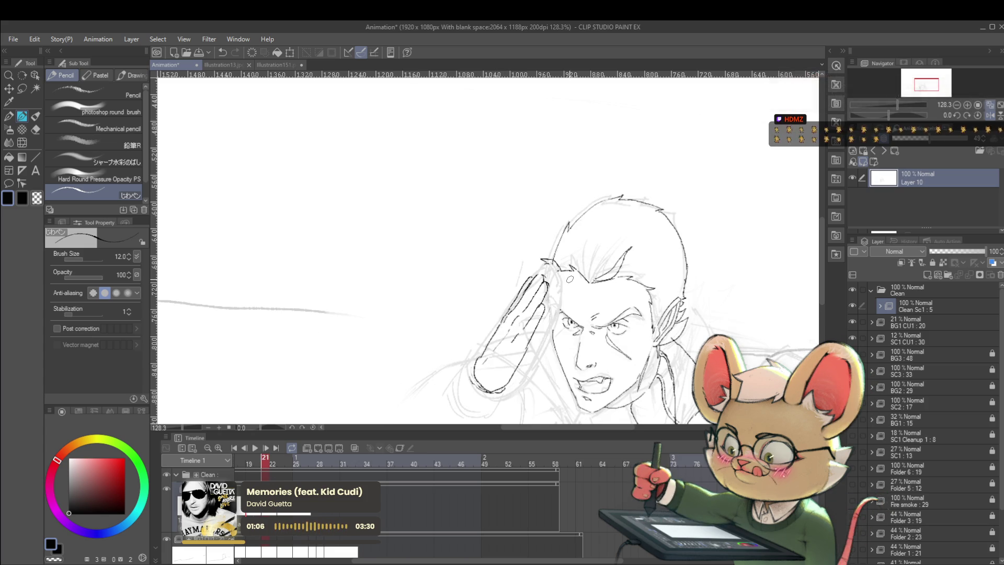
pyautogui.press('Left')
pyautogui.press('Right')
pyautogui.press('Left')
pyautogui.press('Right')
pyautogui.press('Left')
pyautogui.press('Right')
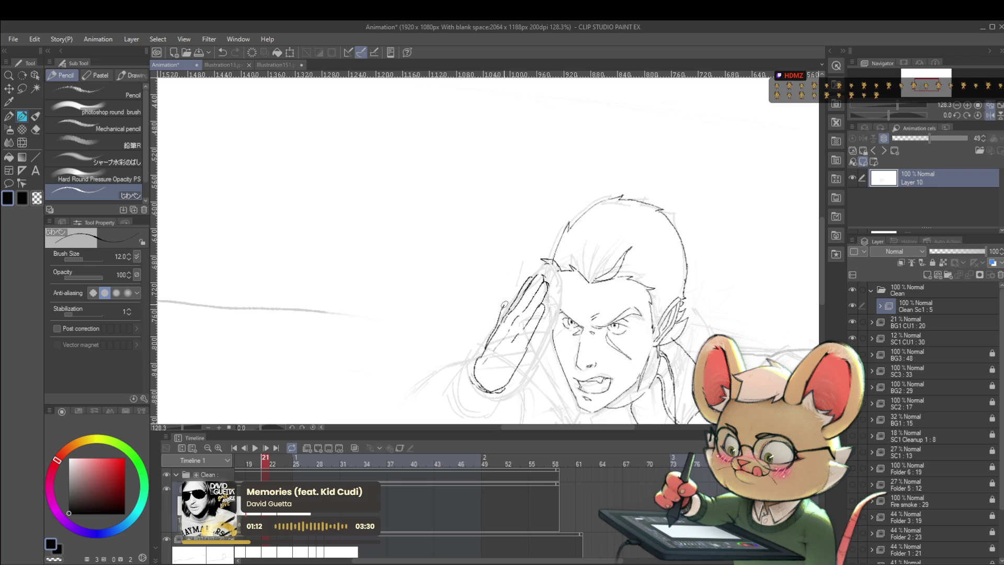
pyautogui.press('Left')
pyautogui.press('Right')
# Ink the forearm line on frame 21 against frame 20, redrawing it once after undoing.
pyautogui.scroll(-3, 699, 294)
pyautogui.moveTo(699, 294)
pyautogui.mouseDown()
pyautogui.moveTo(627, 137)
pyautogui.moveTo(661, 159)
pyautogui.mouseUp()
pyautogui.scroll(-1, 675, 199)
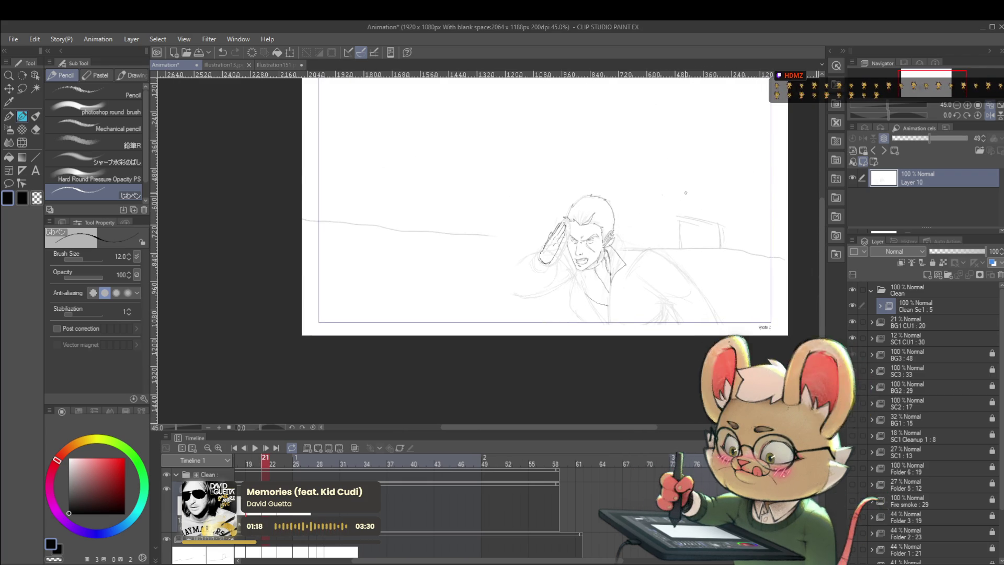
pyautogui.scroll(3, 594, 233)
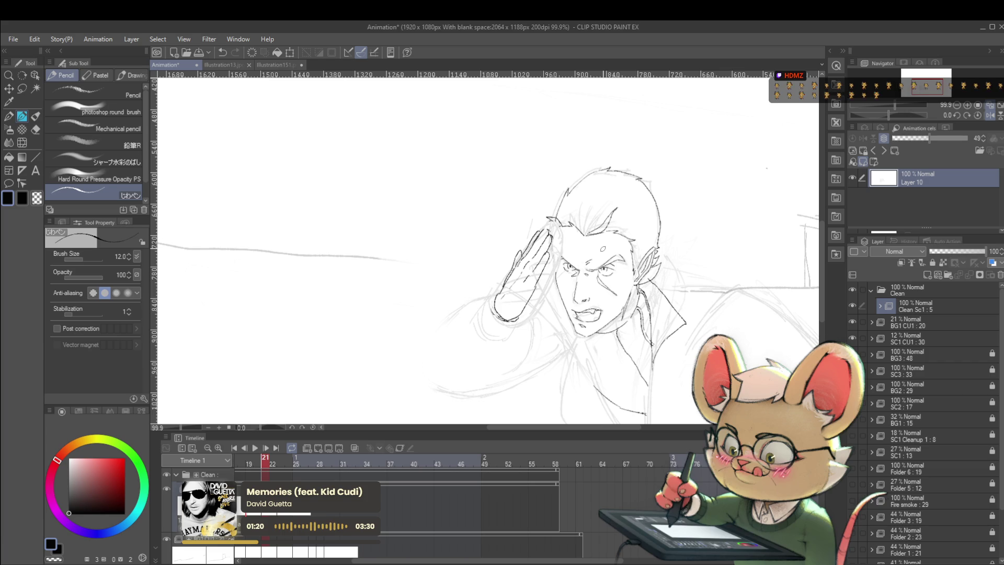
pyautogui.press(',')
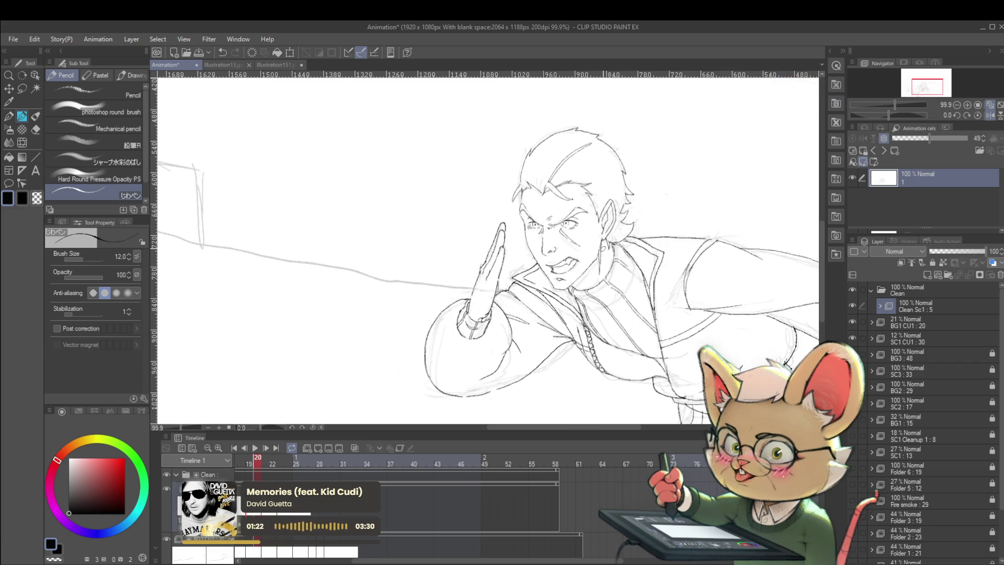
pyautogui.press('.')
pyautogui.press(',')
pyautogui.press('.')
pyautogui.press(',')
pyautogui.press('.')
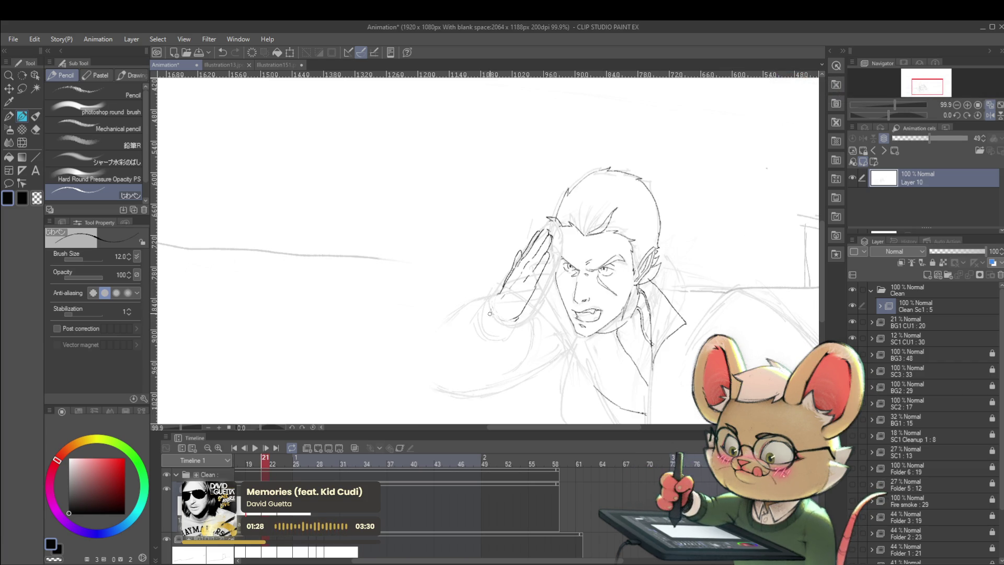
pyautogui.press(',')
pyautogui.press('.')
pyautogui.press(',')
pyautogui.press('.')
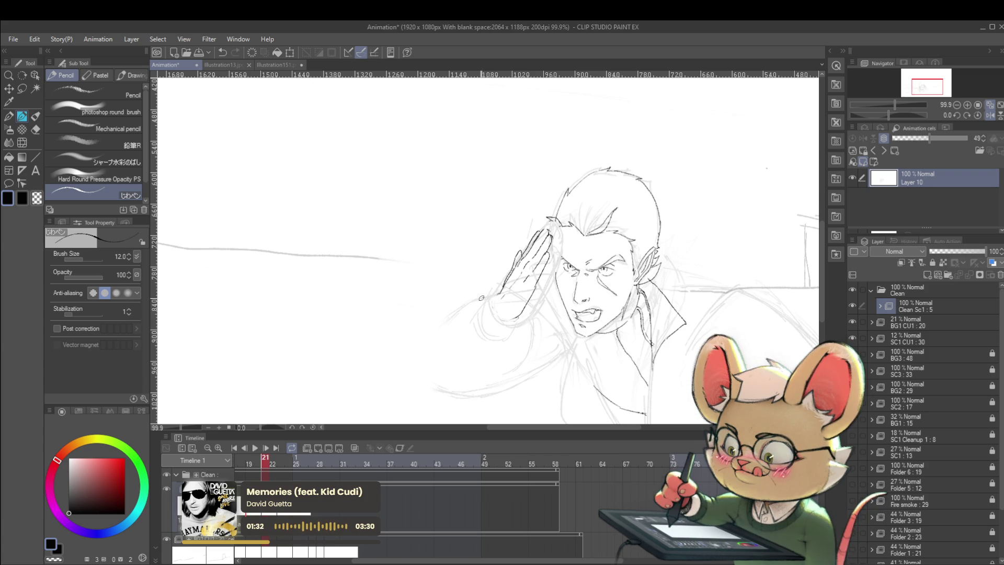
pyautogui.press(',')
pyautogui.press('.')
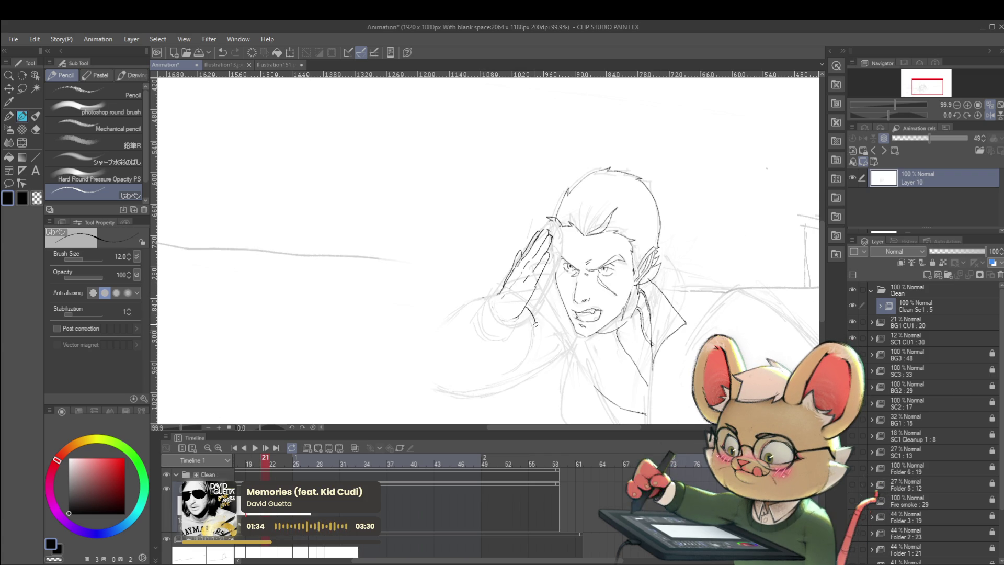
pyautogui.press(',')
pyautogui.press('.')
pyautogui.moveTo(534, 312); pyautogui.dragTo(528, 358)
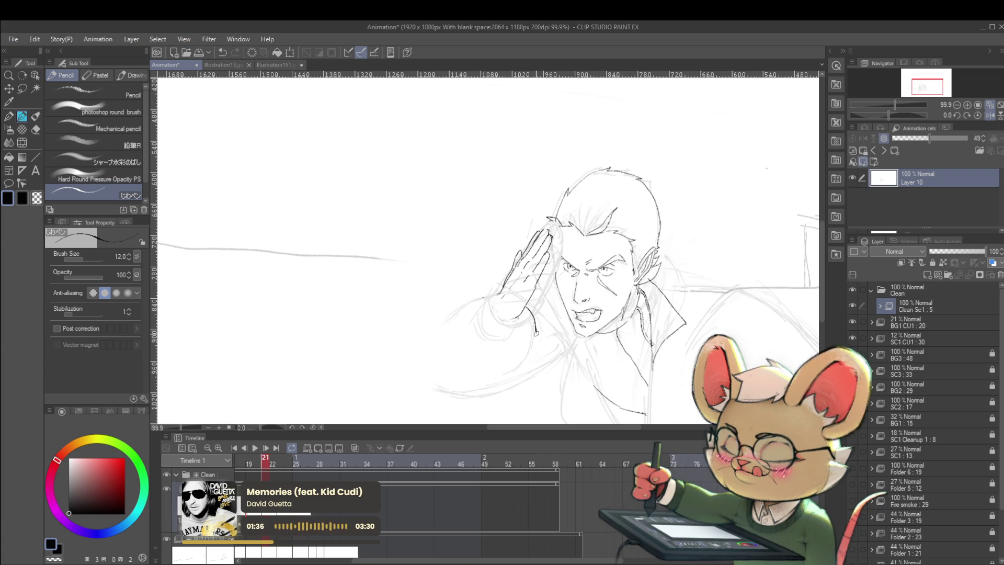
pyautogui.press(',')
pyautogui.press('.')
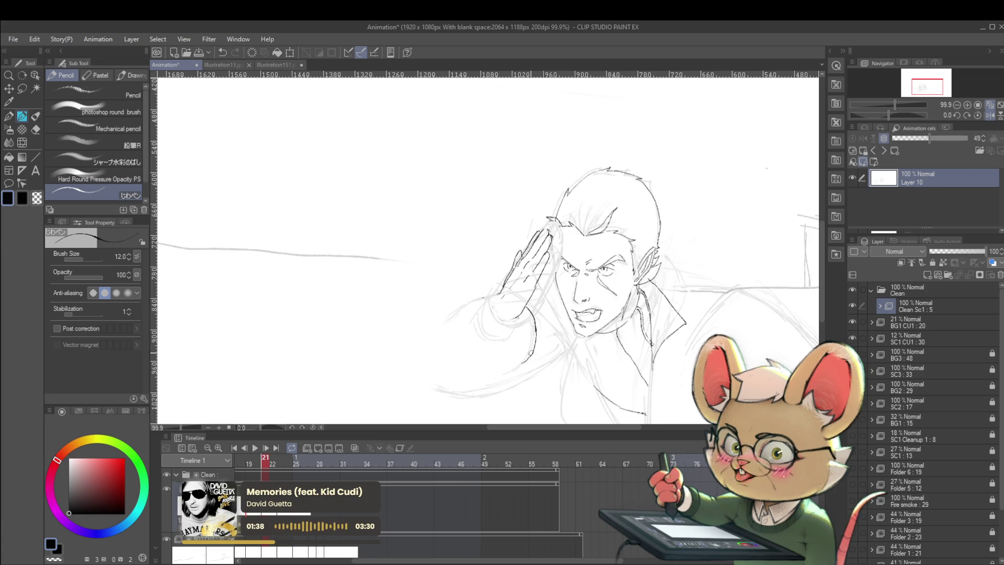
pyautogui.press(',')
pyautogui.press('.')
pyautogui.hotkey('ctrl', 'z')
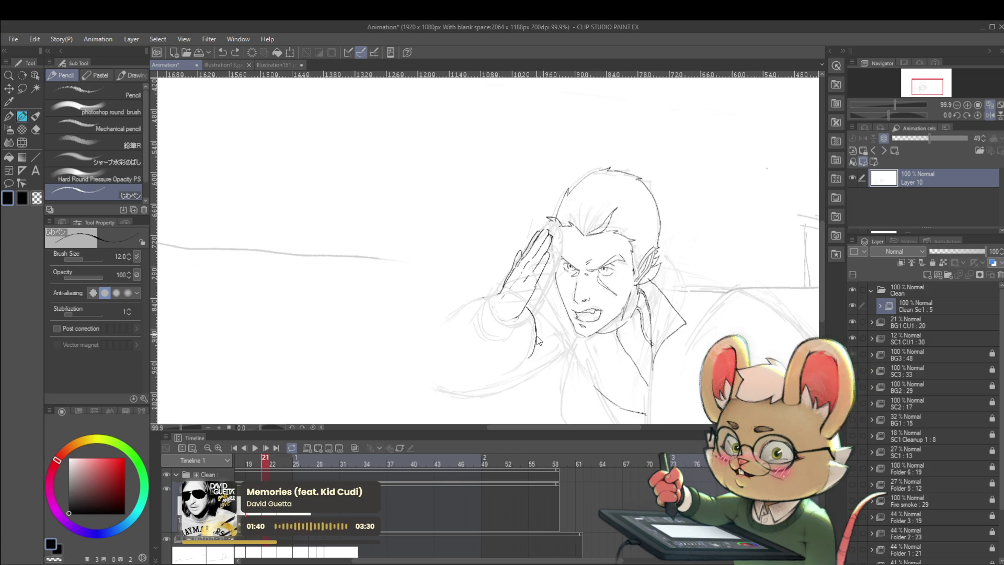
pyautogui.moveTo(535, 328); pyautogui.dragTo(522, 356)
# Ink the arm's underside and extend the lower-arm line up toward the elbow.
pyautogui.press(',')
pyautogui.press('.')
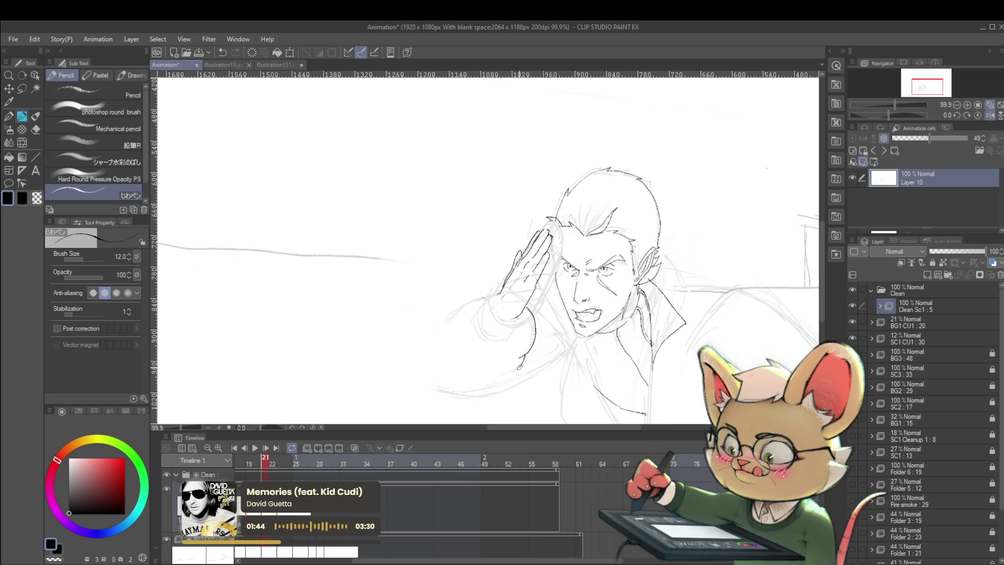
pyautogui.press(',')
pyautogui.press('.')
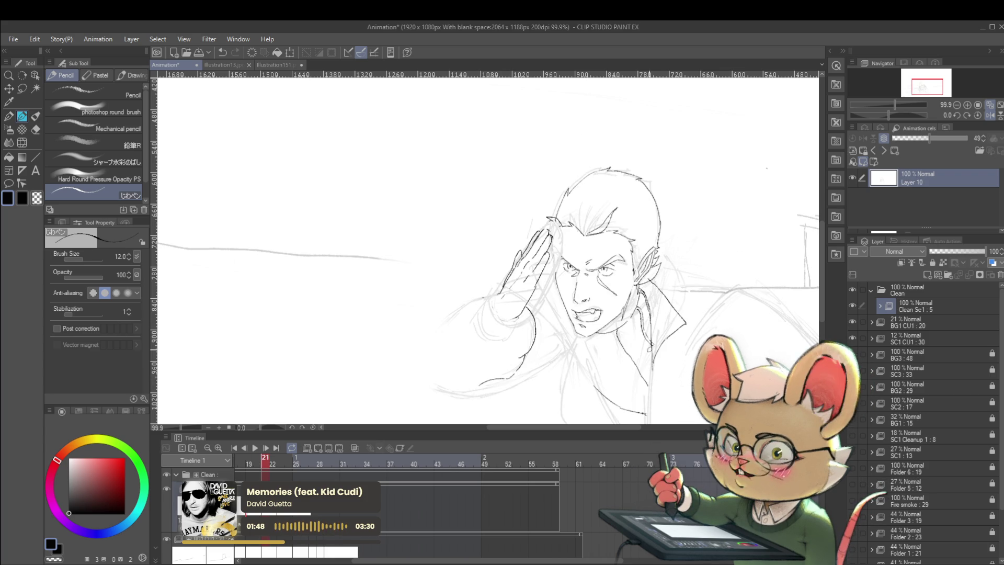
pyautogui.press(',')
pyautogui.press('.')
pyautogui.press(',')
pyautogui.press('.')
pyautogui.press(',')
pyautogui.press('.')
pyautogui.press(',')
pyautogui.press('.')
pyautogui.press(',')
pyautogui.press('.')
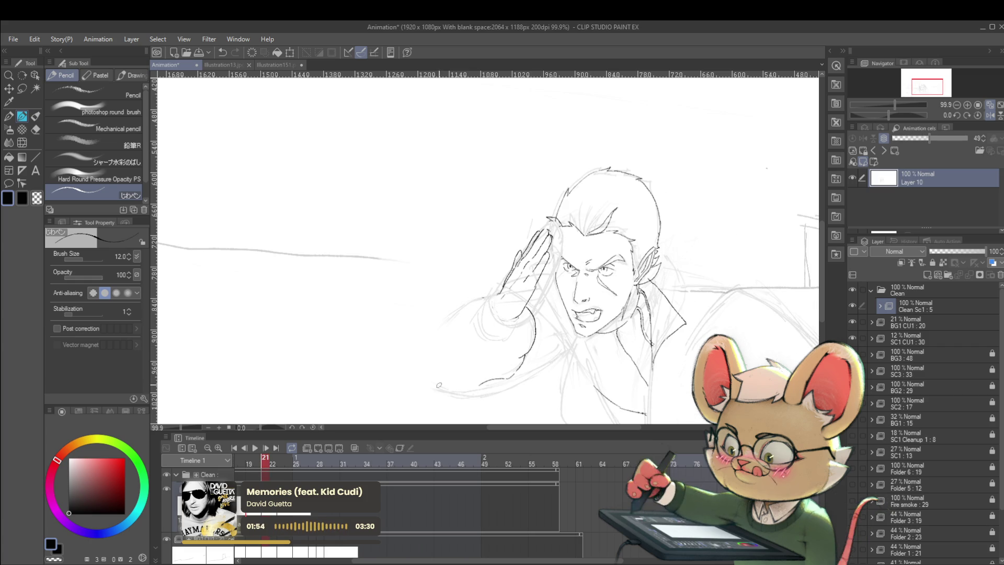
pyautogui.moveTo(438, 390); pyautogui.dragTo(495, 394)
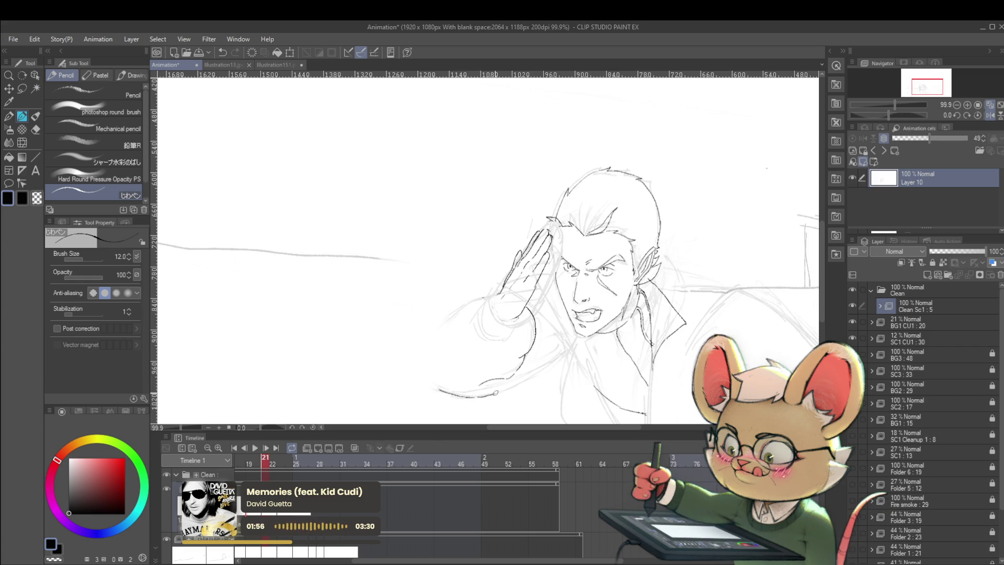
pyautogui.press(',')
pyautogui.press('.')
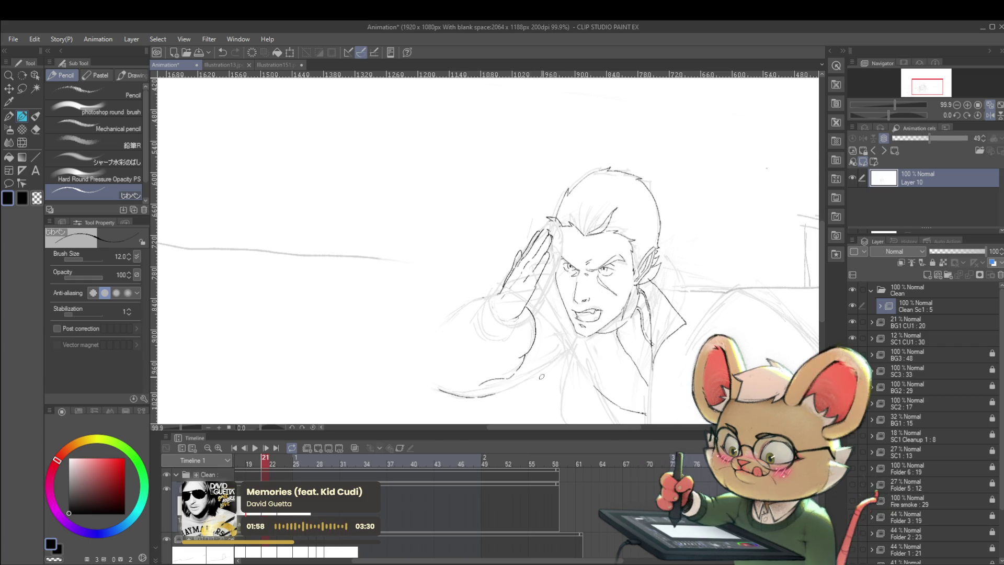
pyautogui.moveTo(510, 389); pyautogui.dragTo(557, 353)
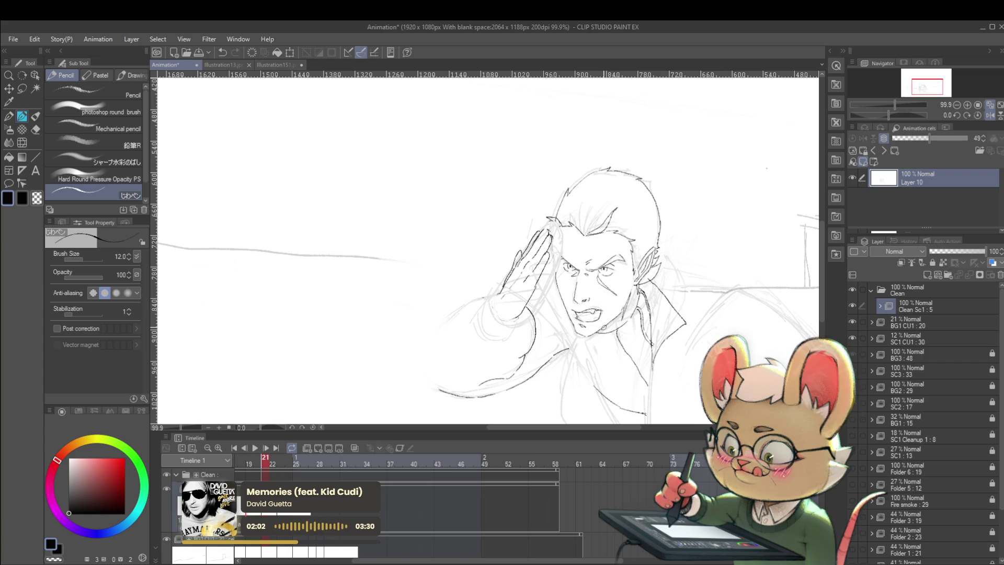
# Ink the arm's left outline, checked against frame 20, then fit the frame to the window.
pyautogui.press('Left')
pyautogui.press('Right')
pyautogui.press('Left')
pyautogui.press('Right')
pyautogui.press('Left')
pyautogui.press('Right')
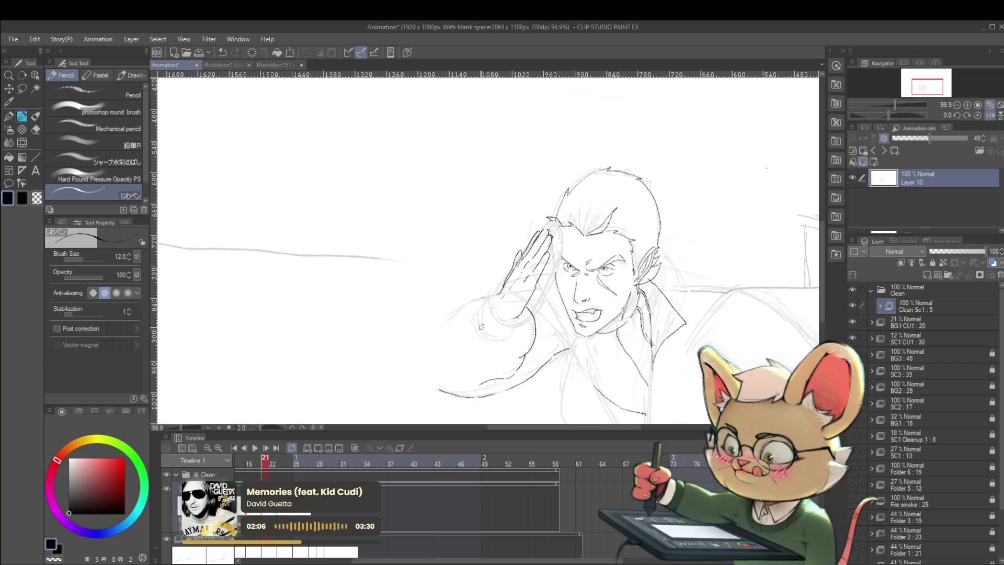
pyautogui.press('Left')
pyautogui.press('Right')
pyautogui.moveTo(431, 374); pyautogui.dragTo(459, 319)
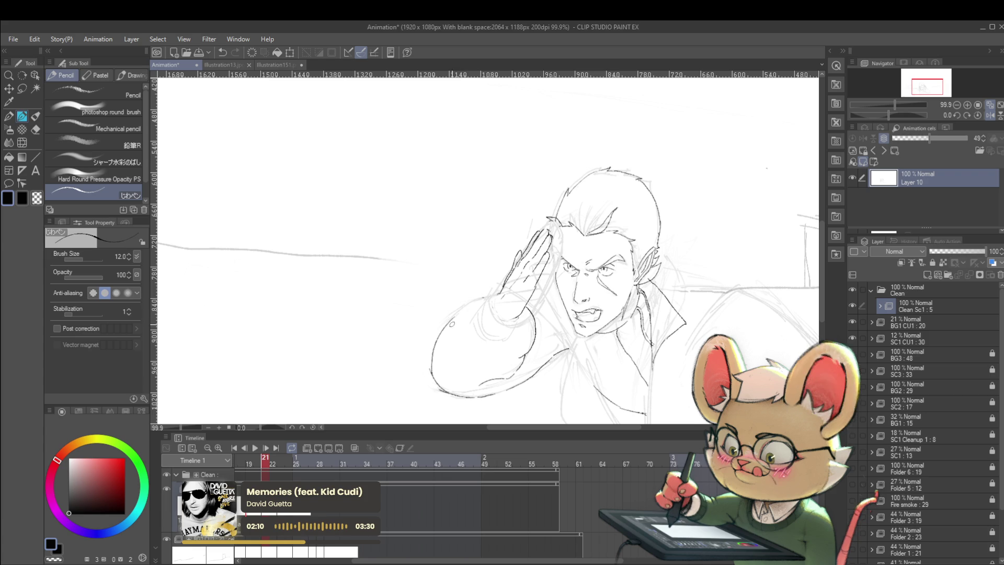
pyautogui.press('Left')
pyautogui.press('Right')
pyautogui.press('Left')
pyautogui.press('Right')
pyautogui.press('Left')
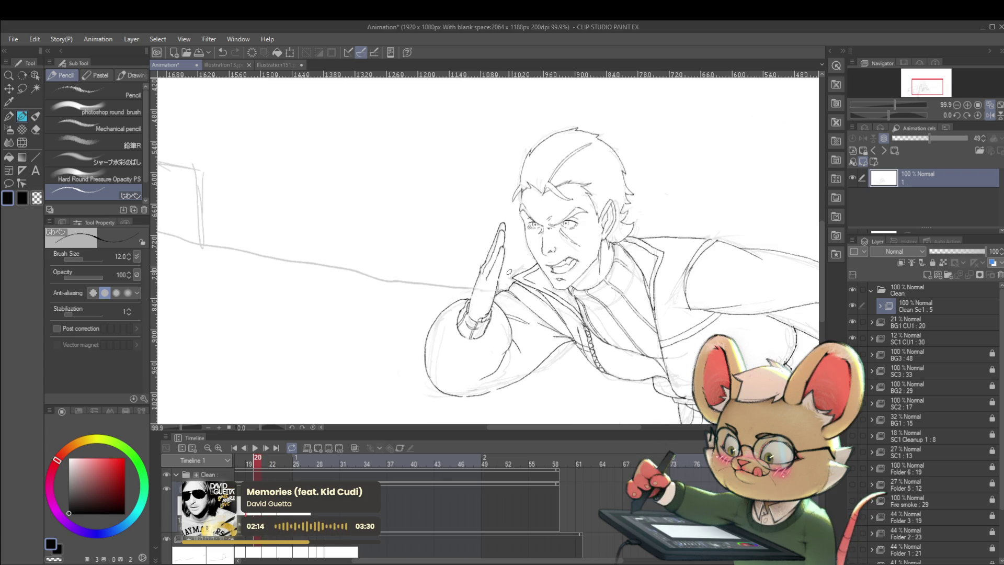
pyautogui.press('Right')
pyautogui.press('Left')
pyautogui.press('Right')
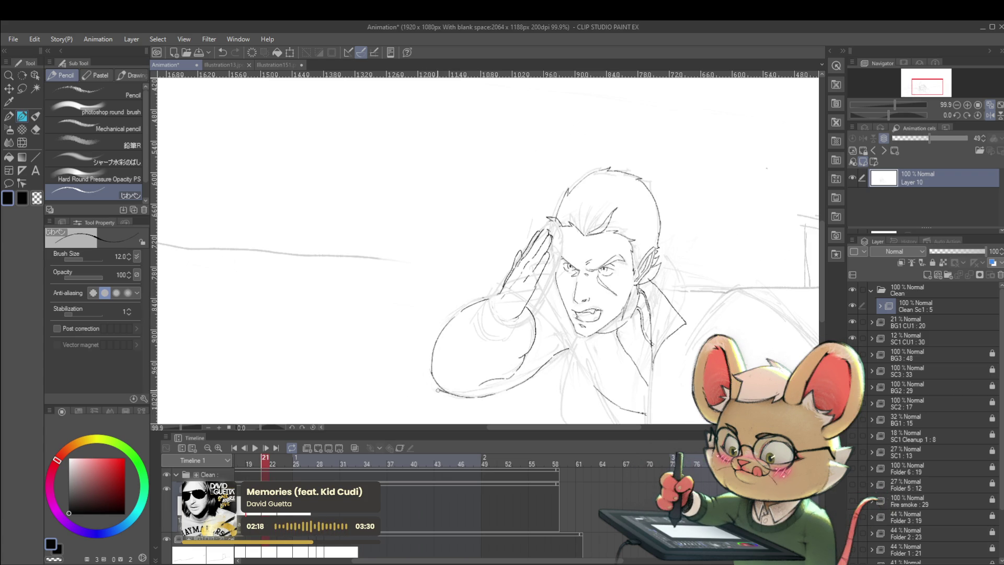
pyautogui.hotkey('ctrl', '0')
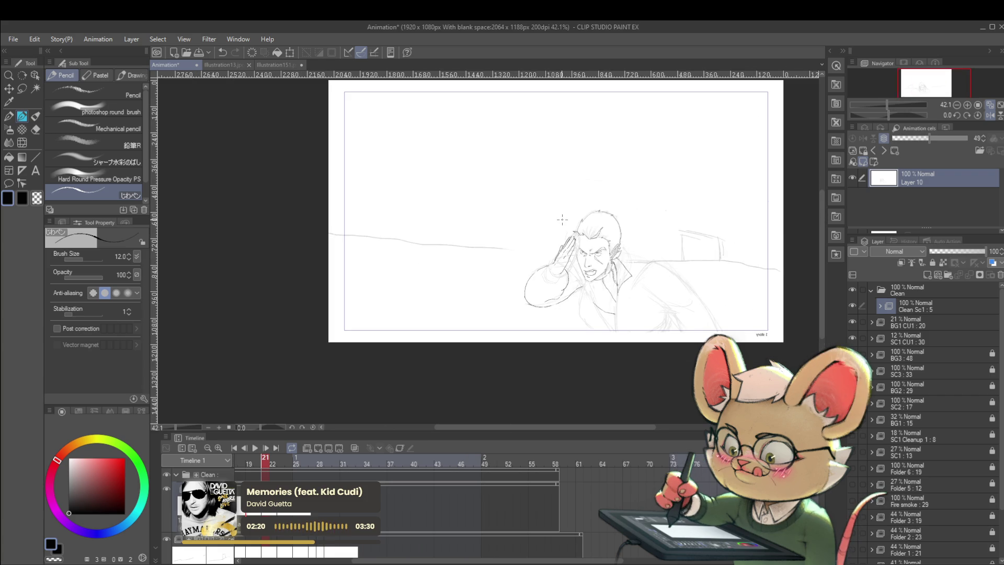
pyautogui.press('Left')
pyautogui.press('Right')
pyautogui.press('Left')
pyautogui.press('Right')
pyautogui.press('Left')
pyautogui.press('Right')
pyautogui.press('Left')
pyautogui.press('Right')
pyautogui.press('Left')
pyautogui.press('Right')
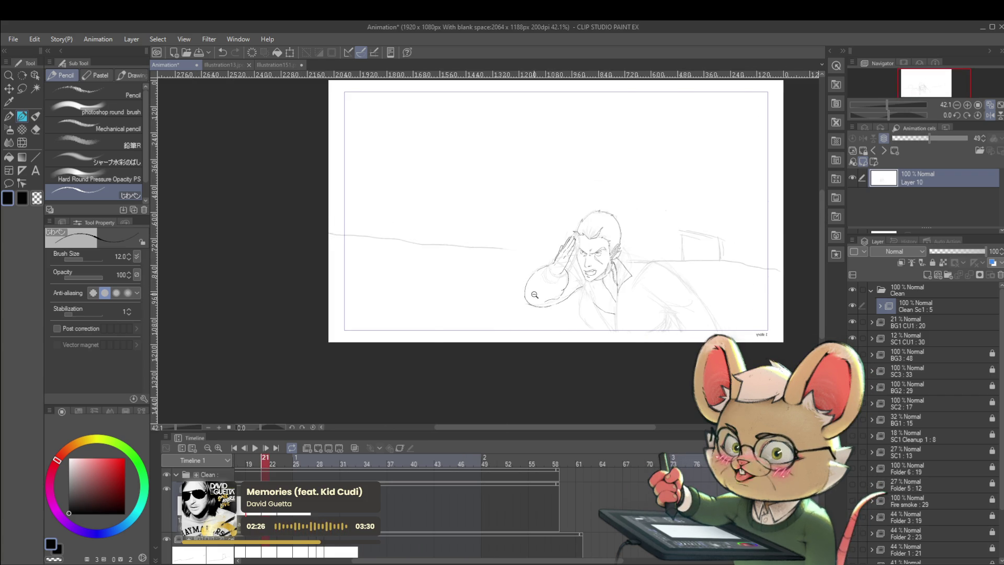
pyautogui.scroll(3, 533, 300)
pyautogui.moveTo(518, 274)
pyautogui.mouseDown()
pyautogui.moveTo(513, 287)
pyautogui.moveTo(542, 319)
pyautogui.mouseUp()
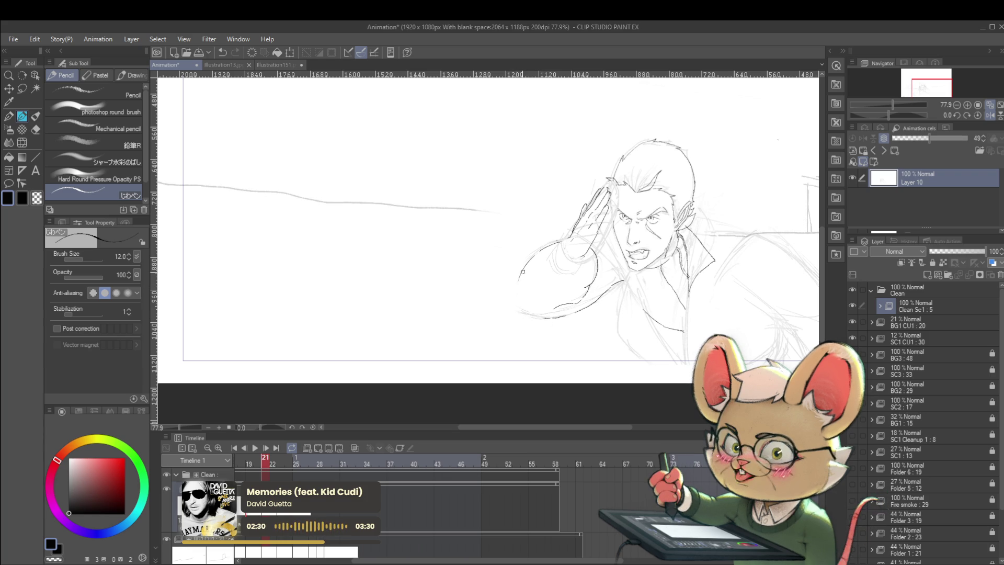
pyautogui.moveTo(519, 284)
pyautogui.mouseDown()
pyautogui.moveTo(521, 308)
pyautogui.moveTo(537, 313)
pyautogui.mouseUp()
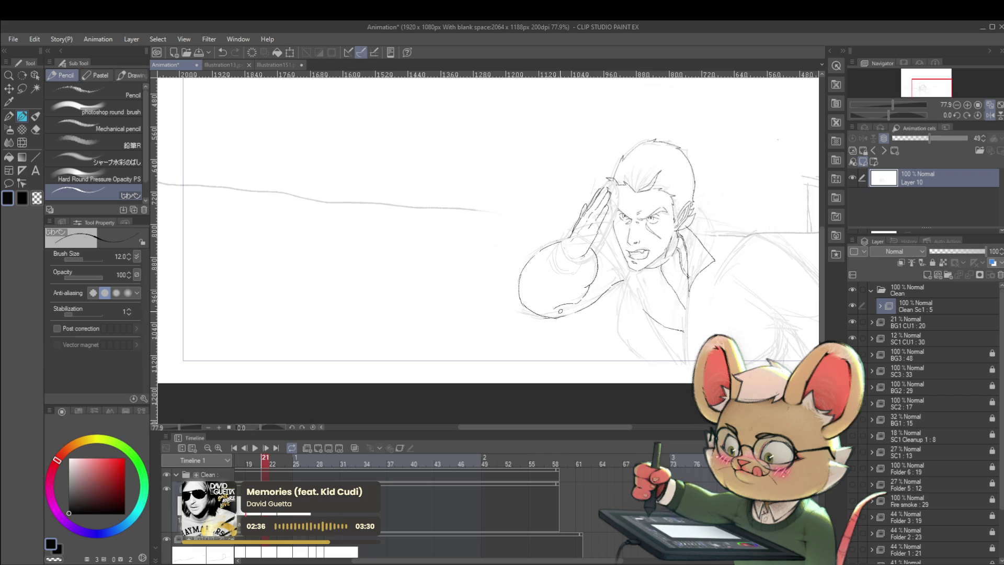
pyautogui.press('Left')
pyautogui.press('Right')
pyautogui.press('Left')
pyautogui.press('Right')
pyautogui.press('Left')
pyautogui.press('Right')
pyautogui.press('Left')
pyautogui.press('Right')
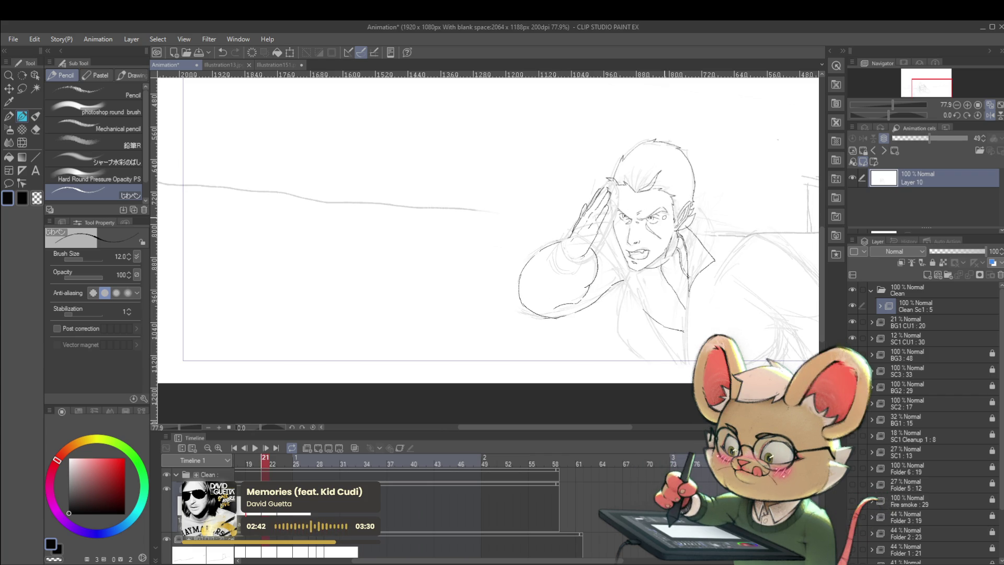
pyautogui.press('Left')
pyautogui.press('Right')
pyautogui.press('Left')
pyautogui.press('Right')
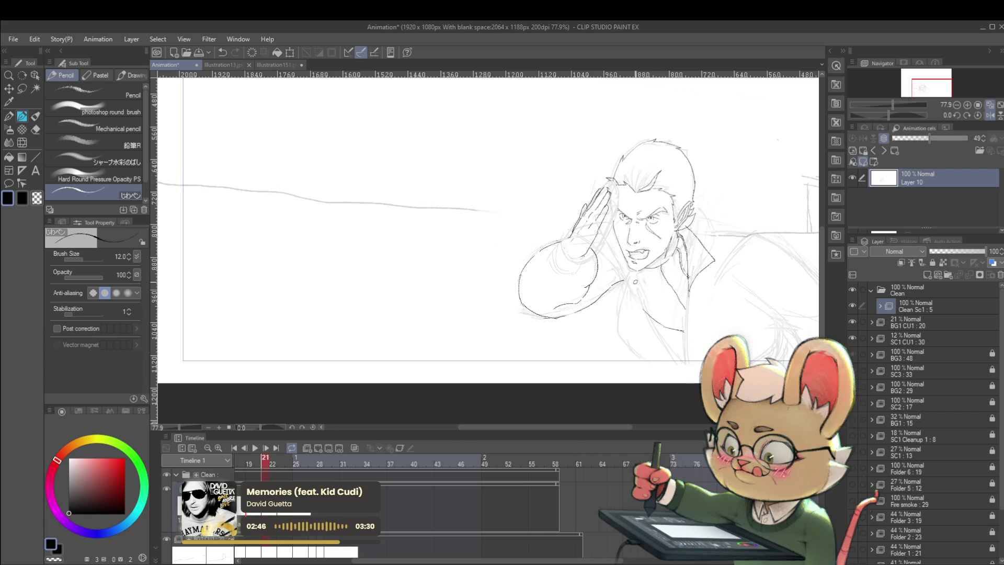
pyautogui.press('Left')
pyautogui.press('Right')
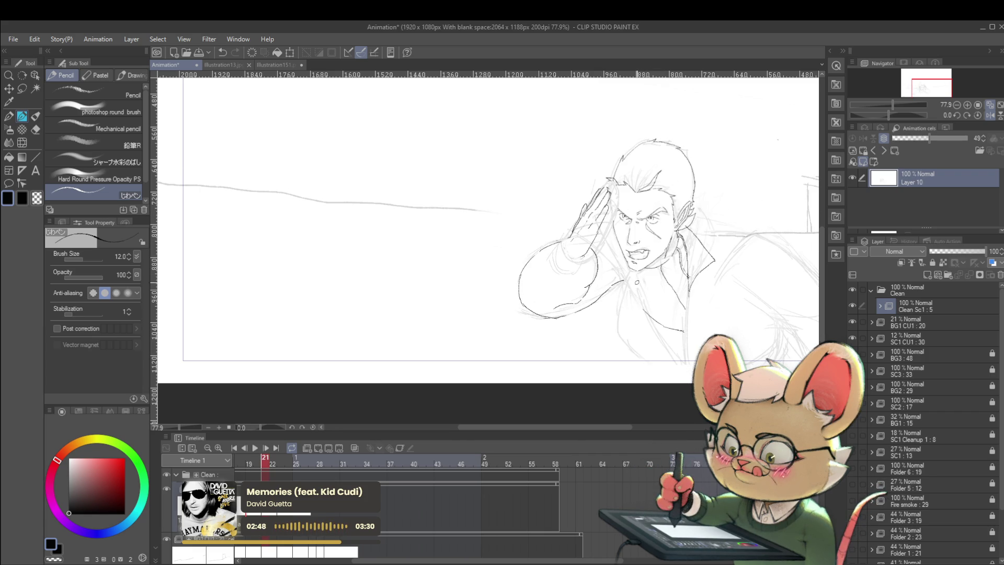
pyautogui.moveTo(637, 294); pyautogui.dragTo(647, 346)
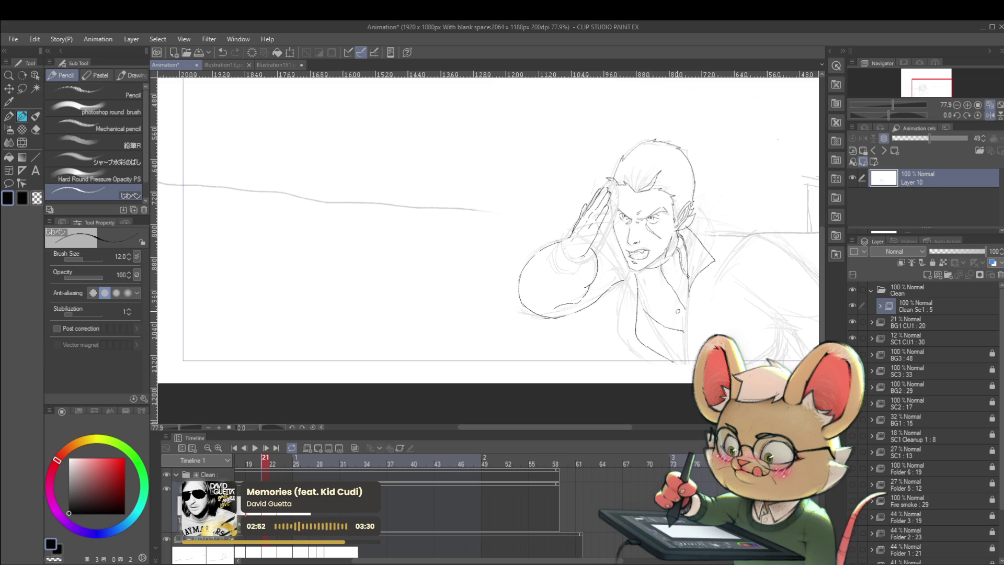
pyautogui.press('Left')
pyautogui.press('Right')
pyautogui.press('Left')
pyautogui.press('Right')
pyautogui.press('Left')
pyautogui.press('Right')
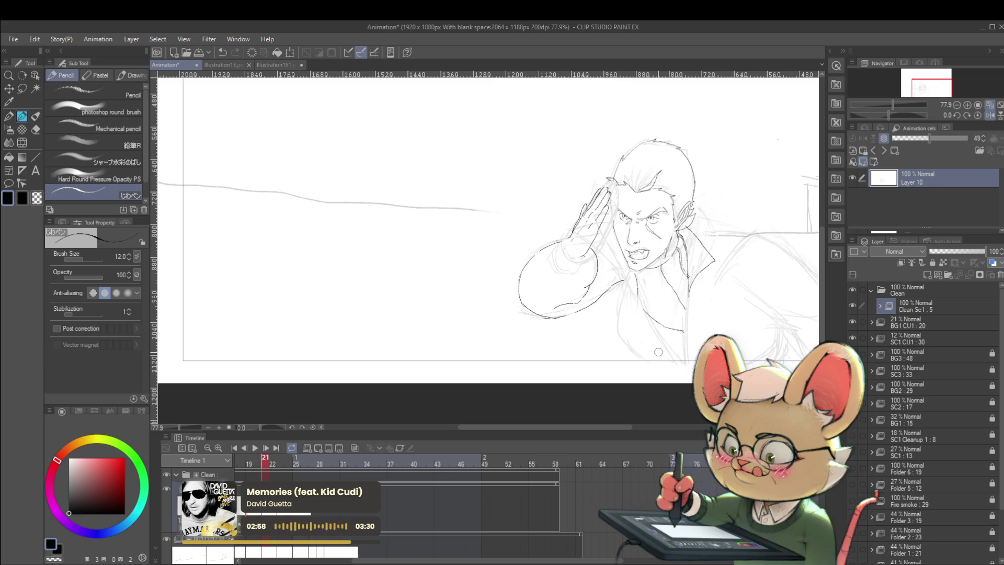
pyautogui.press('Left')
pyautogui.press('Right')
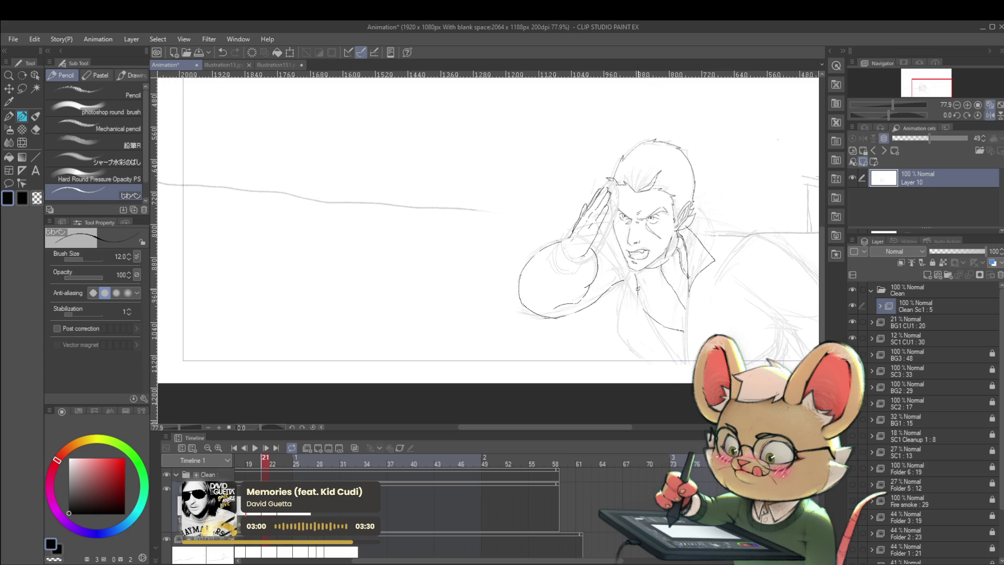
pyautogui.moveTo(638, 293); pyautogui.dragTo(637, 332)
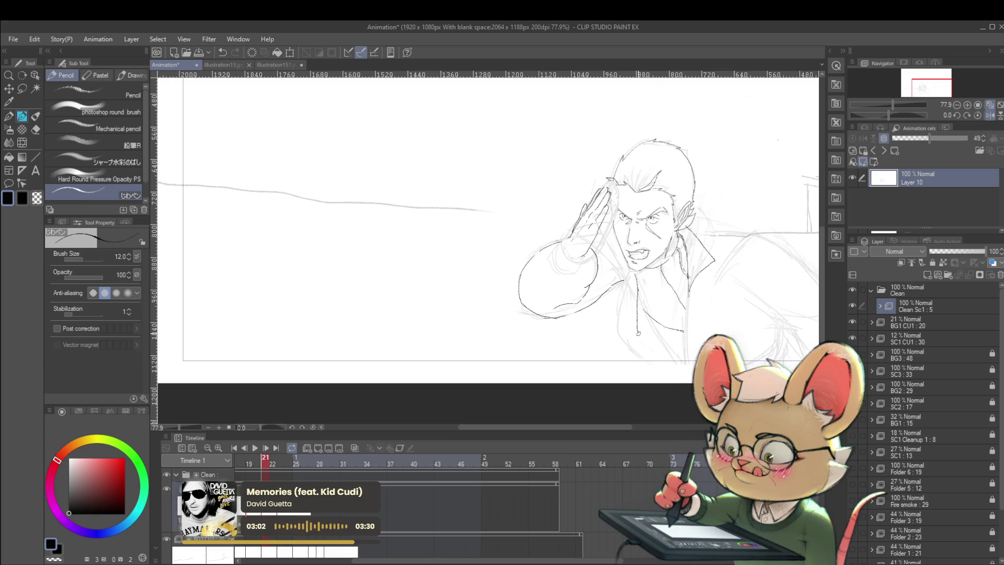
pyautogui.press('Left')
pyautogui.press('Right')
pyautogui.press('Left')
pyautogui.press('Right')
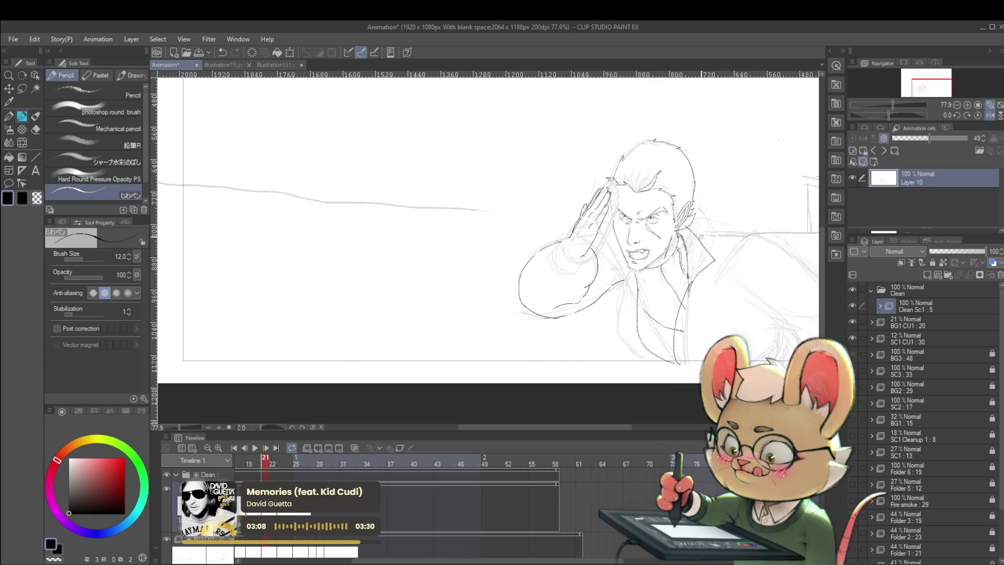
pyautogui.press('Left')
pyautogui.press('Right')
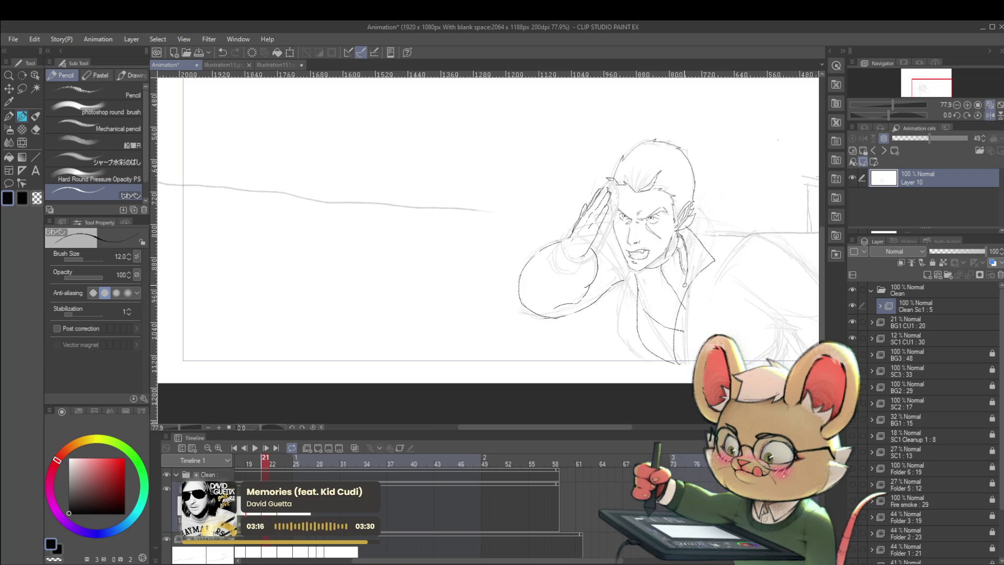
pyautogui.press('Right')
pyautogui.press('Left')
pyautogui.press('Right')
pyautogui.press('Left')
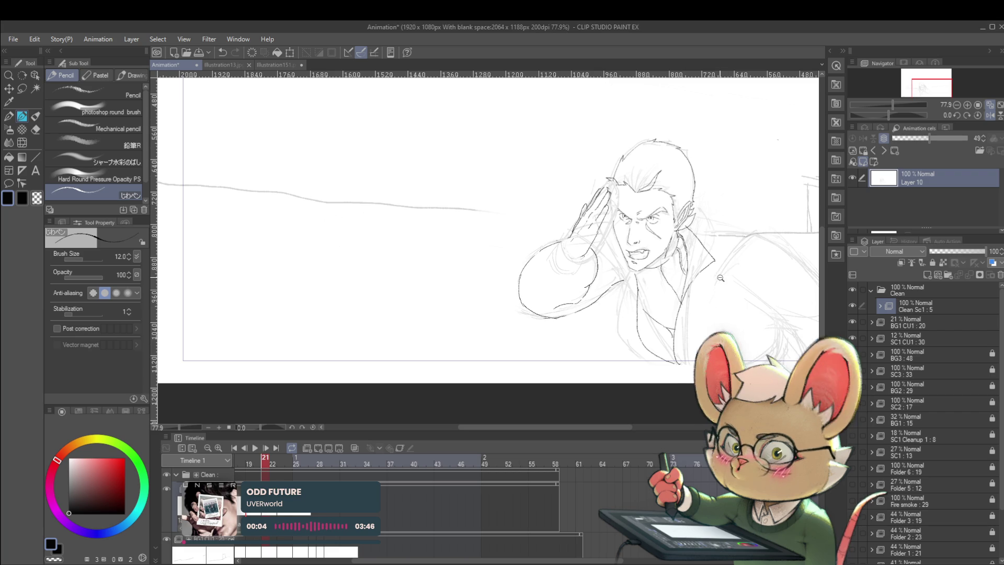
# Lasso the saluting hand and rotate it clockwise around its base.
pyautogui.scroll(-2, 487, 220)
pyautogui.press('Right')
pyautogui.press('Left')
pyautogui.press('Right')
pyautogui.press('Left')
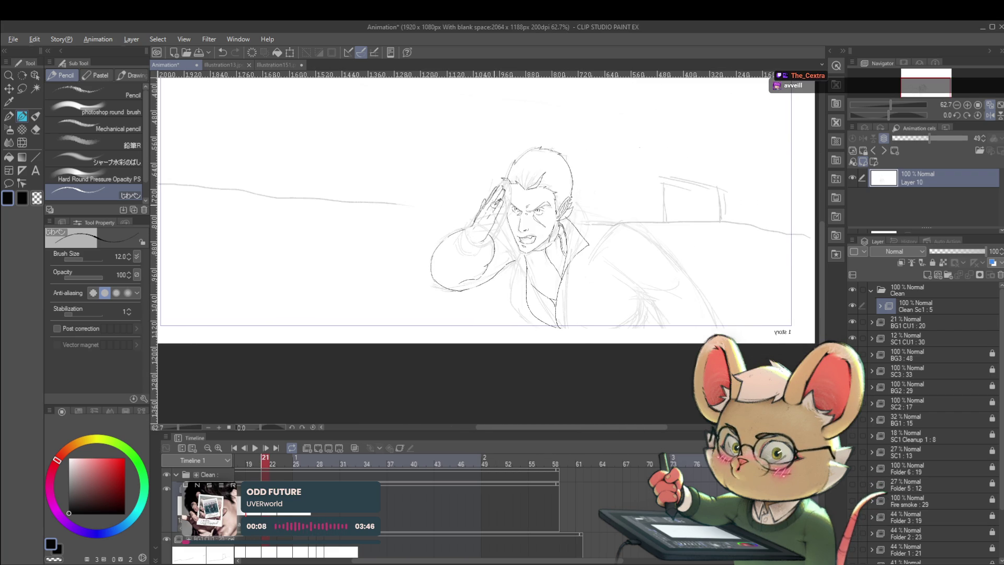
pyautogui.scroll(3, 505, 210)
pyautogui.press('m')
pyautogui.moveTo(484, 250)
pyautogui.mouseDown()
pyautogui.moveTo(442, 264)
pyautogui.moveTo(489, 165)
pyautogui.moveTo(518, 180)
pyautogui.moveTo(490, 226)
pyautogui.mouseUp()
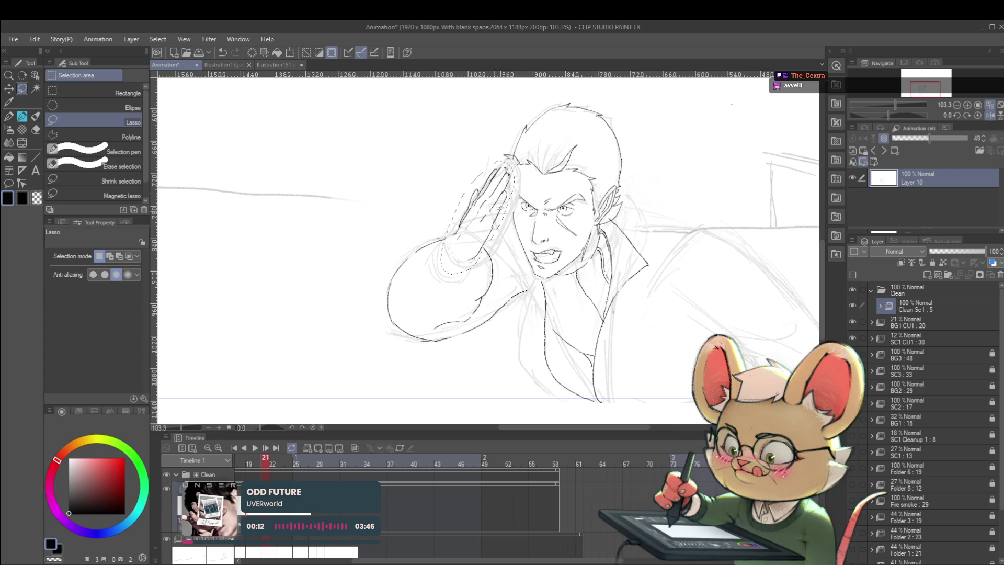
pyautogui.hotkey('ctrl', 't')
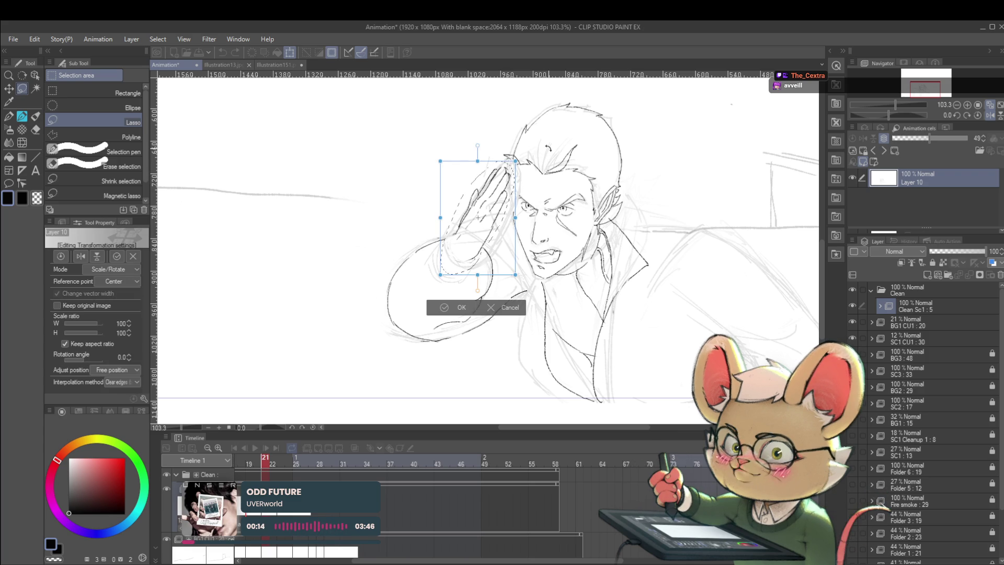
pyautogui.moveTo(477, 217); pyautogui.dragTo(451, 259)
pyautogui.moveTo(478, 145); pyautogui.dragTo(536, 164)
pyautogui.press('Return')
# Add short pencil strokes to the raised hand's fingers, then play back the animation.
pyautogui.scroll(-5, 536, 163)
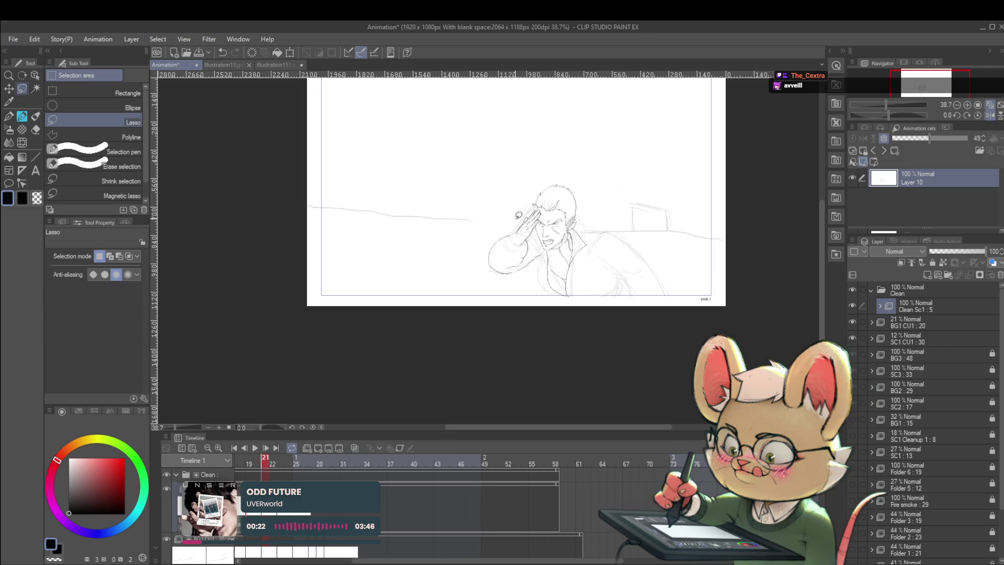
pyautogui.press(',')
pyautogui.press('.')
pyautogui.press(',')
pyautogui.press('.')
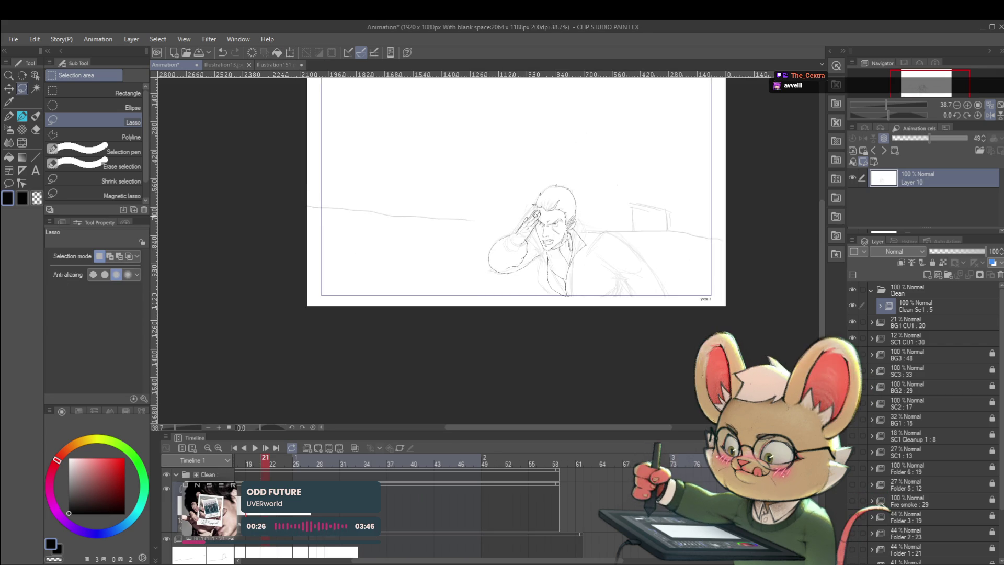
pyautogui.scroll(5, 536, 213)
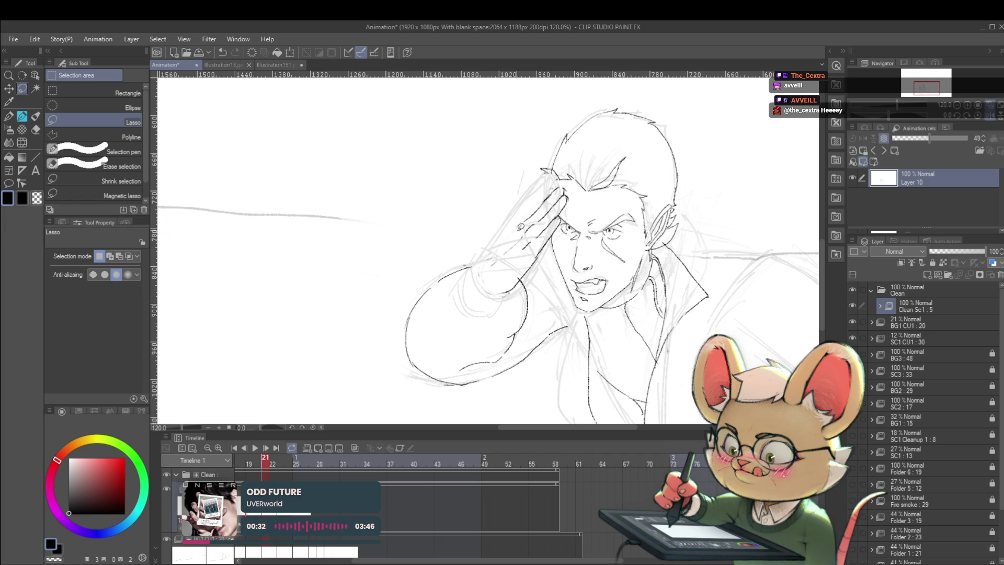
pyautogui.press('p')
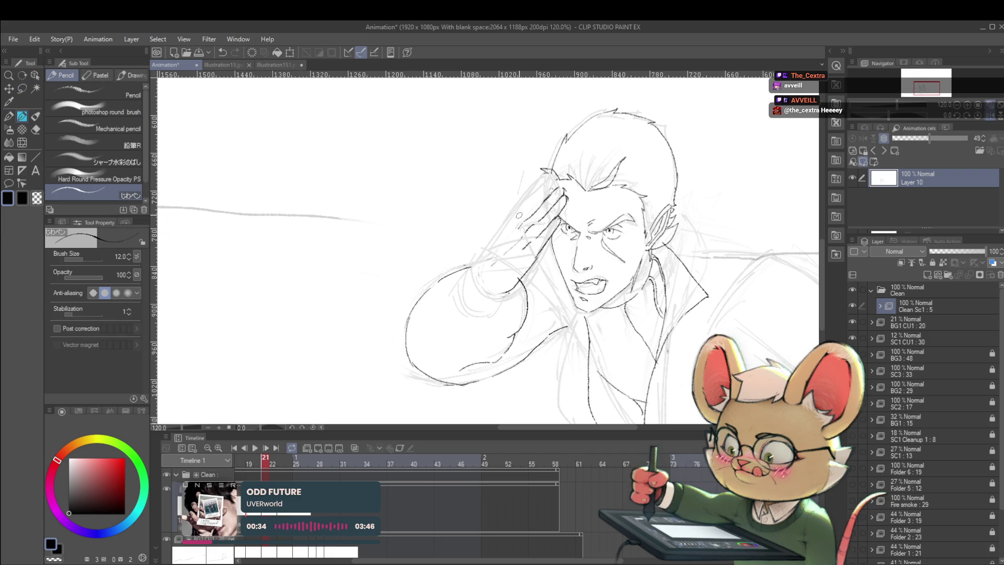
pyautogui.moveTo(516, 216)
pyautogui.mouseDown()
pyautogui.moveTo(509, 227)
pyautogui.moveTo(534, 200)
pyautogui.mouseUp()
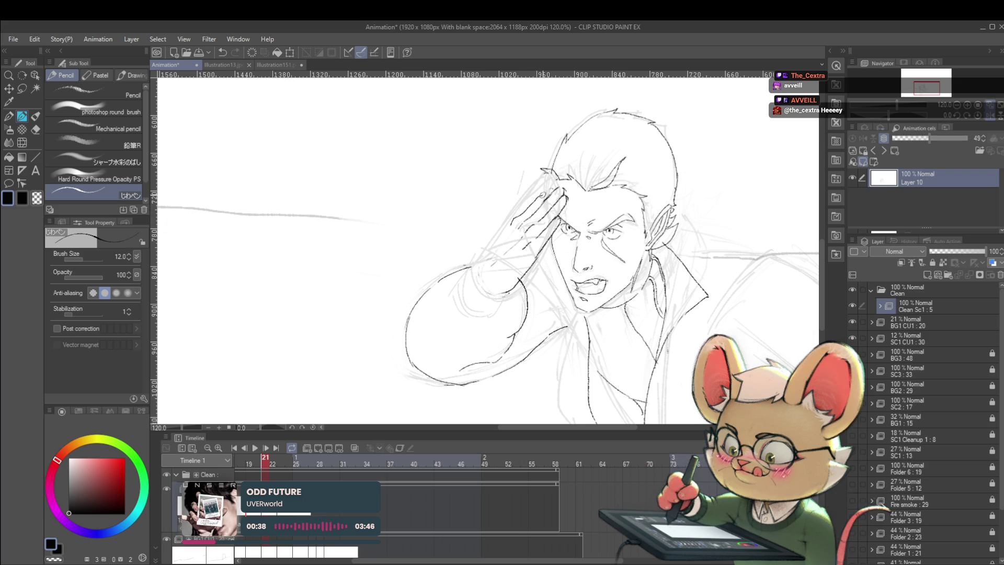
pyautogui.scroll(-4, 547, 188)
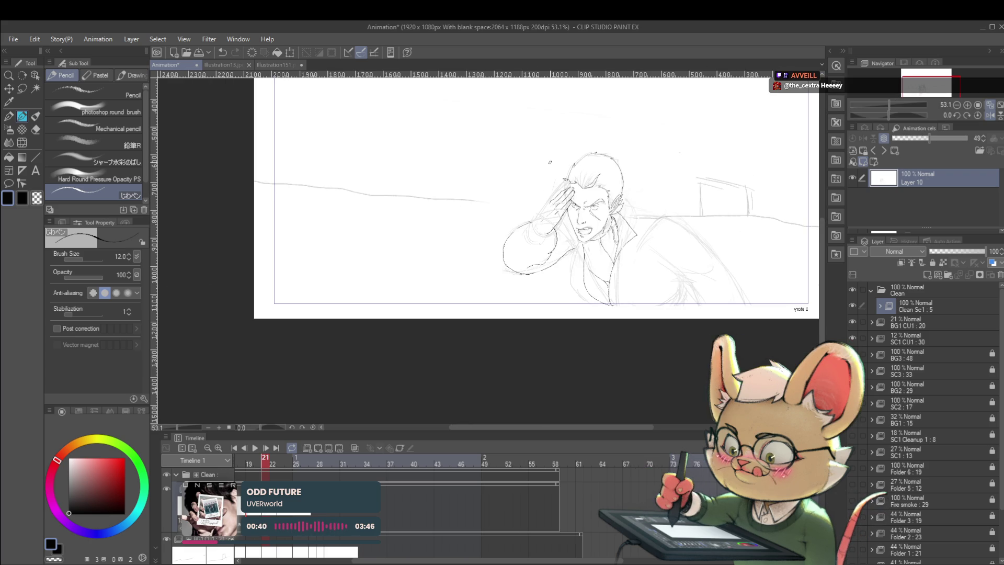
pyautogui.scroll(-2, 669, 235)
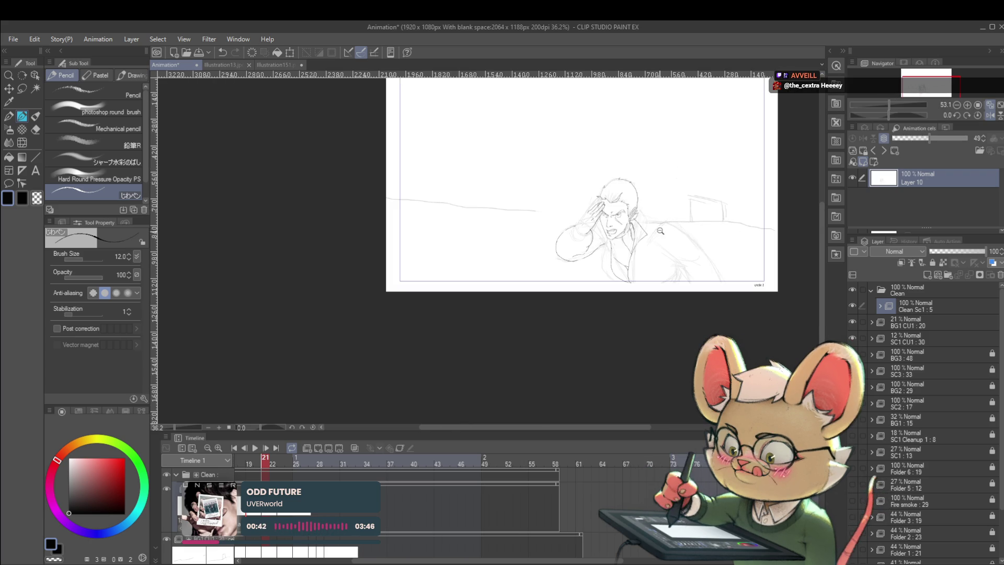
pyautogui.click(254, 449)
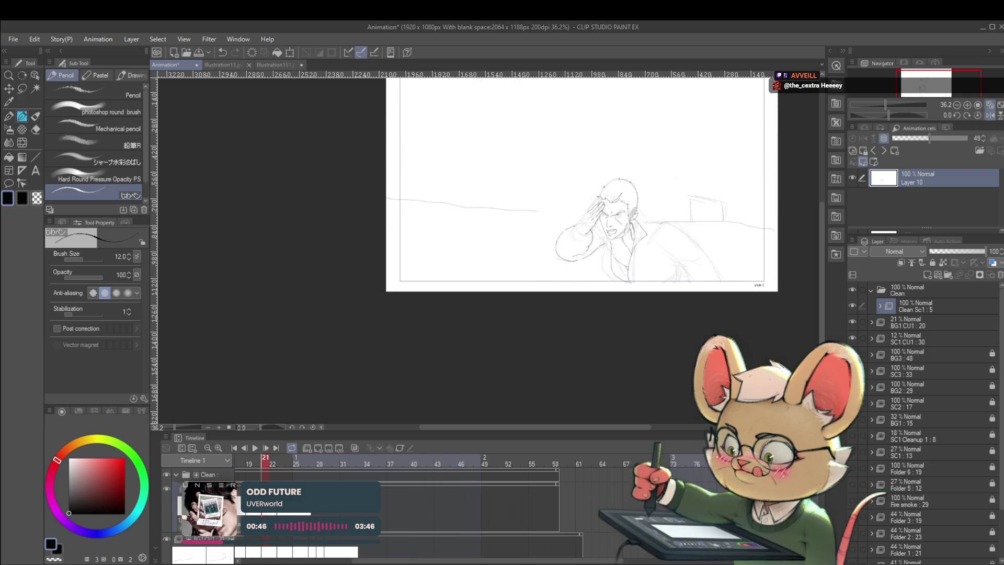
pyautogui.click(255, 449)
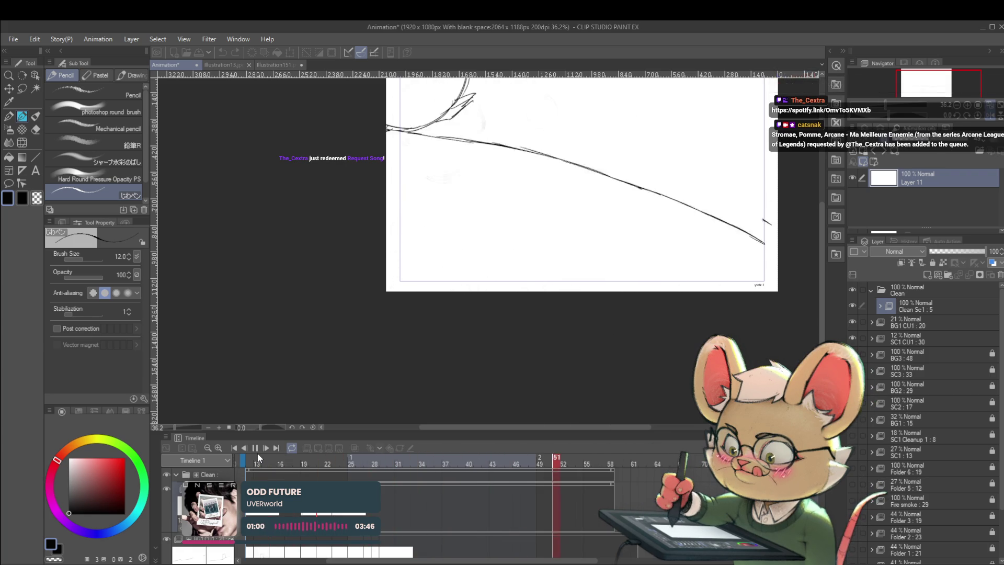
pyautogui.click(255, 448)
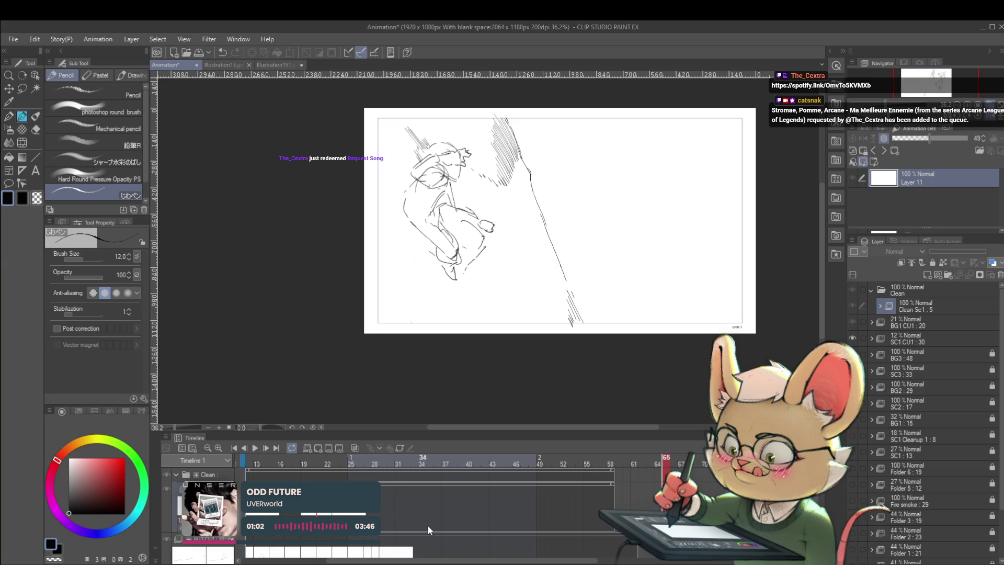
pyautogui.click(430, 553)
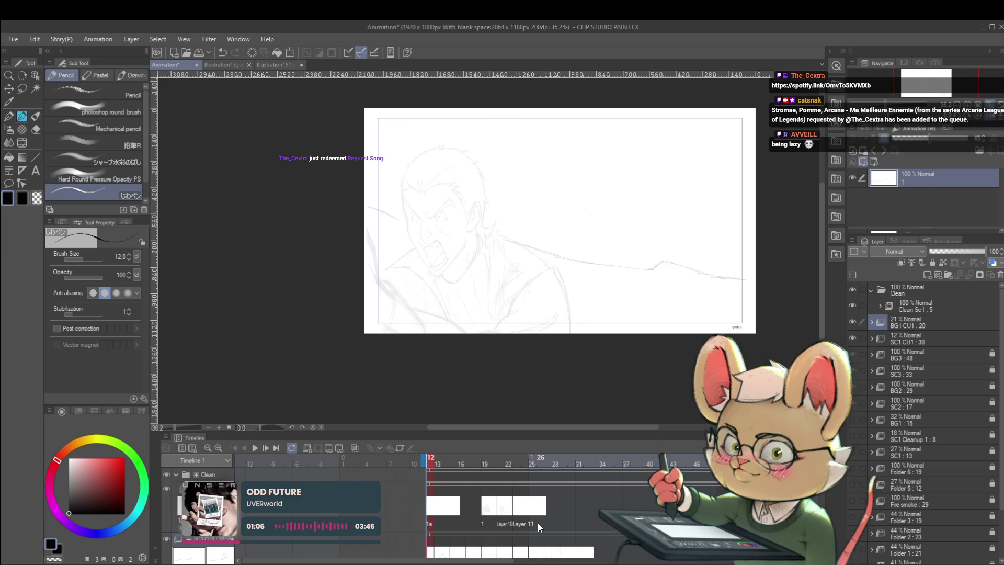
pyautogui.press('Right')
pyautogui.press('Right')
pyautogui.press('Right')
pyautogui.press('Right')
pyautogui.press('Right')
pyautogui.press('Right')
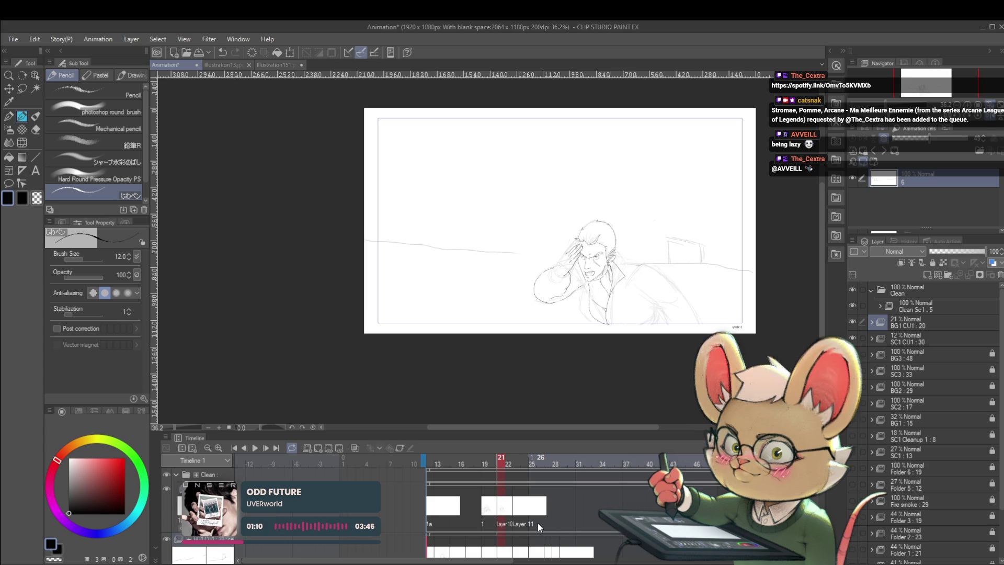
pyautogui.press('Right')
# Undo stray strokes, target the Clean Sc1 : 5 layer, and pencil the saluting hand's finger outlines.
pyautogui.moveTo(620, 210); pyautogui.dragTo(592, 235)
pyautogui.moveTo(588, 273); pyautogui.dragTo(617, 239)
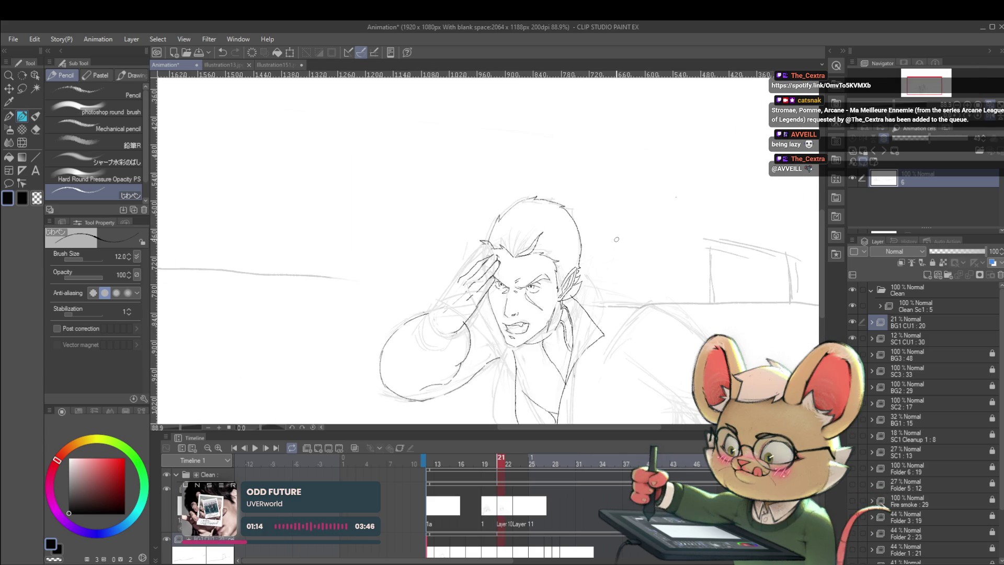
pyautogui.hotkey('ctrl', 'z')
pyautogui.hotkey('ctrl', 'z')
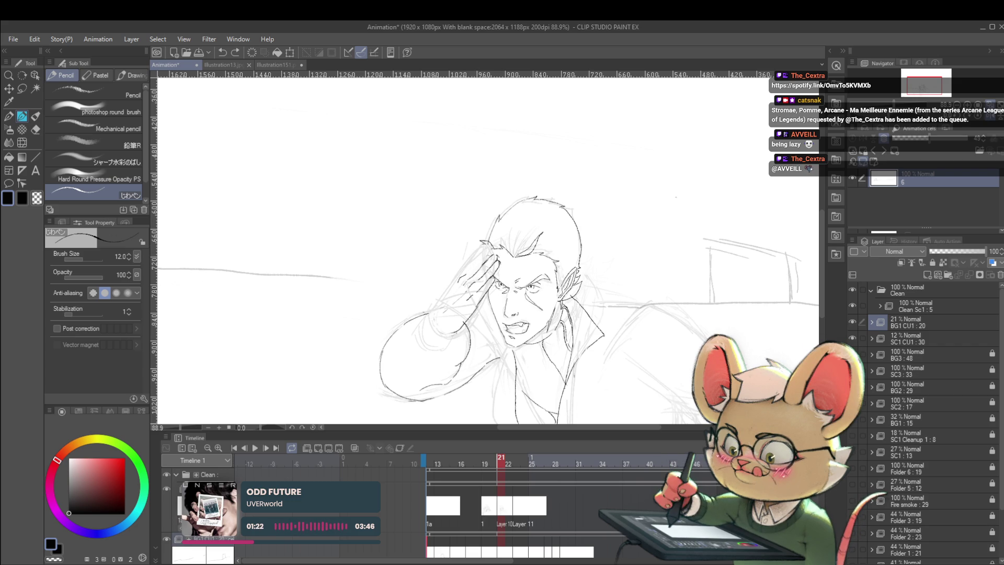
pyautogui.click(912, 309)
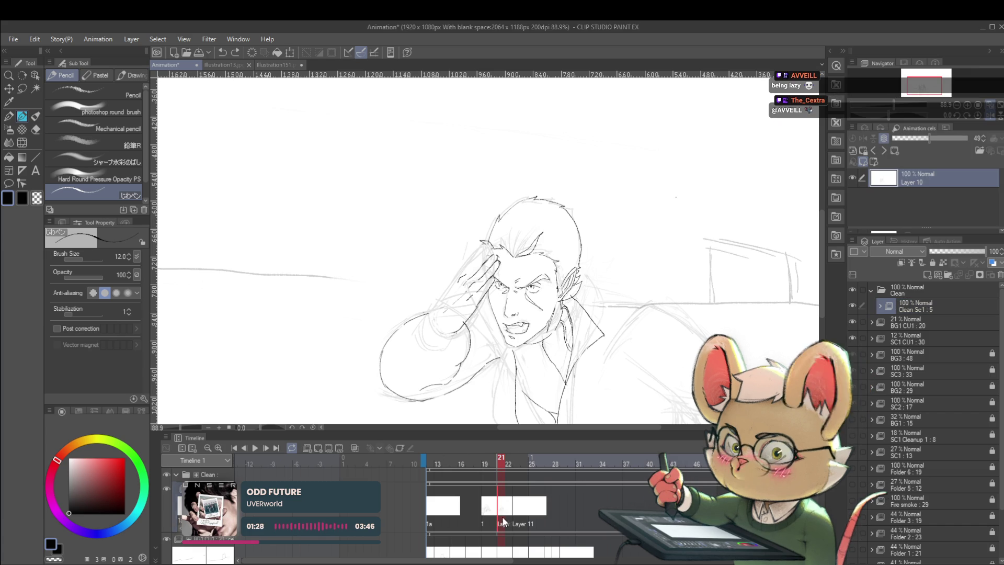
pyautogui.moveTo(417, 230); pyautogui.dragTo(459, 241)
pyautogui.scroll(3, 492, 244)
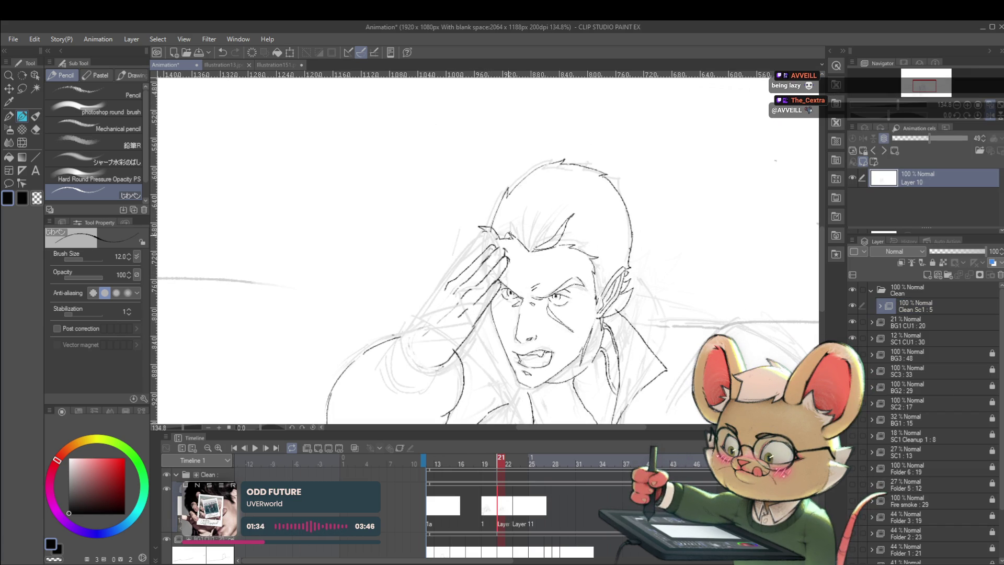
pyautogui.scroll(-5, 507, 234)
pyautogui.scroll(4, 502, 255)
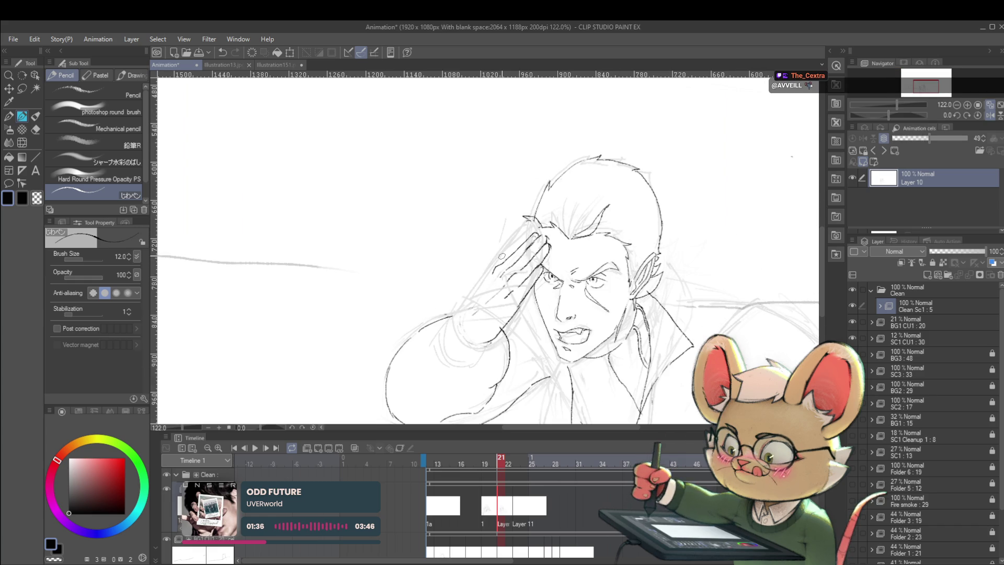
pyautogui.moveTo(504, 253); pyautogui.dragTo(459, 314)
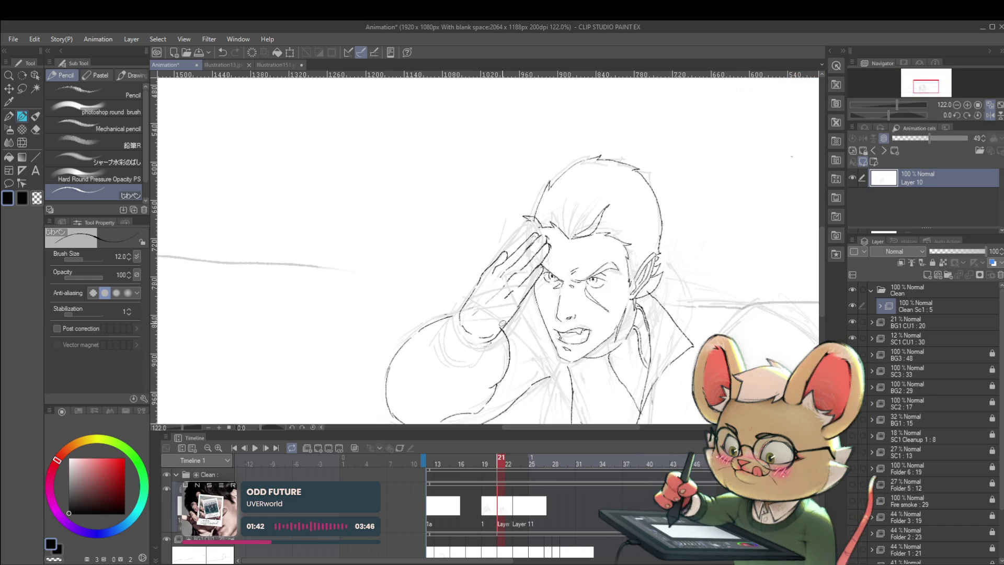
pyautogui.scroll(-4, 523, 309)
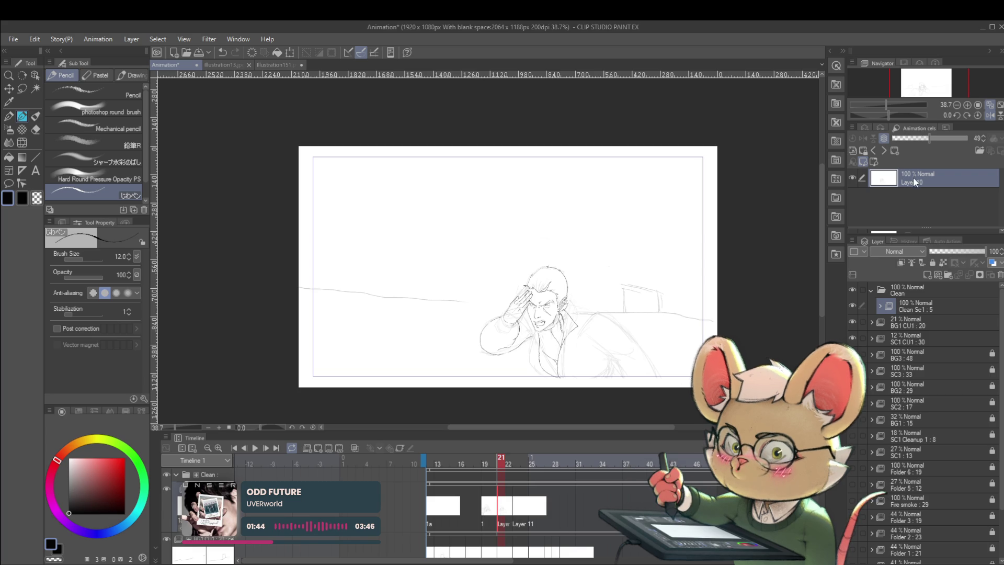
# Restore the unflipped canvas view and fit the whole page in the window.
pyautogui.click(979, 113)
pyautogui.scroll(4, 437, 288)
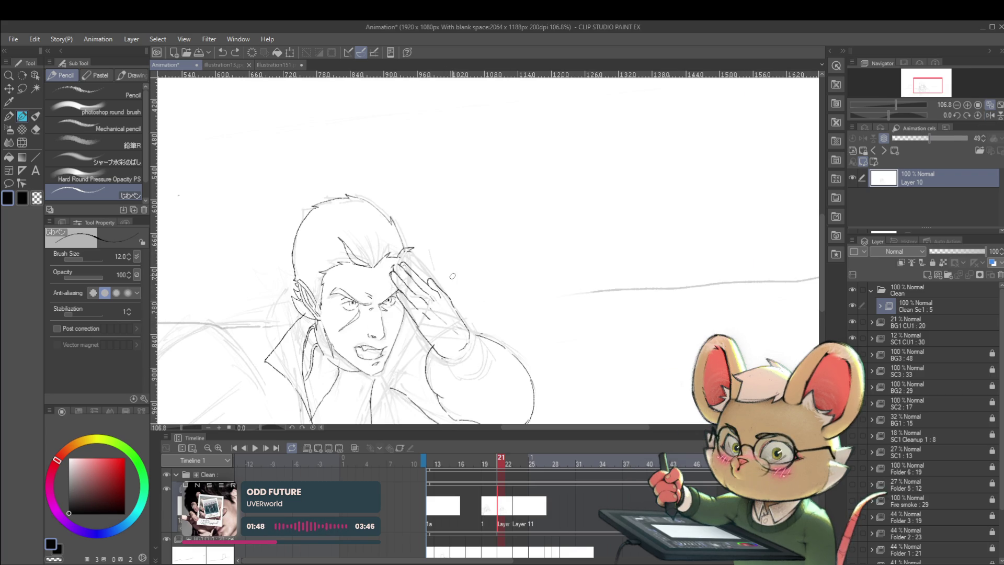
pyautogui.scroll(2, 397, 268)
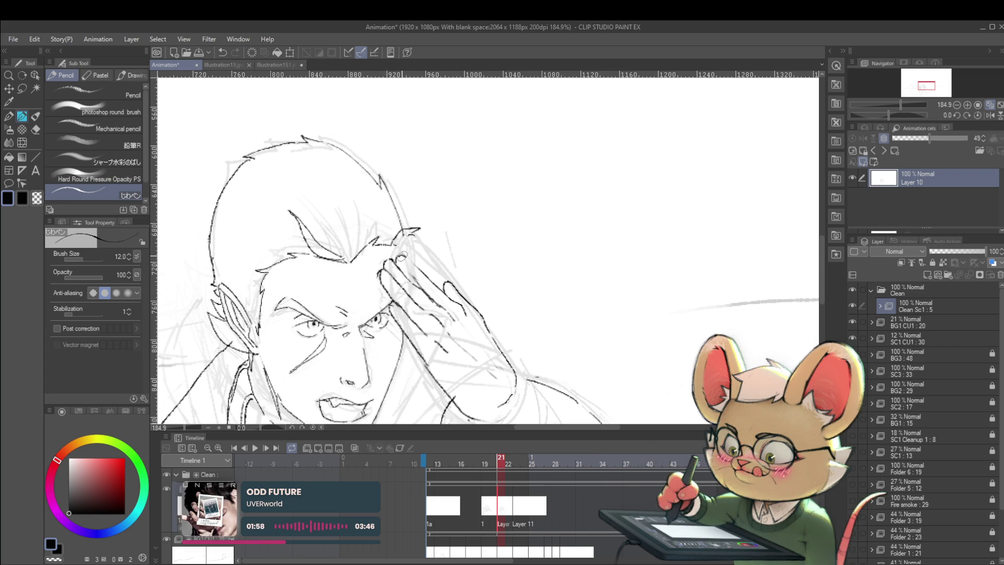
pyautogui.hotkey('ctrl', '0')
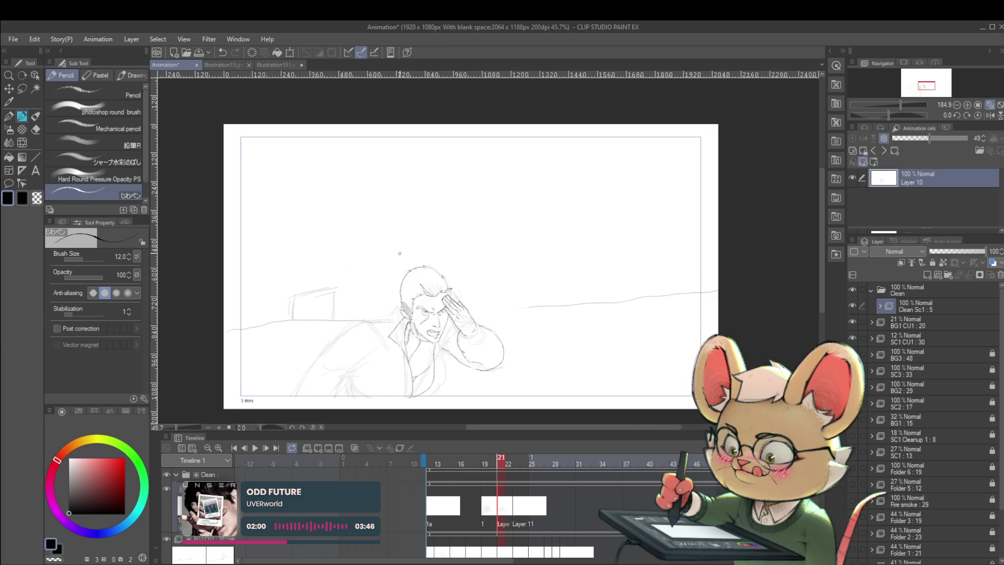
pyautogui.scroll(5, 460, 297)
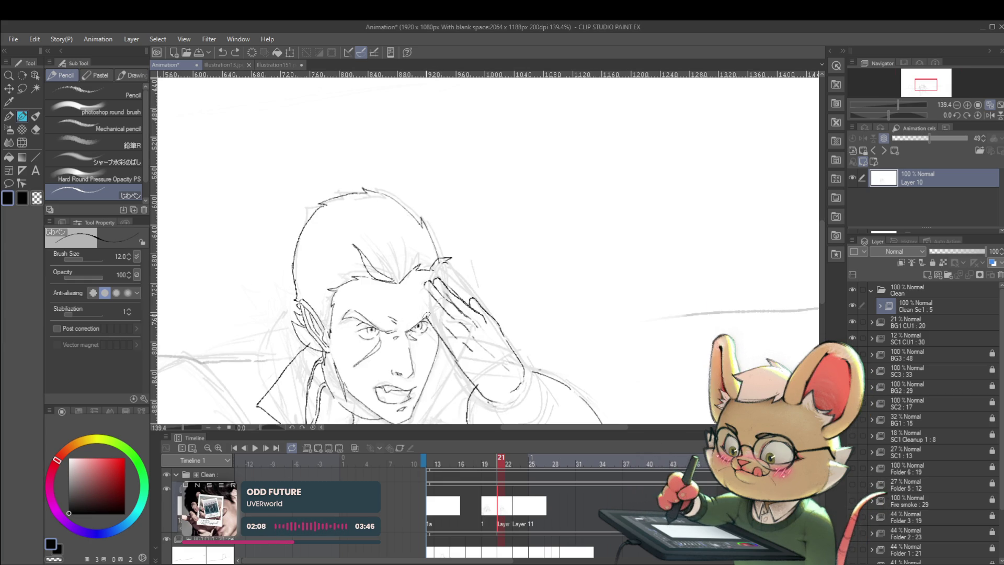
pyautogui.scroll(-5, 441, 288)
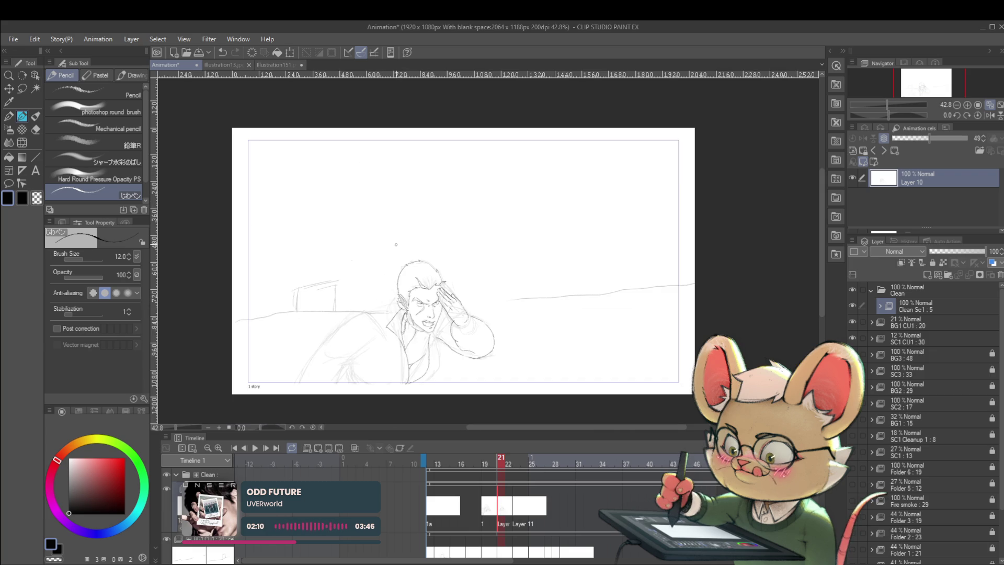
pyautogui.moveTo(550, 310); pyautogui.dragTo(549, 262)
# Mirror the canvas view horizontally and zoom in on the saluting hand and face.
pyautogui.scroll(3, 445, 259)
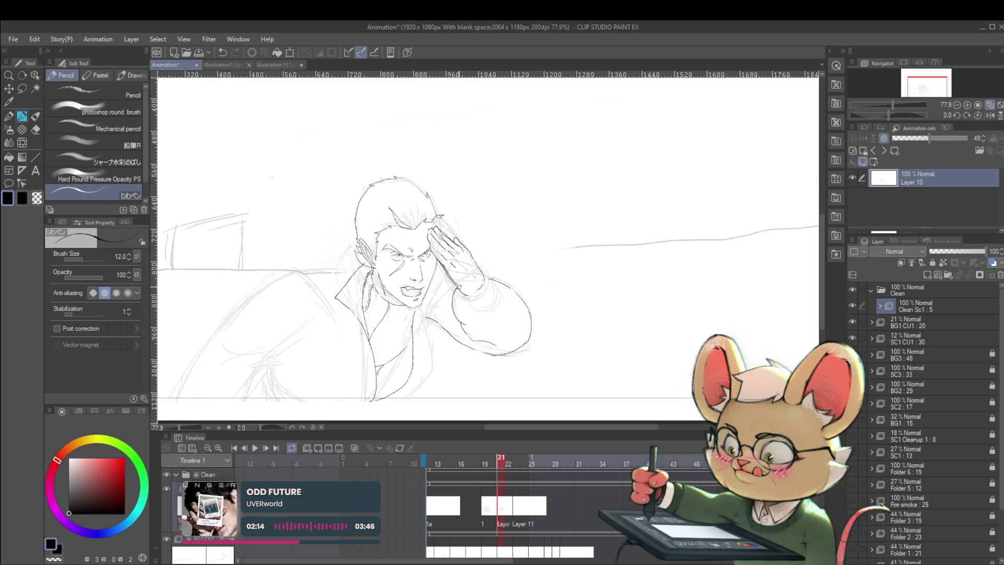
pyautogui.scroll(-3, 478, 277)
pyautogui.scroll(4, 490, 257)
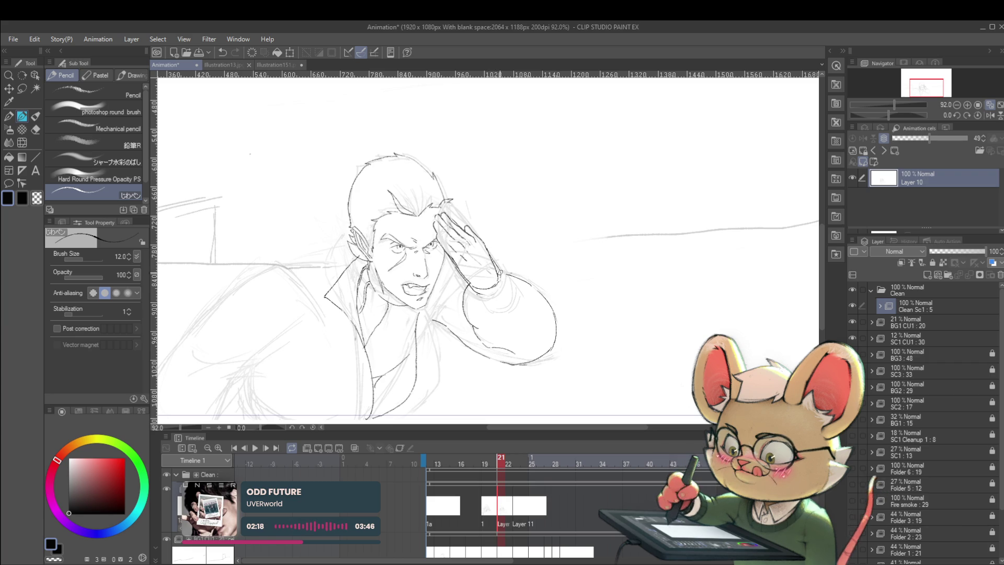
pyautogui.scroll(-5, 510, 277)
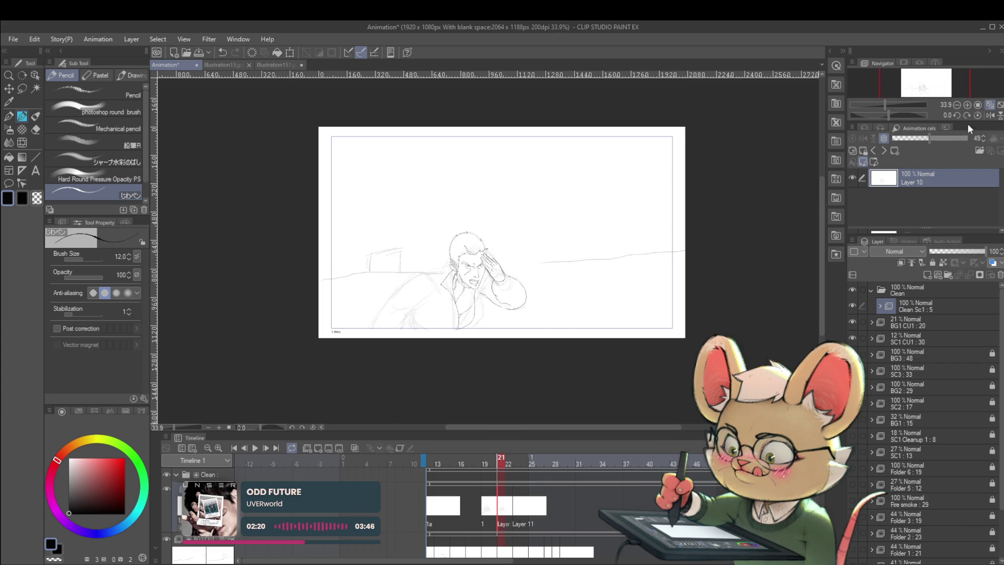
pyautogui.click(990, 116)
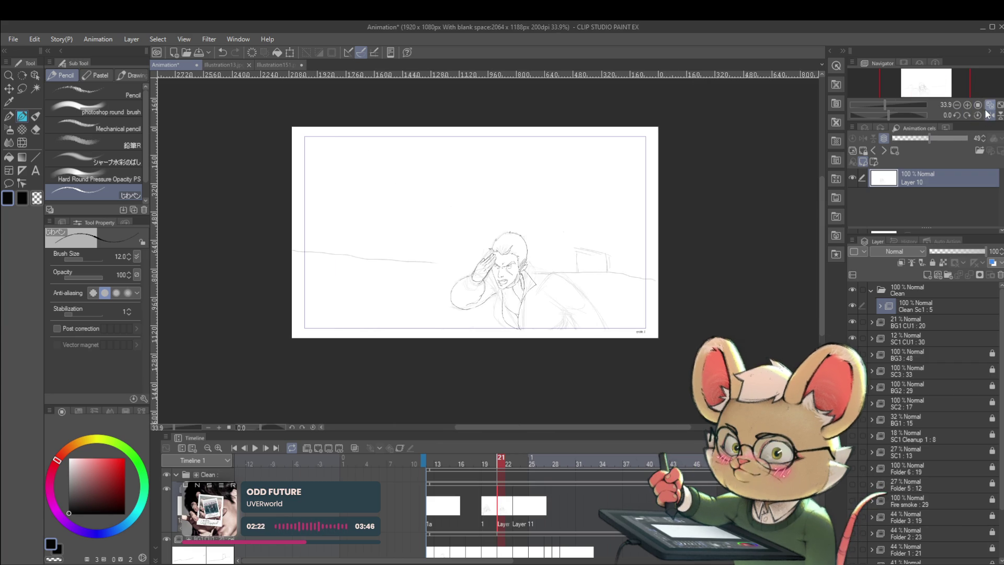
pyautogui.scroll(4, 476, 272)
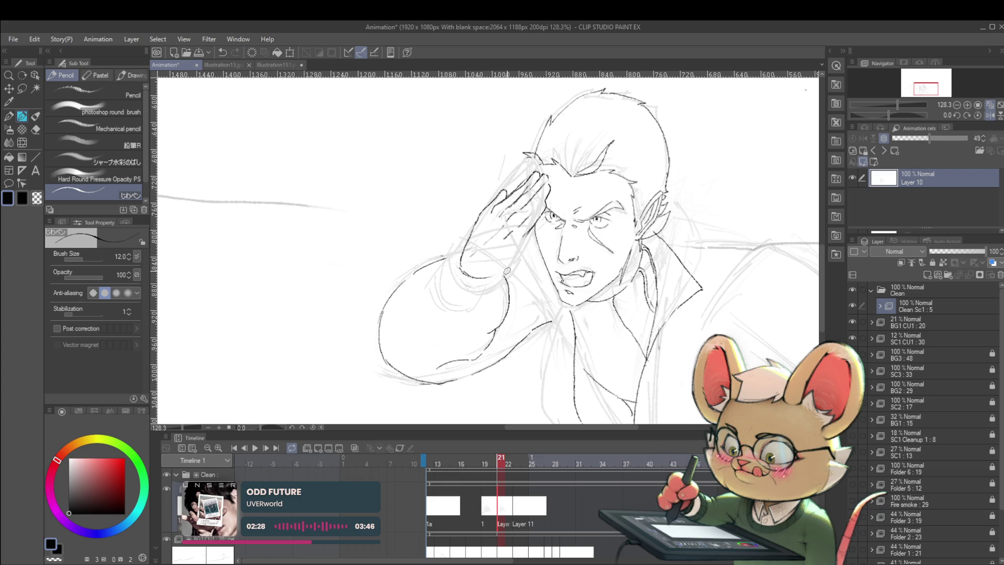
# Fade SC1 CU1 : 30 to 6% opacity, then ink the hand's lower edge on Layer 10.
pyautogui.click(917, 335)
pyautogui.click(933, 252)
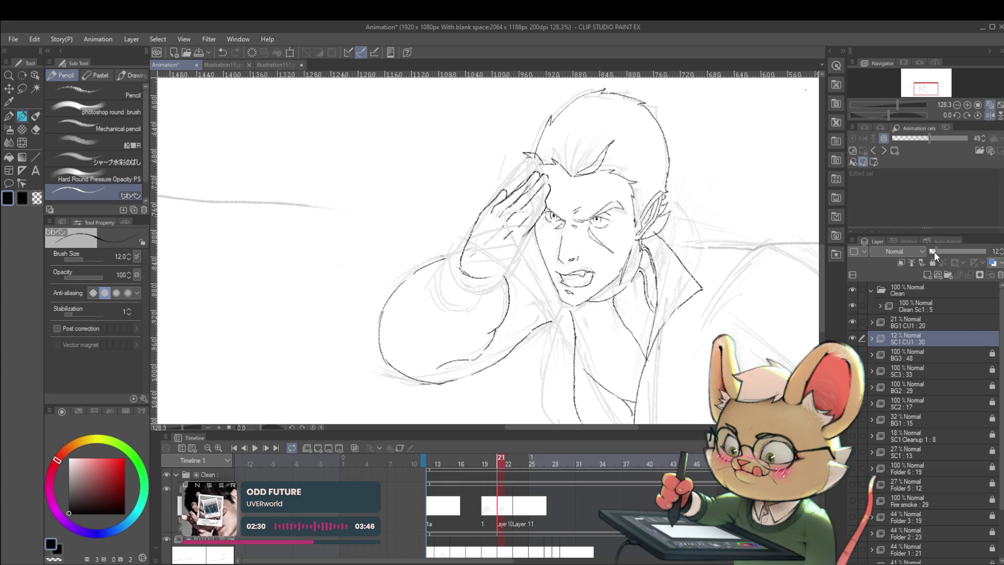
pyautogui.click(906, 308)
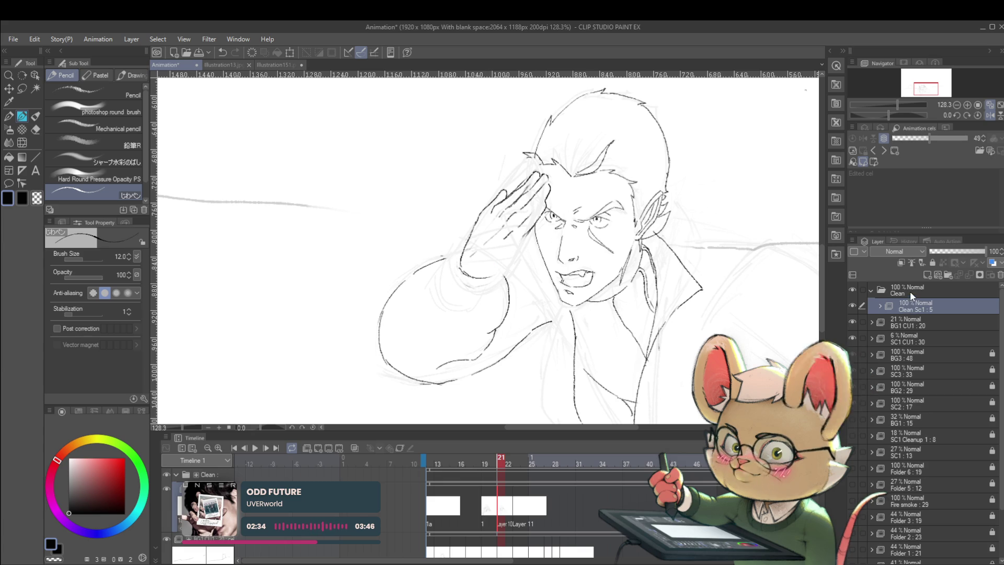
pyautogui.click(881, 306)
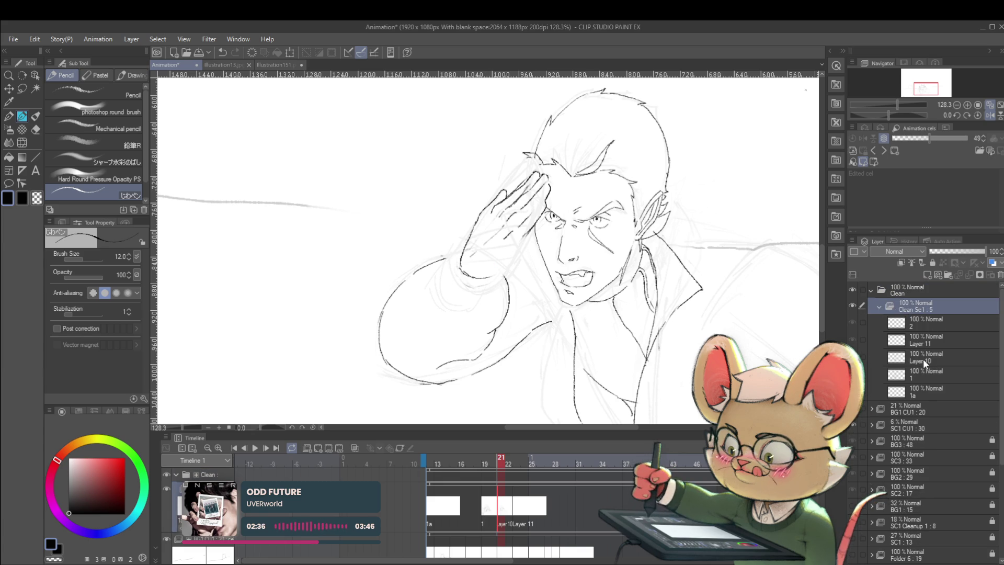
pyautogui.click(923, 358)
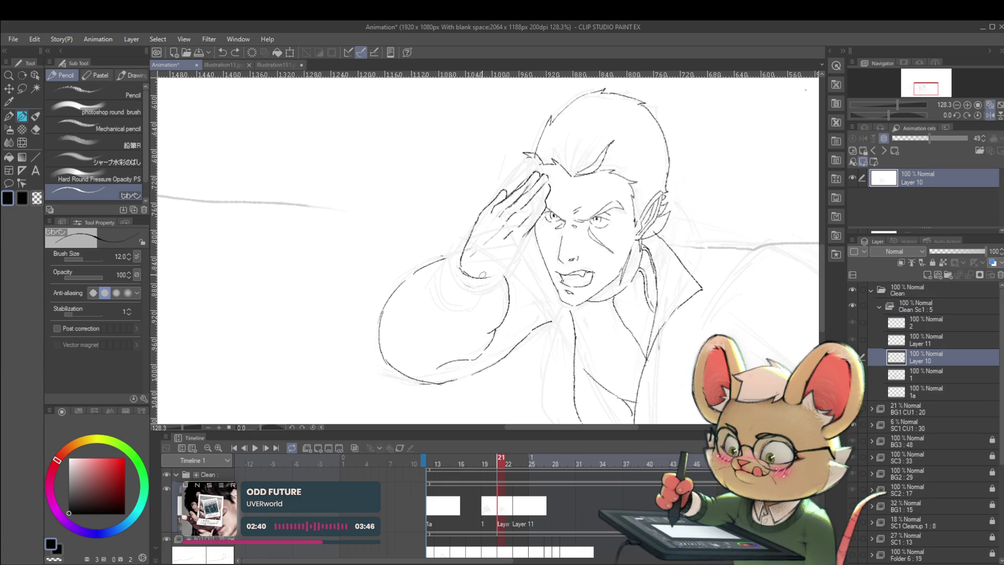
pyautogui.moveTo(461, 260); pyautogui.dragTo(490, 278)
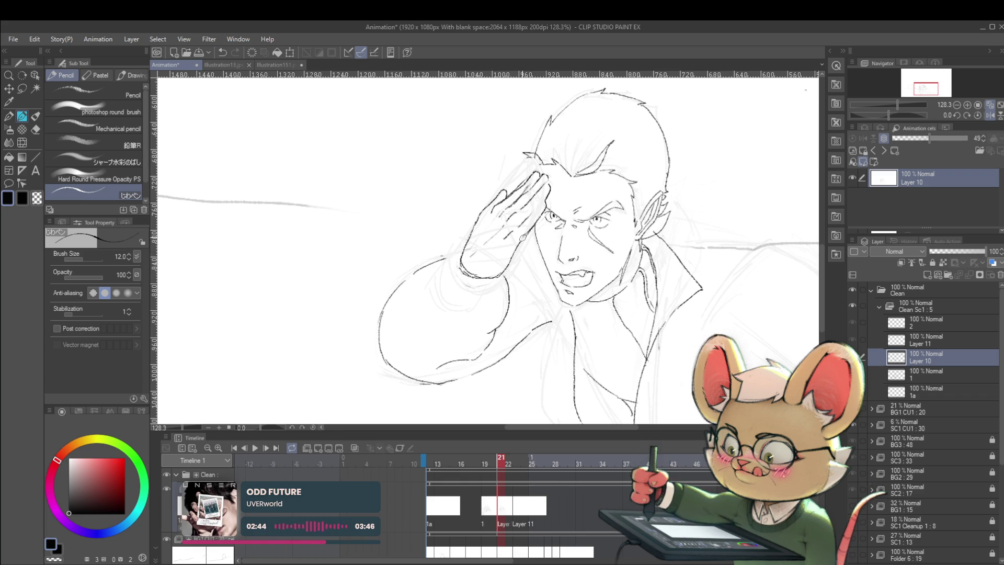
pyautogui.hotkey('ctrl', '0')
pyautogui.scroll(5, 606, 211)
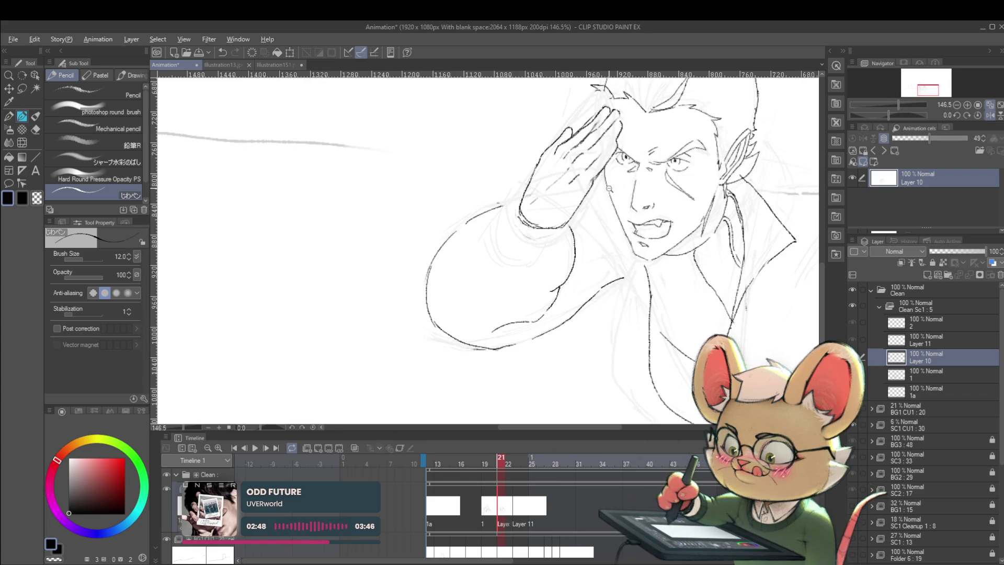
pyautogui.scroll(-5, 609, 187)
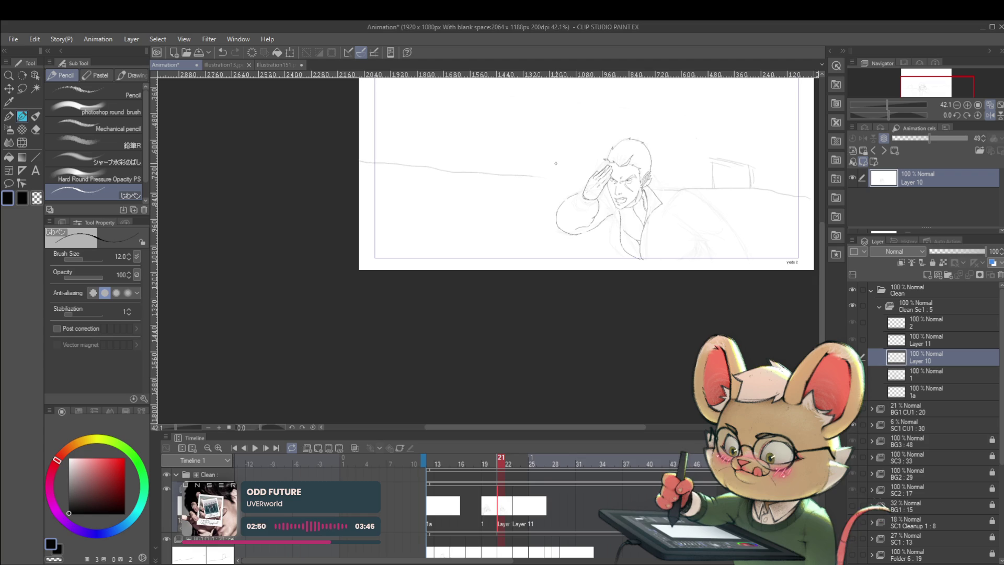
pyautogui.scroll(3, 556, 163)
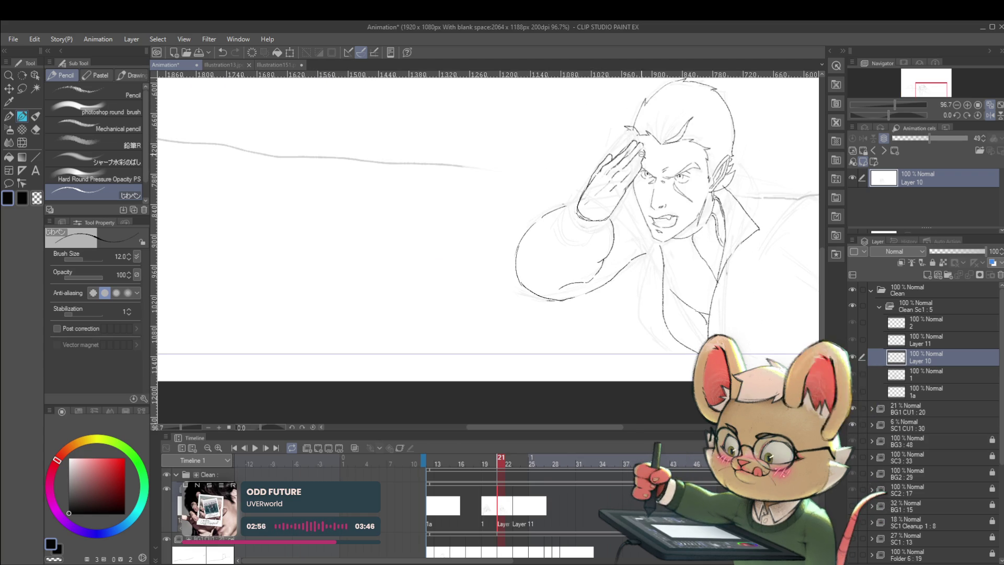
pyautogui.scroll(-3, 642, 153)
pyautogui.moveTo(687, 183); pyautogui.dragTo(660, 201)
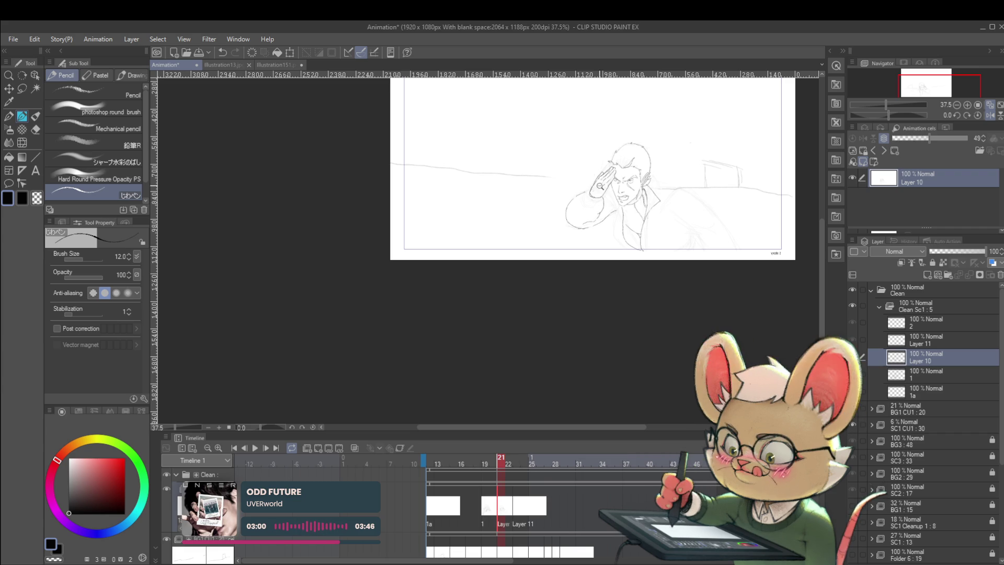
pyautogui.scroll(3, 592, 175)
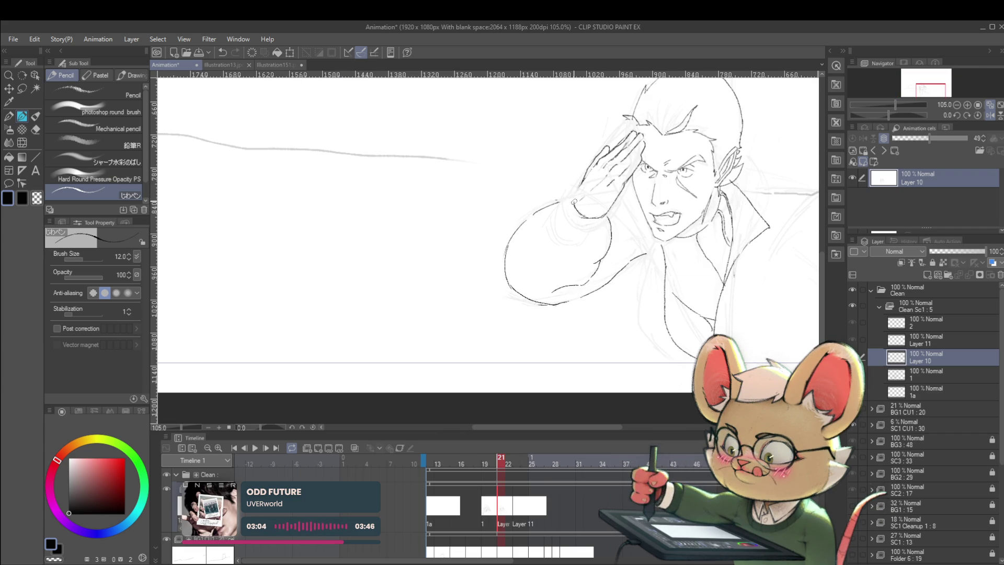
# Compare frames 20 and 21, then ink the left contour of the raised arm on frame 21.
pyautogui.hotkey('ctrl', 'Left')
pyautogui.hotkey('ctrl', 'Right')
pyautogui.hotkey('ctrl', 'Left')
pyautogui.hotkey('ctrl', 'Right')
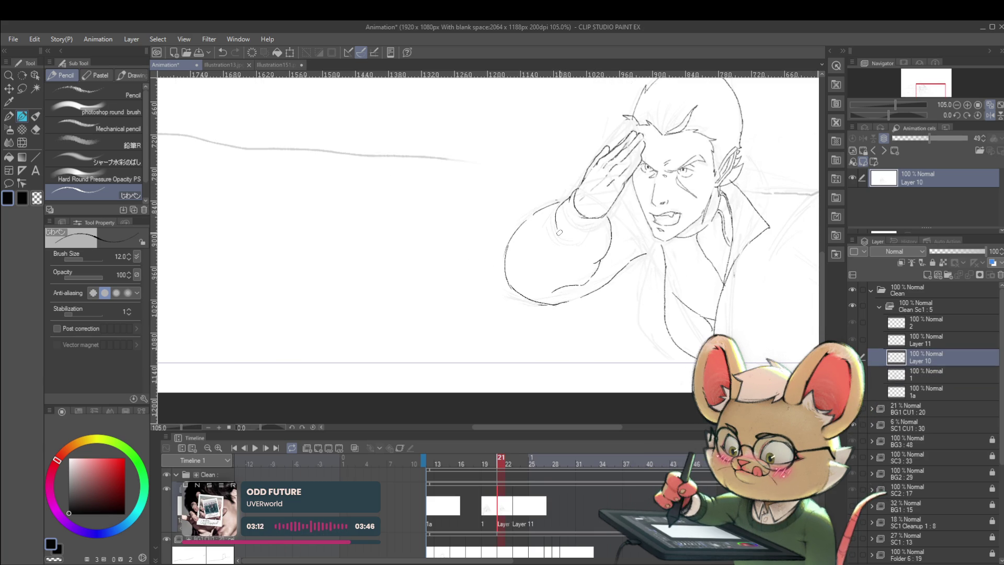
pyautogui.hotkey('ctrl', 'Left')
pyautogui.hotkey('ctrl', 'Right')
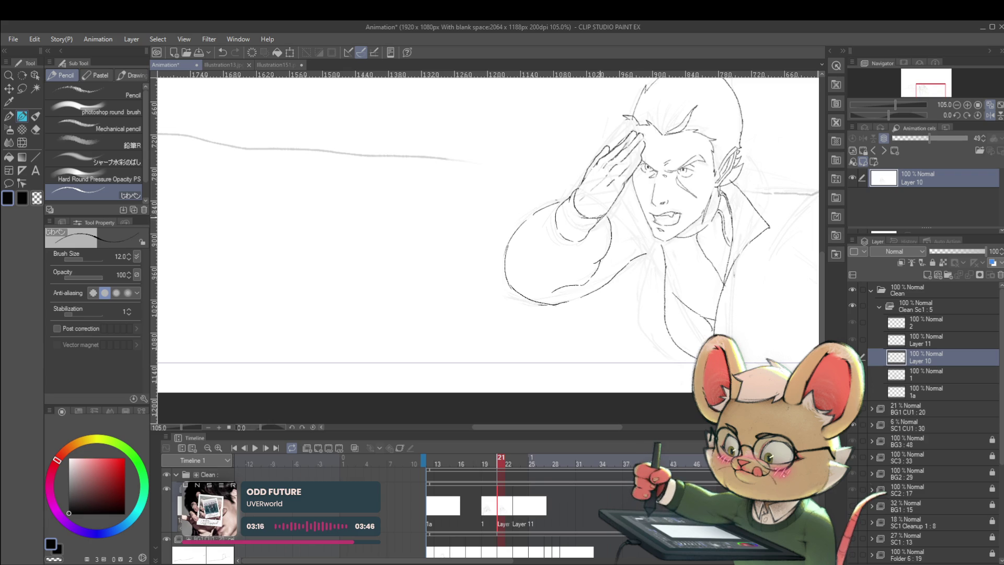
pyautogui.hotkey('ctrl', 'Left')
pyautogui.hotkey('ctrl', 'Right')
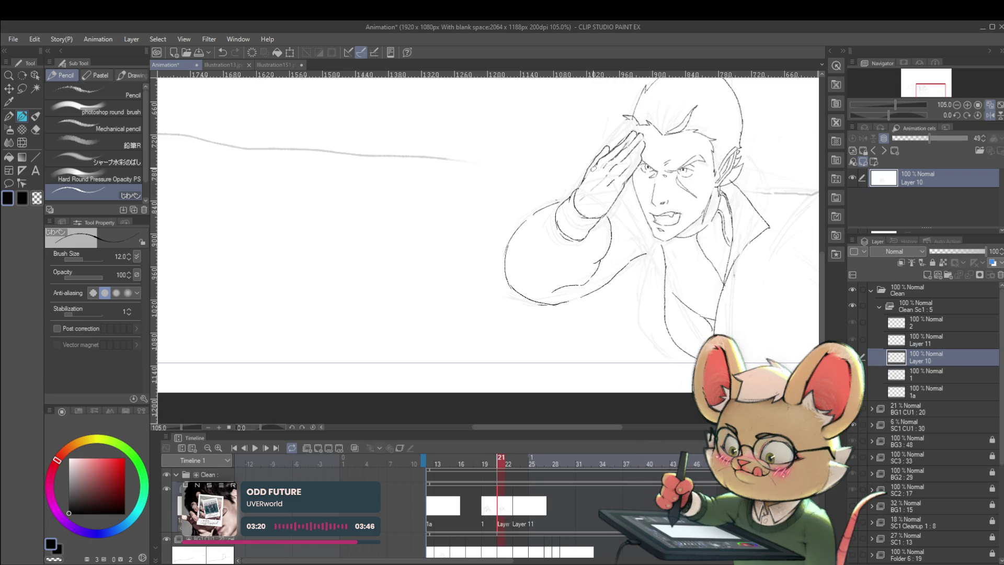
pyautogui.hotkey('ctrl', 'Left')
pyautogui.hotkey('ctrl', 'Right')
pyautogui.hotkey('ctrl', 'Left')
pyautogui.hotkey('ctrl', 'Right')
pyautogui.hotkey('ctrl', 'Left')
pyautogui.hotkey('ctrl', 'Right')
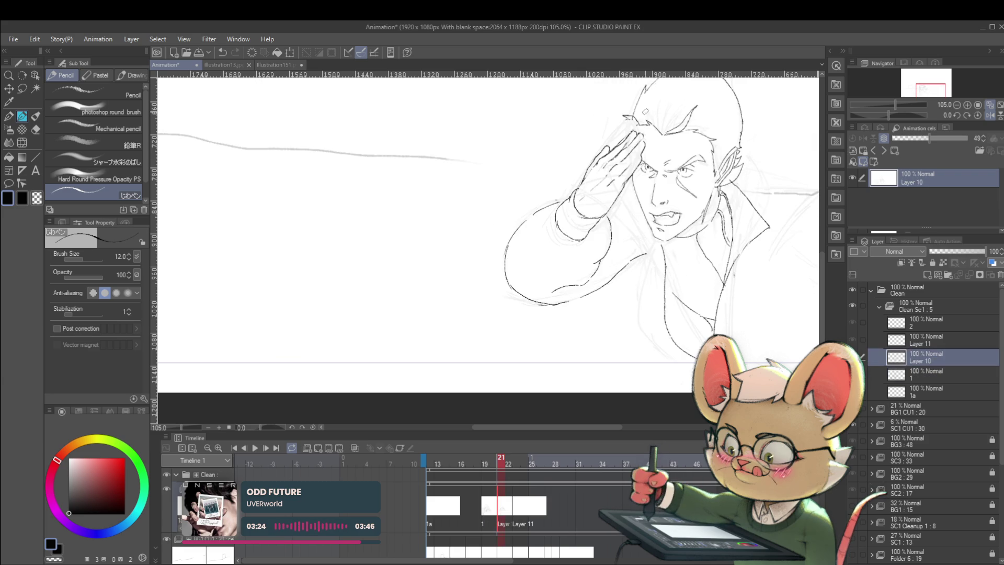
pyautogui.moveTo(516, 233); pyautogui.dragTo(510, 271)
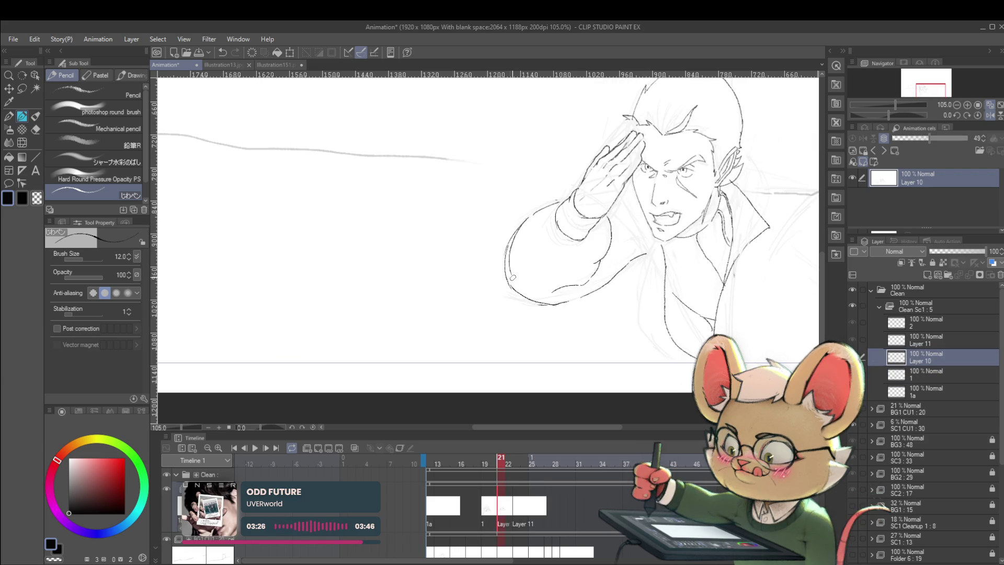
# Recheck the pose against frame 20 and extend the clean coat line downward.
pyautogui.hotkey('ctrl', 'Left')
pyautogui.hotkey('ctrl', 'Right')
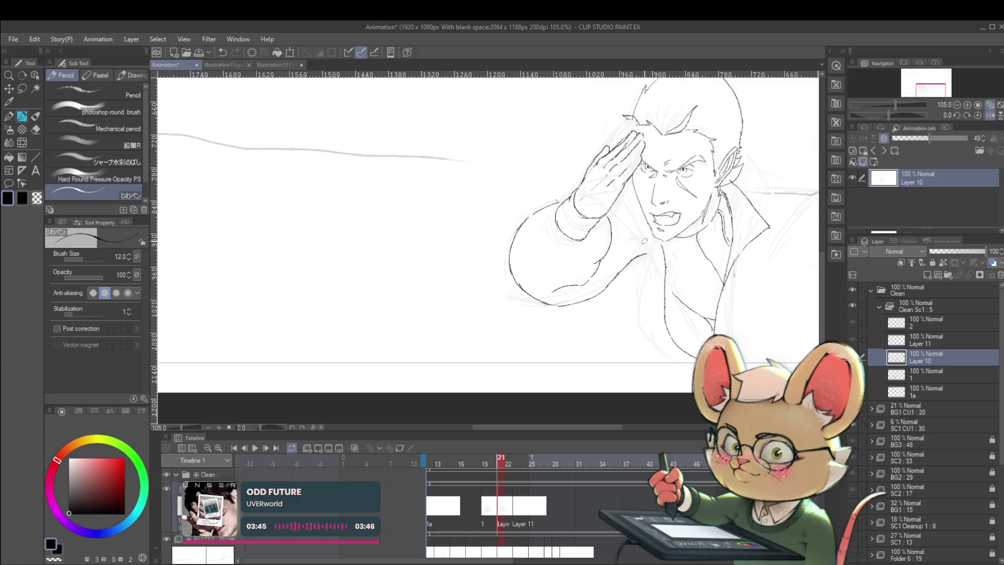
pyautogui.hotkey('ctrl', 'Left')
pyautogui.hotkey('ctrl', 'Right')
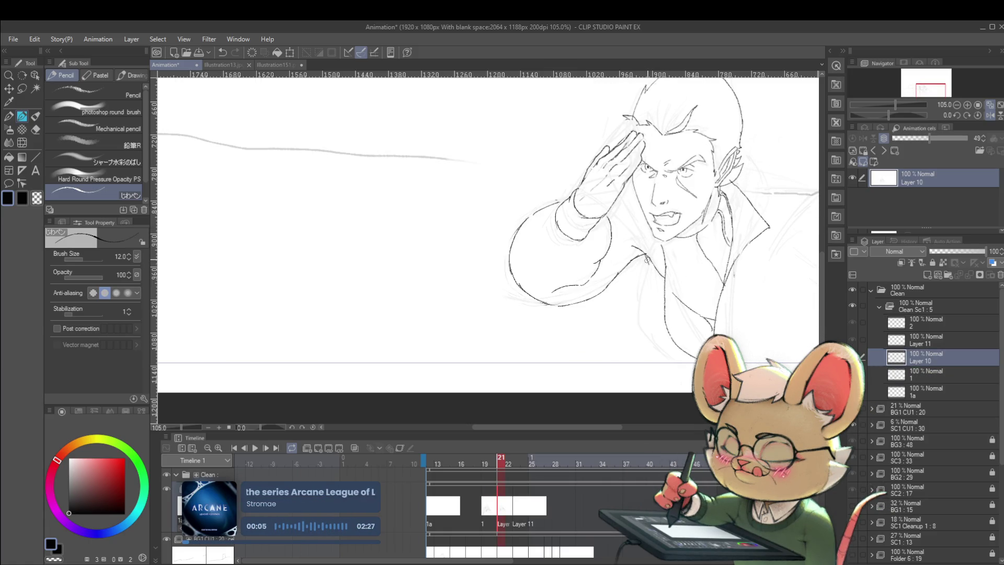
pyautogui.hotkey('ctrl', 'Left')
pyautogui.hotkey('ctrl', 'Right')
pyautogui.hotkey('ctrl', 'Left')
pyautogui.hotkey('ctrl', 'Right')
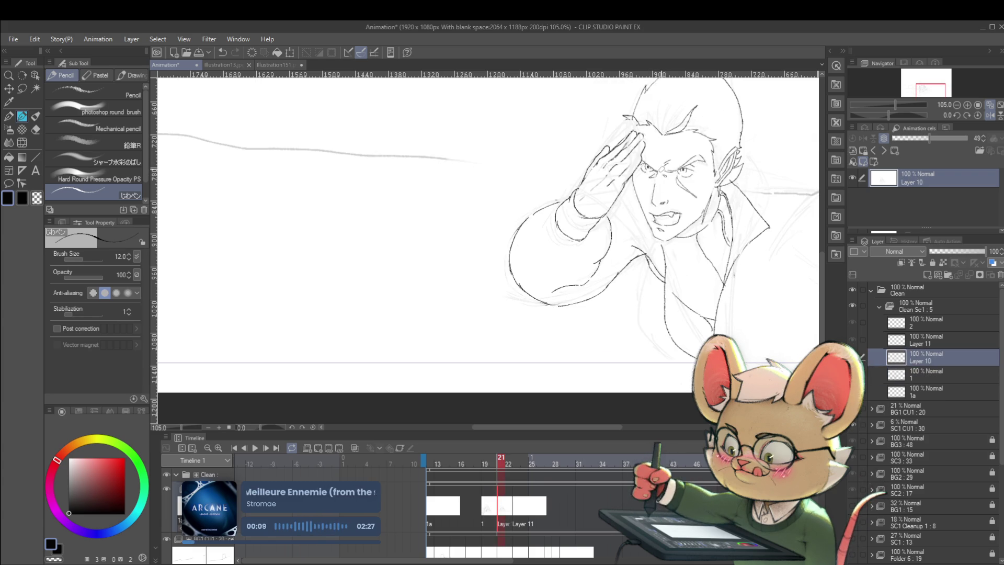
pyautogui.hotkey('ctrl', 'Left')
pyautogui.hotkey('ctrl', 'Right')
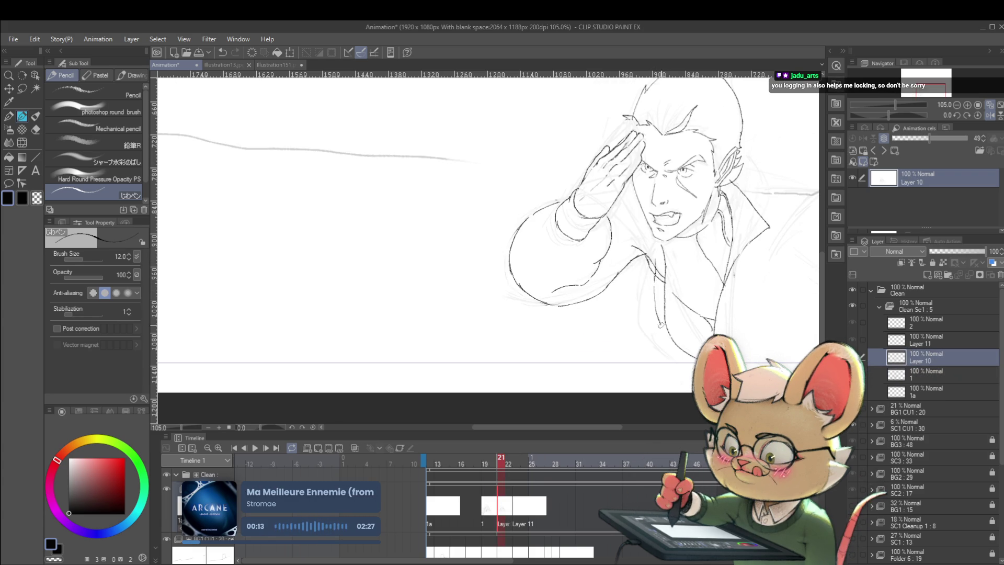
pyautogui.hotkey('ctrl', 'Left')
pyautogui.hotkey('ctrl', 'Right')
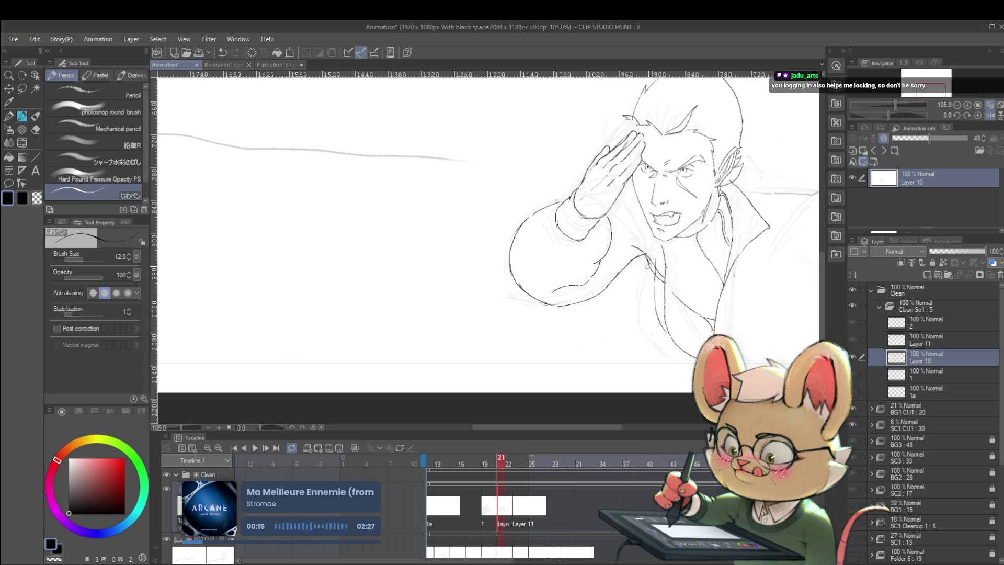
pyautogui.hotkey('ctrl', 'Left')
pyautogui.hotkey('ctrl', 'Right')
pyautogui.hotkey('ctrl', 'Left')
pyautogui.hotkey('ctrl', 'Right')
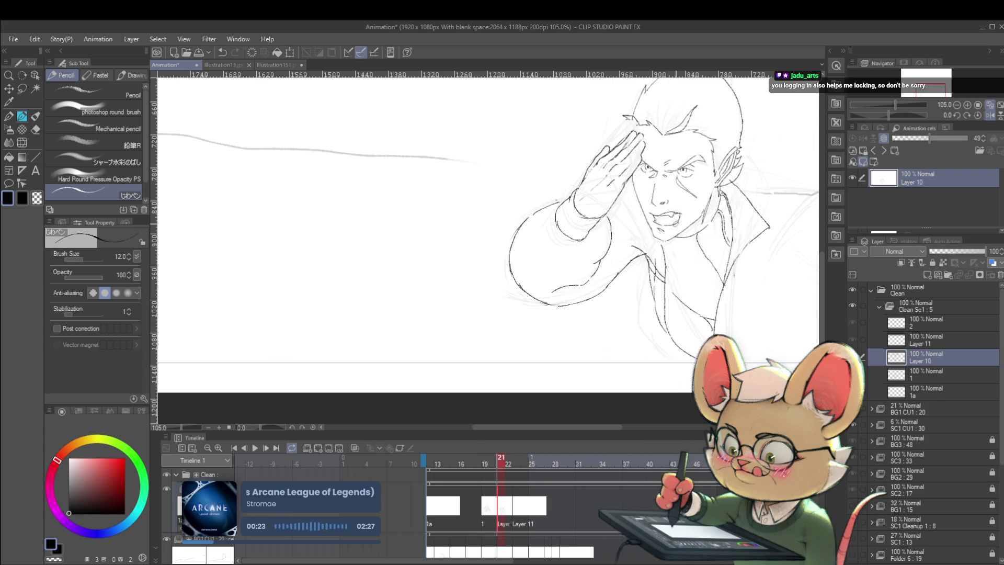
pyautogui.hotkey('ctrl', 'Left')
pyautogui.hotkey('ctrl', 'Right')
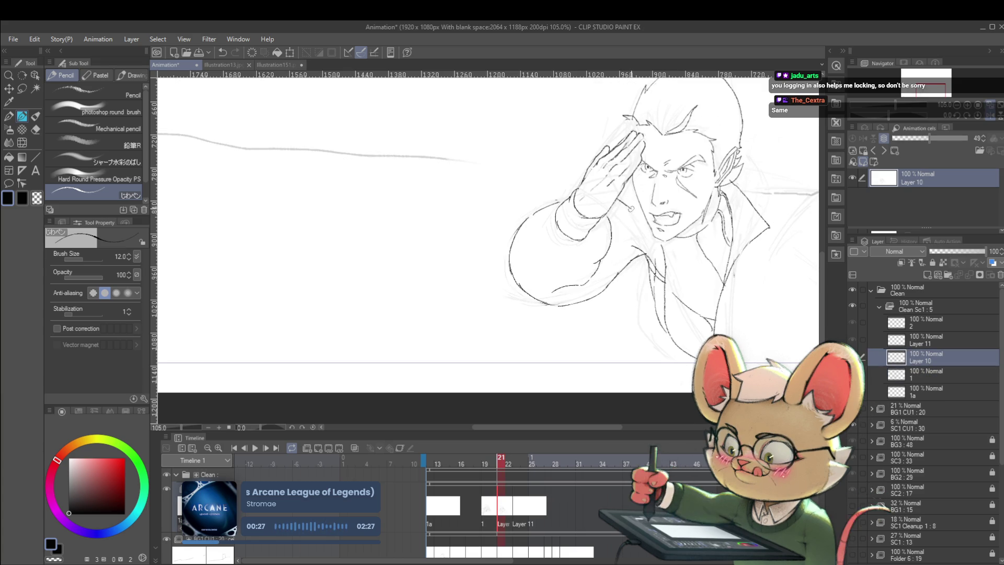
pyautogui.hotkey('ctrl', 'Left')
pyautogui.hotkey('ctrl', 'Right')
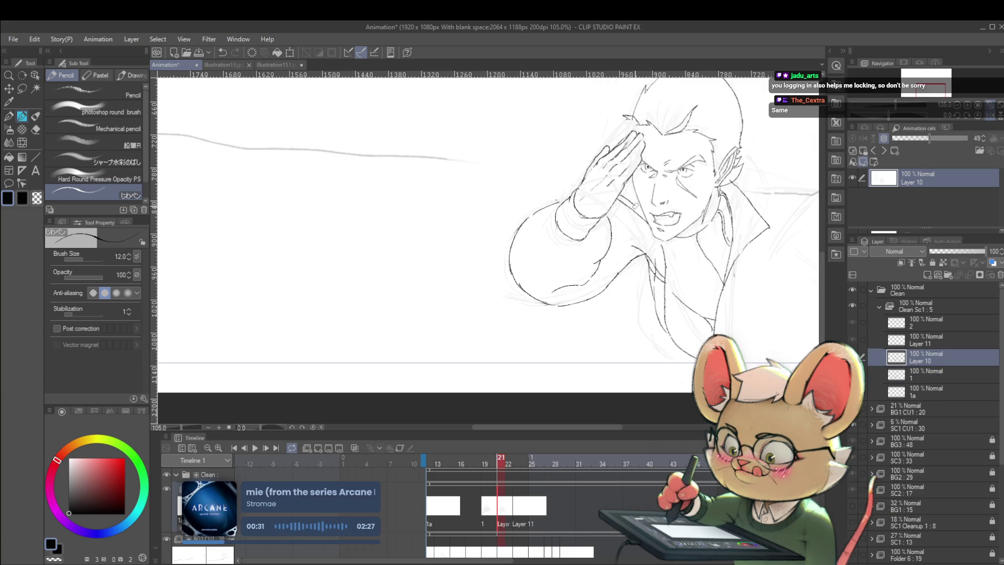
pyautogui.hotkey('ctrl', 'Left')
pyautogui.hotkey('ctrl', 'Right')
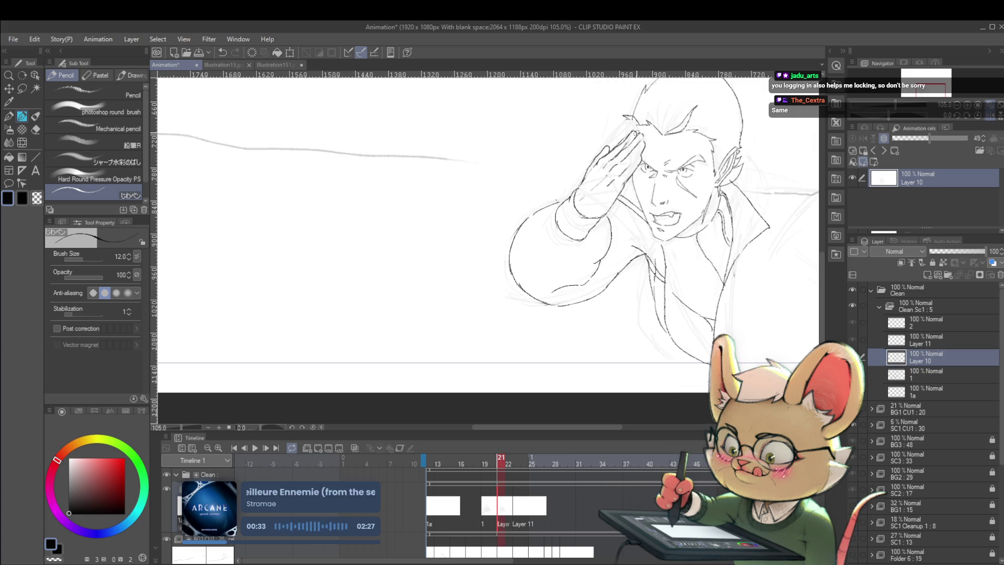
pyautogui.hotkey('ctrl', 'Left')
pyautogui.hotkey('ctrl', 'Right')
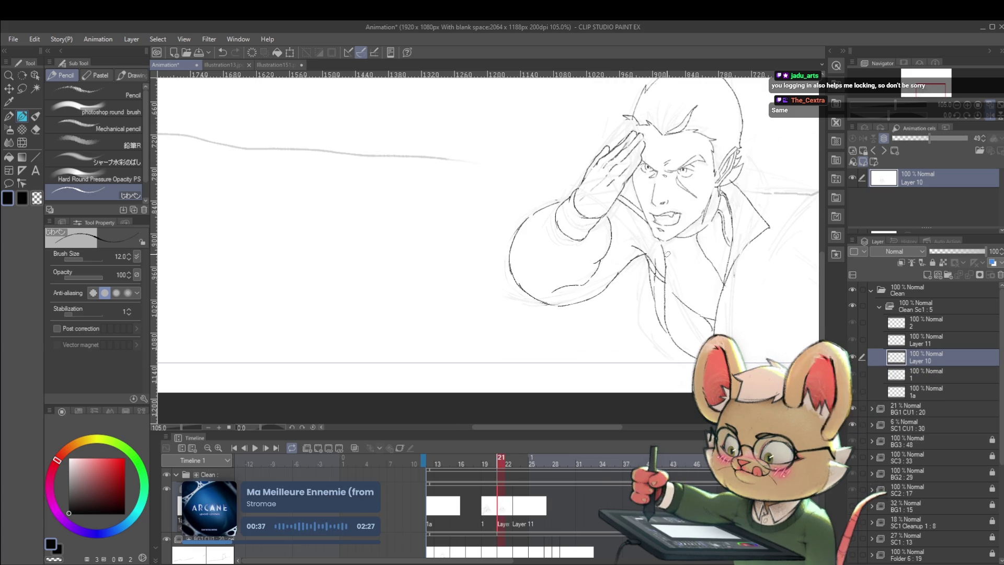
pyautogui.hotkey('ctrl', 'Left')
pyautogui.hotkey('ctrl', 'Right')
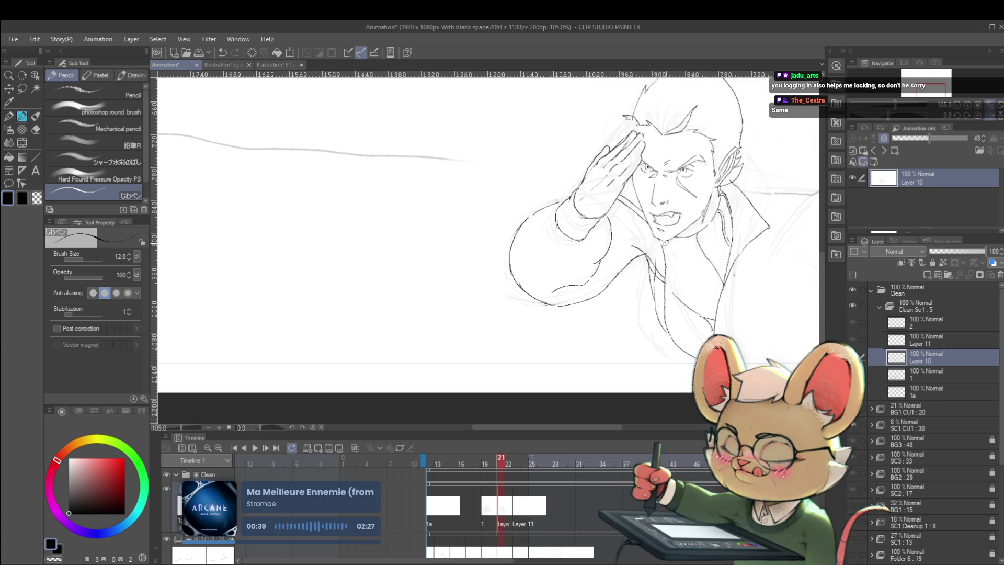
pyautogui.moveTo(668, 286); pyautogui.dragTo(669, 325)
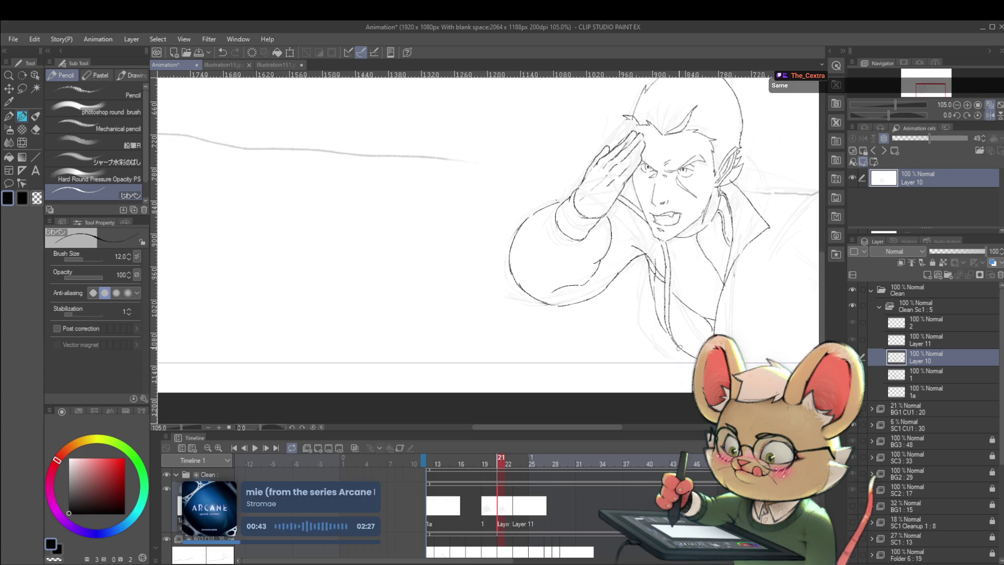
# After one more frame check, add a short stroke at the coat's bottom edge.
pyautogui.hotkey('ctrl', 'Left')
pyautogui.hotkey('ctrl', 'Right')
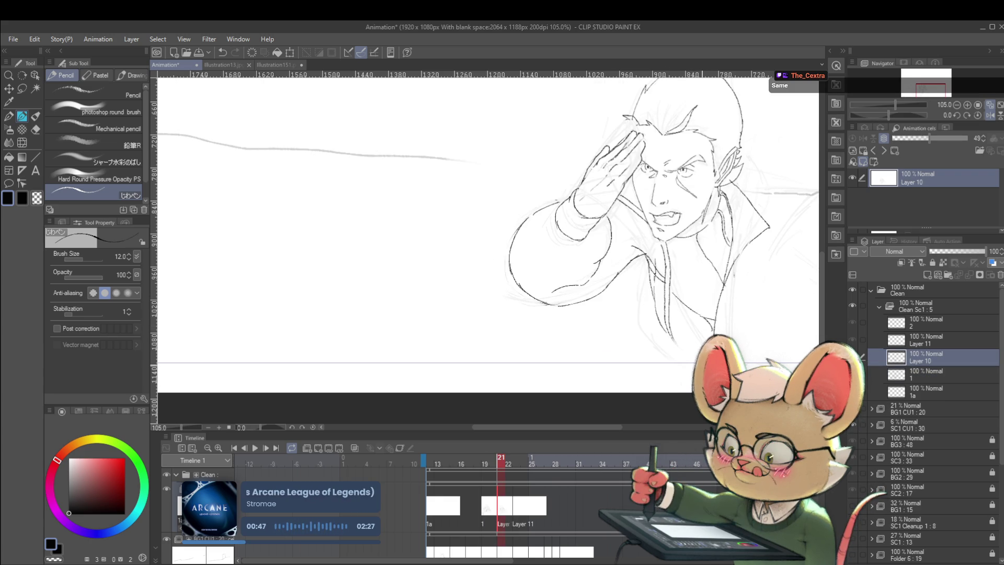
pyautogui.moveTo(671, 328); pyautogui.dragTo(678, 341)
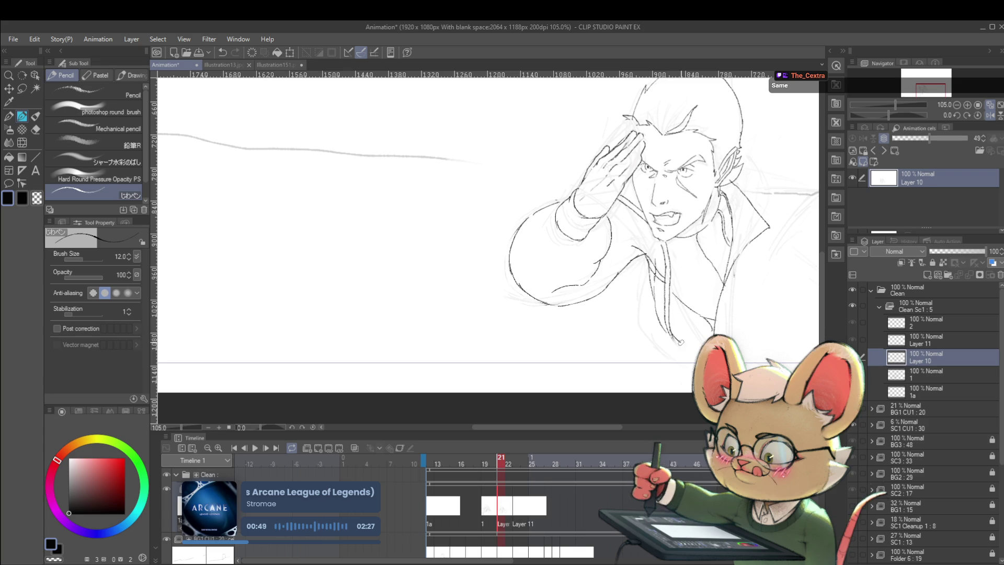
pyautogui.scroll(-3, 702, 297)
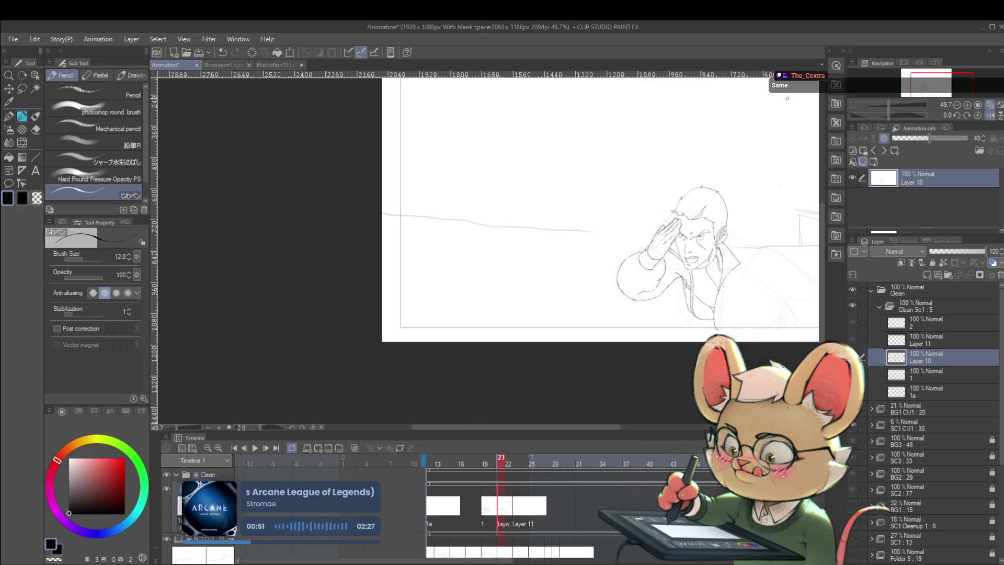
# Zoom in and flip repeatedly between frames 20 and 21 to check the linework.
pyautogui.scroll(2, 701, 283)
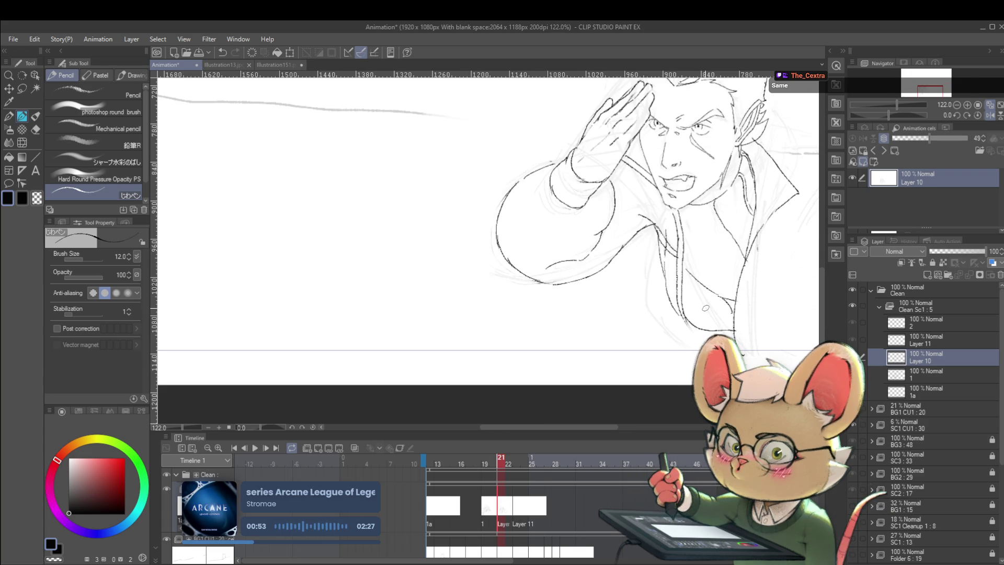
pyautogui.press(',')
pyautogui.press(',')
pyautogui.press('.')
pyautogui.press(',')
pyautogui.press('.')
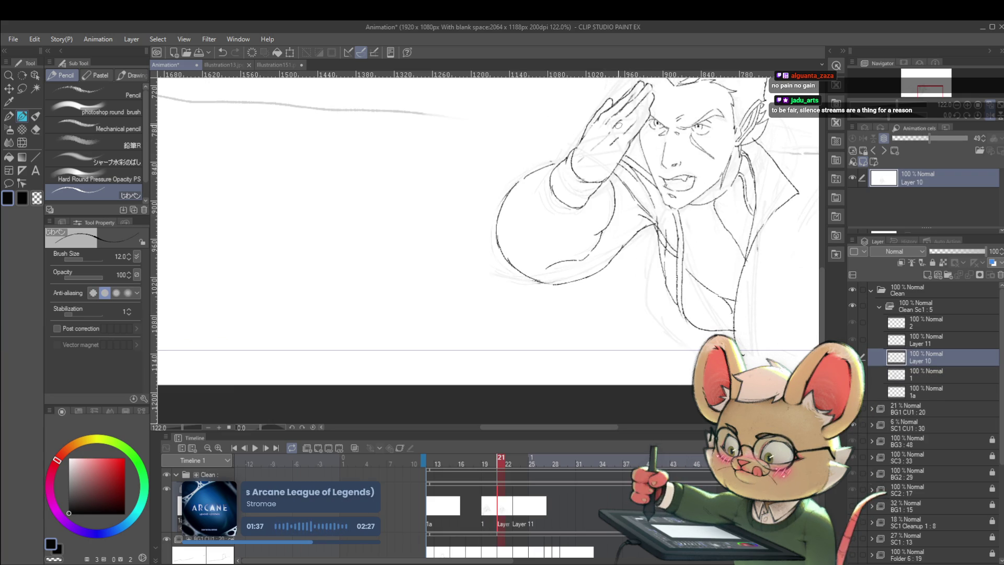
pyautogui.press('Left')
pyautogui.press('Right')
pyautogui.press('Left')
pyautogui.press('Right')
pyautogui.press('Left')
pyautogui.press('Right')
pyautogui.press('Left')
pyautogui.press('Right')
pyautogui.press('Left')
pyautogui.press('Right')
pyautogui.press('Left')
pyautogui.press('Right')
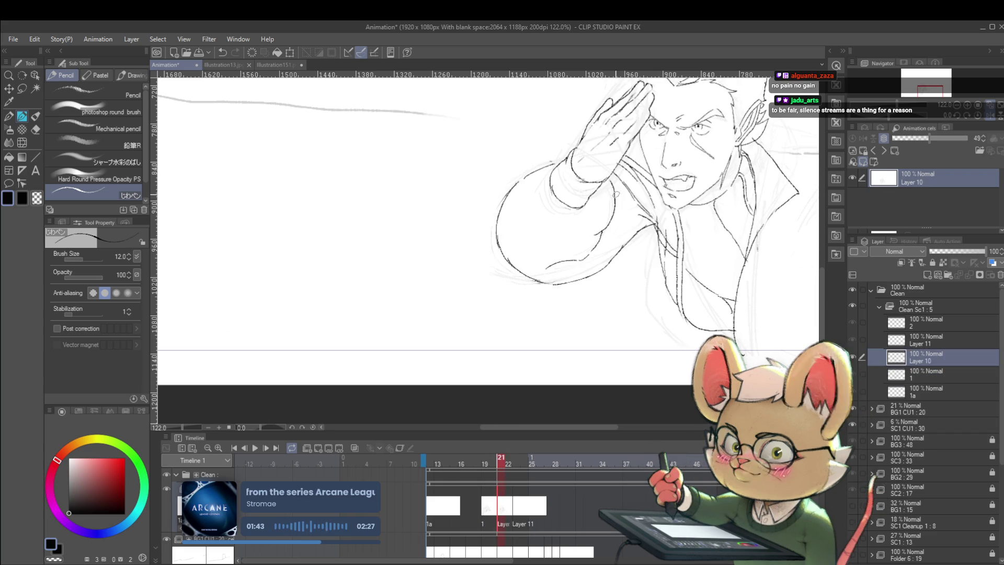
pyautogui.press('Left')
pyautogui.press('Right')
pyautogui.press('Left')
pyautogui.press('Right')
pyautogui.press('Left')
pyautogui.press('Right')
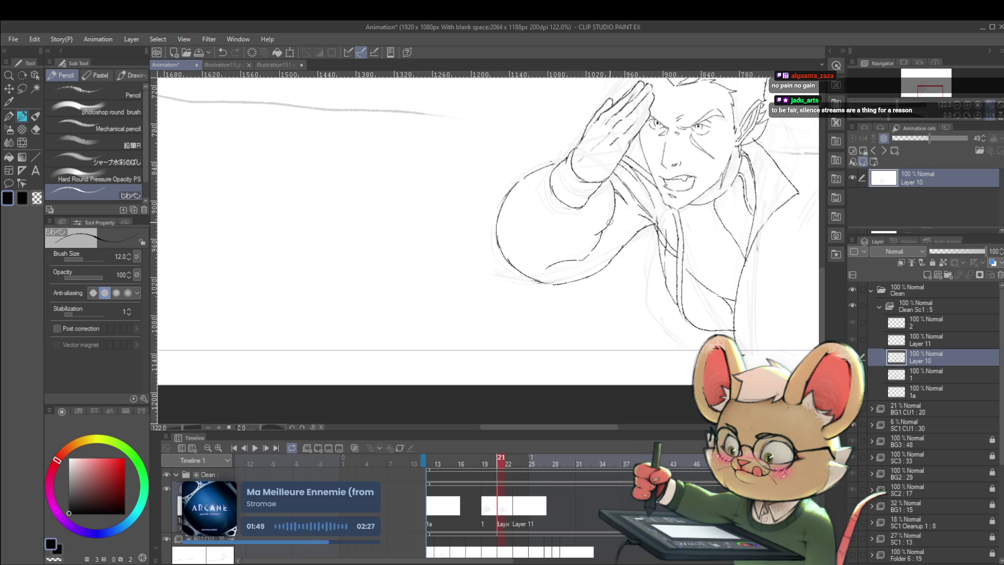
# Undo the last stroke, compare with frame 20, and ink the sleeve's underside contour.
pyautogui.hotkey('ctrl', 'z')
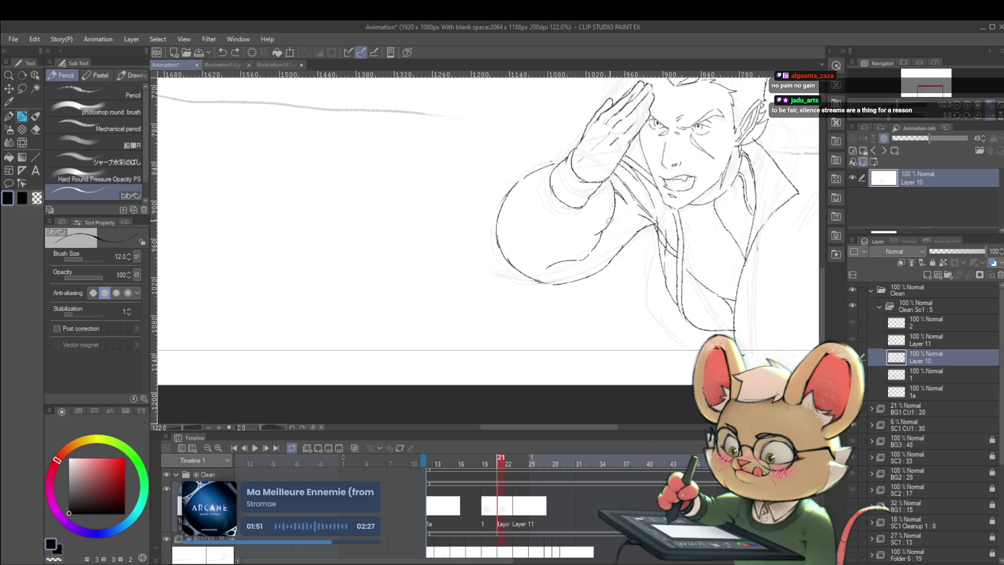
pyautogui.press('Left')
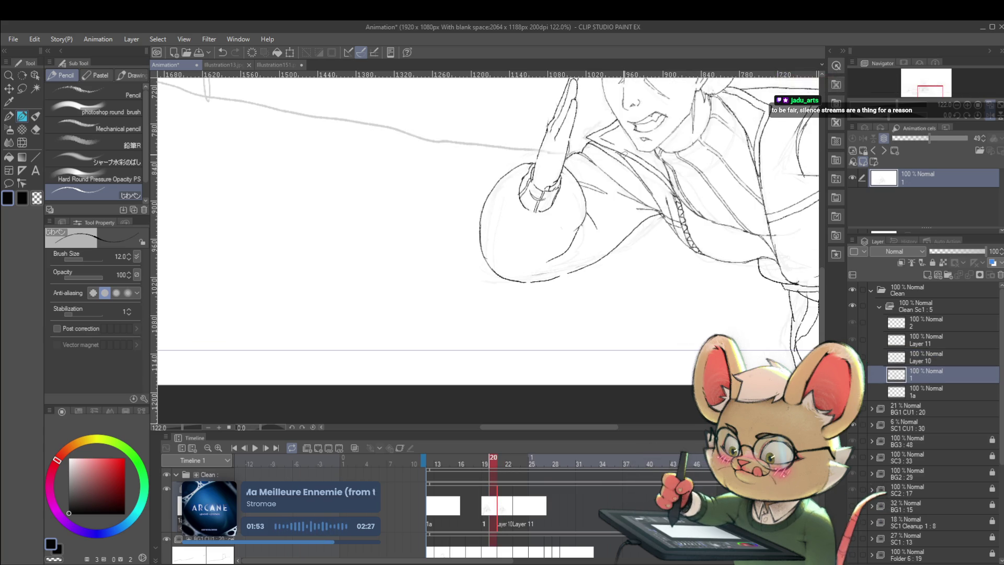
pyautogui.press('Right')
pyautogui.press('Left')
pyautogui.press('Right')
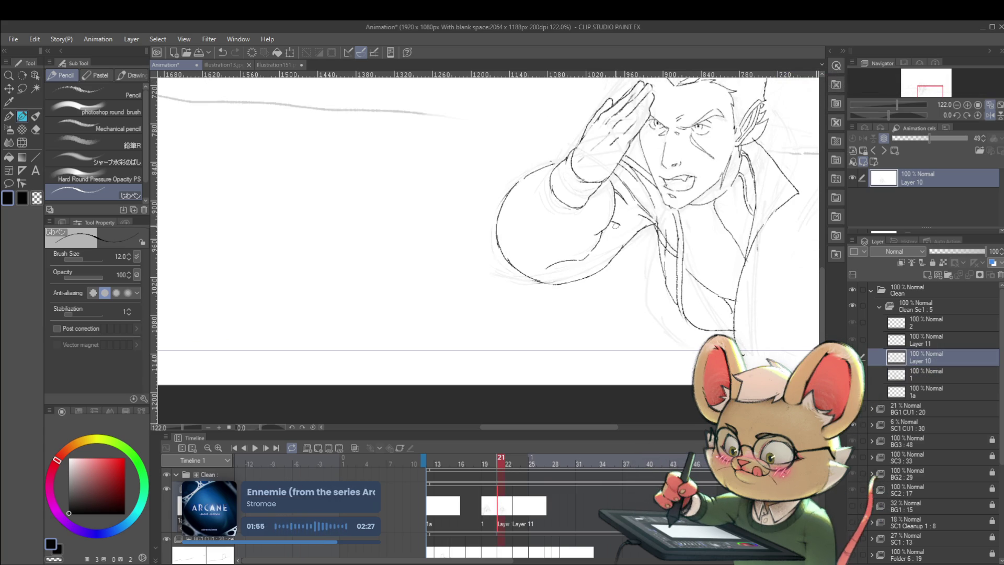
pyautogui.press('Left')
pyautogui.press('Right')
pyautogui.press('Left')
pyautogui.press('Right')
pyautogui.press('Left')
pyautogui.press('Right')
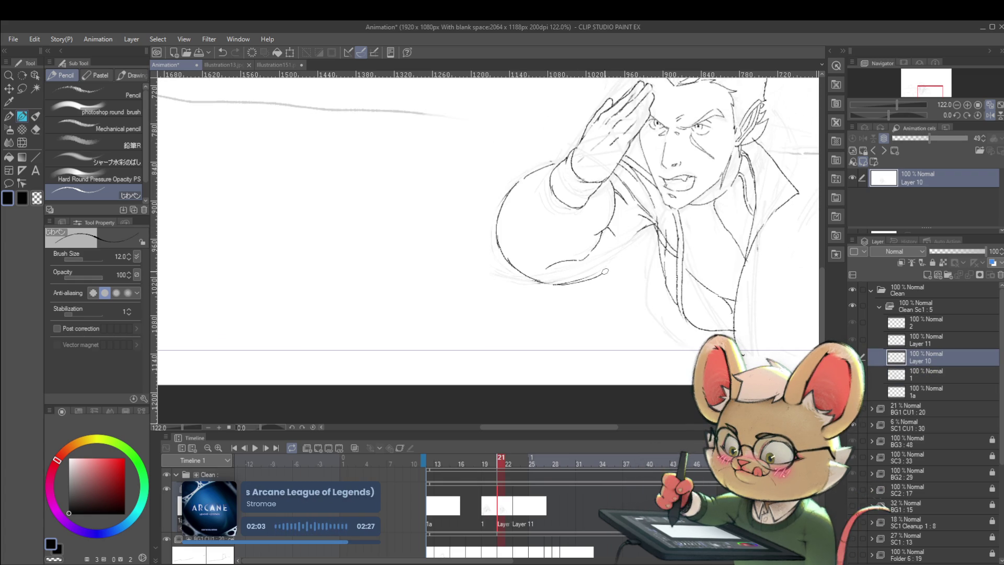
pyautogui.moveTo(612, 266); pyautogui.dragTo(646, 227)
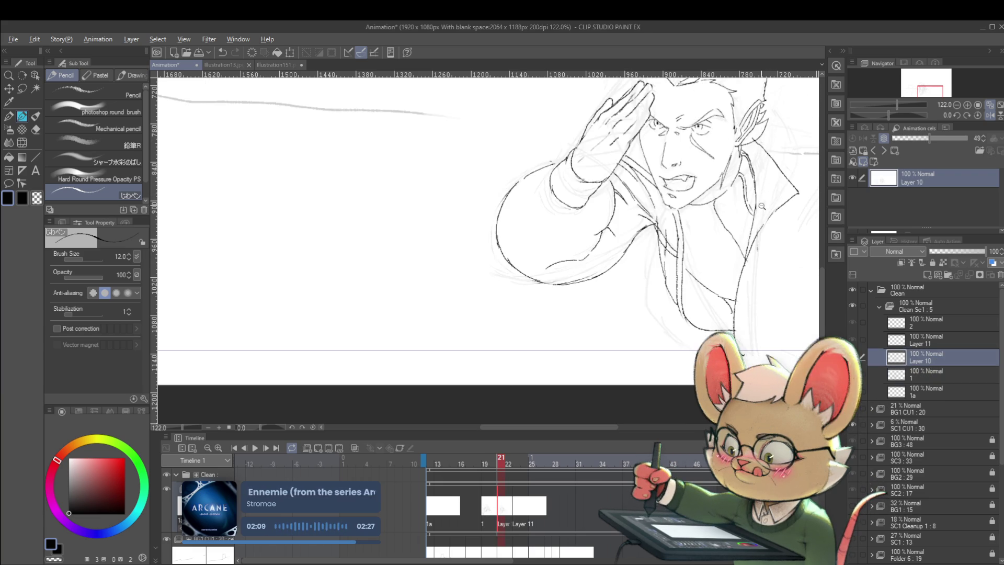
# Check the sleeve against the running-pose cel by flipping back and forth.
pyautogui.scroll(-5, 789, 197)
pyautogui.scroll(3, 789, 197)
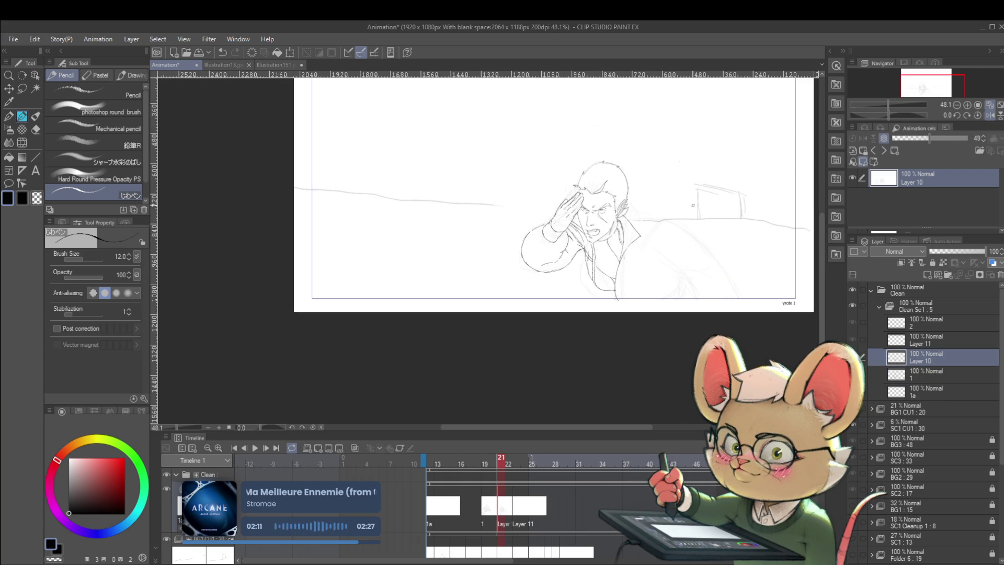
pyautogui.hotkey('alt', ']')
pyautogui.hotkey('alt', '[')
pyautogui.hotkey('alt', ']')
pyautogui.hotkey('alt', '[')
pyautogui.hotkey('alt', ']')
pyautogui.hotkey('alt', '[')
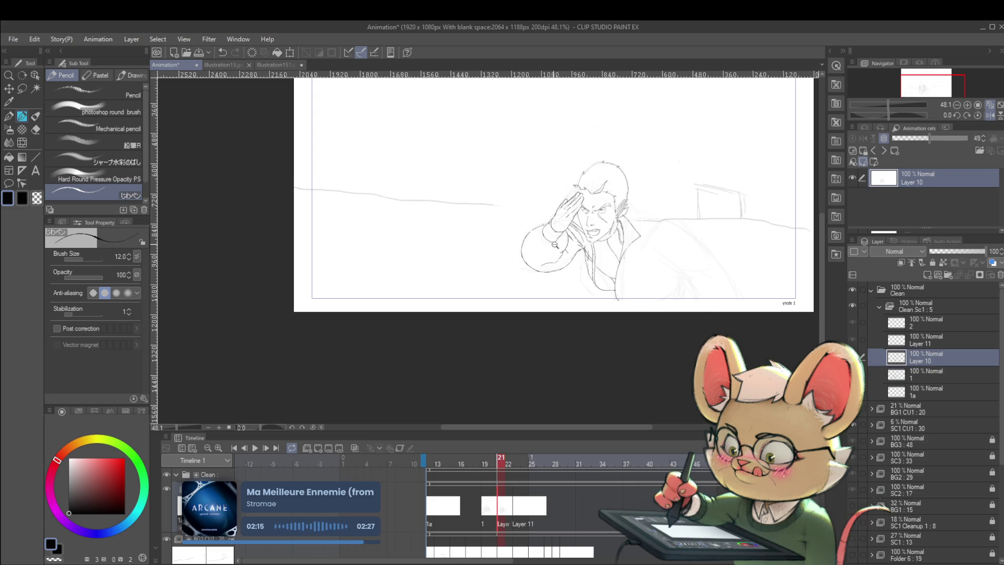
pyautogui.scroll(5, 545, 235)
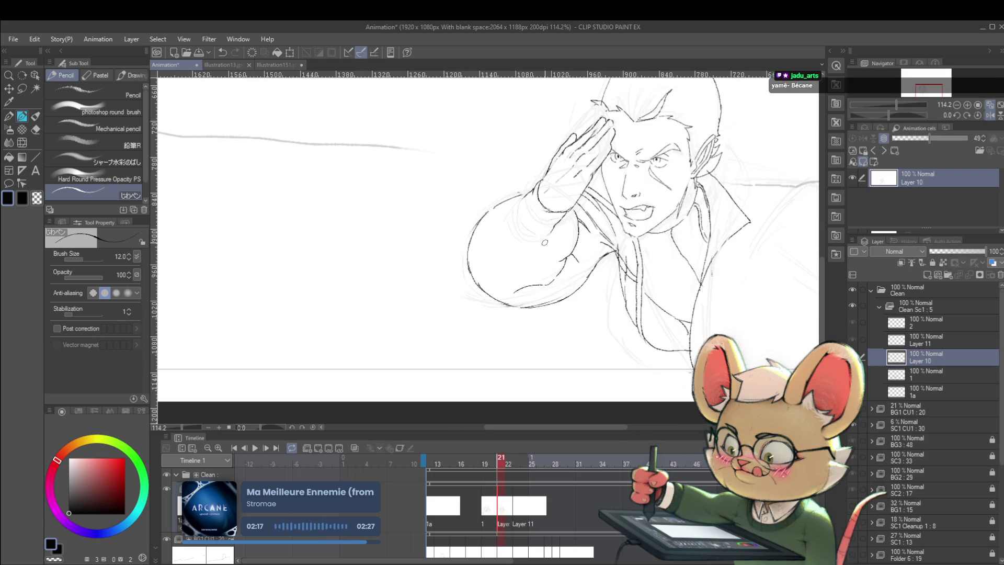
# Recentre the view and compare the salute with the arm-extended frame 20.
pyautogui.moveTo(574, 226); pyautogui.dragTo(569, 236)
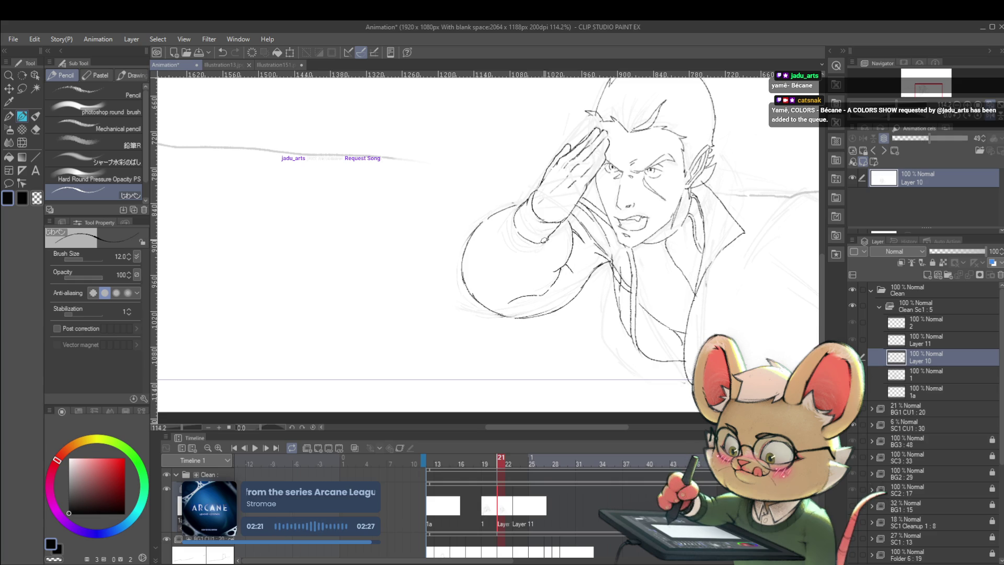
pyautogui.press('Right')
pyautogui.press('Left')
pyautogui.press('Right')
pyautogui.press('Left')
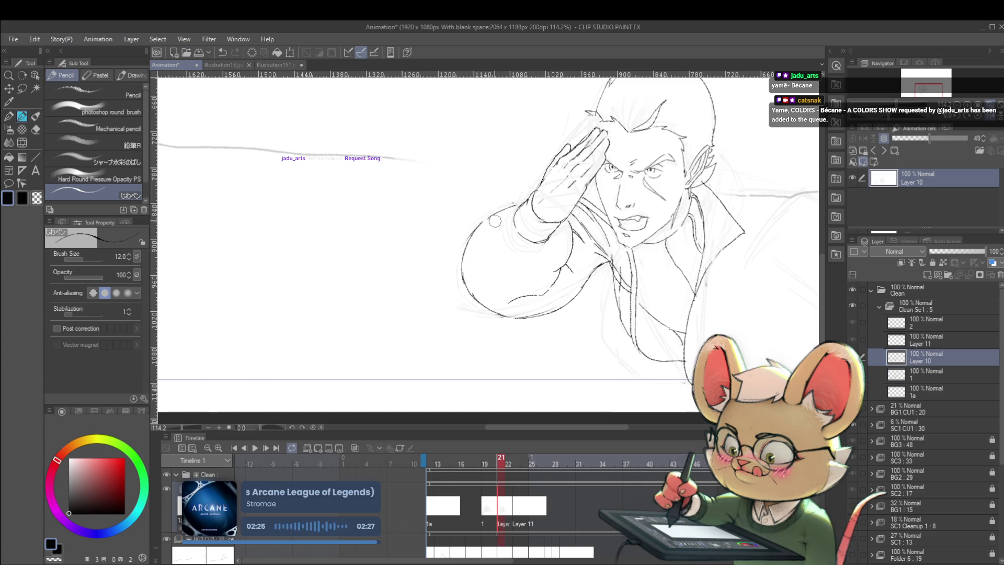
pyautogui.press('Right')
pyautogui.press('Left')
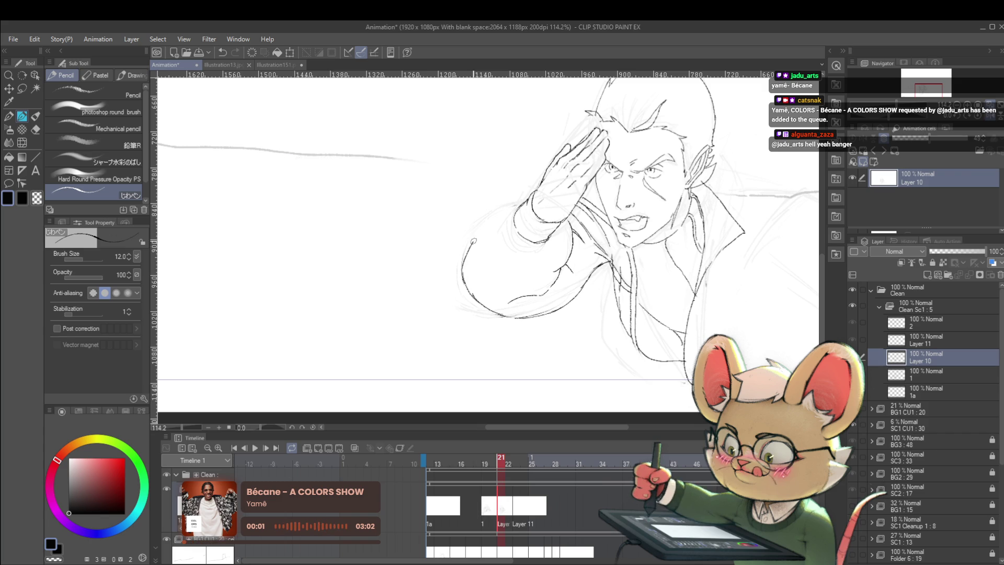
pyautogui.press('Left')
pyautogui.press('Right')
pyautogui.press('Left')
pyautogui.press('Right')
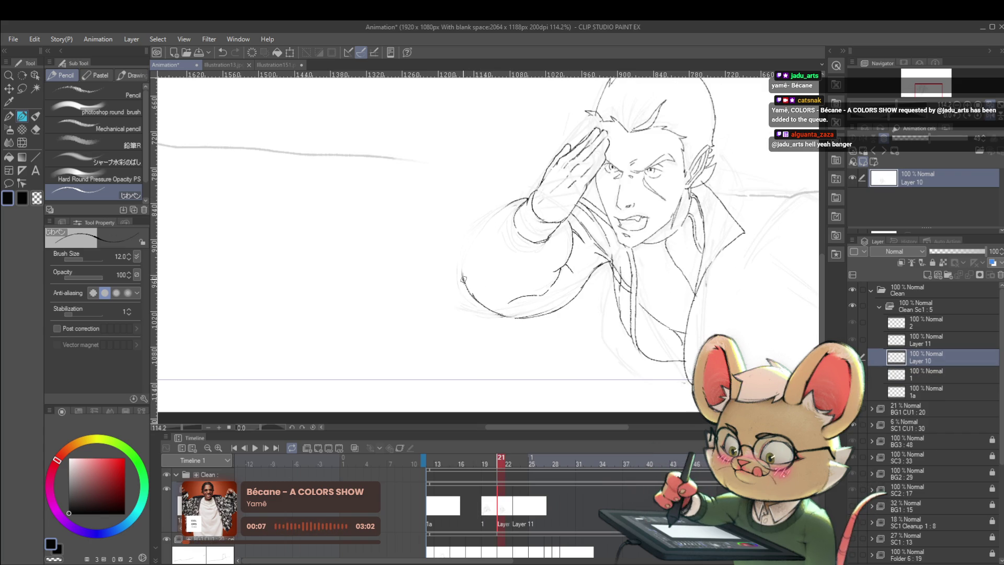
pyautogui.press('Left')
pyautogui.press('Right')
pyautogui.press('Left')
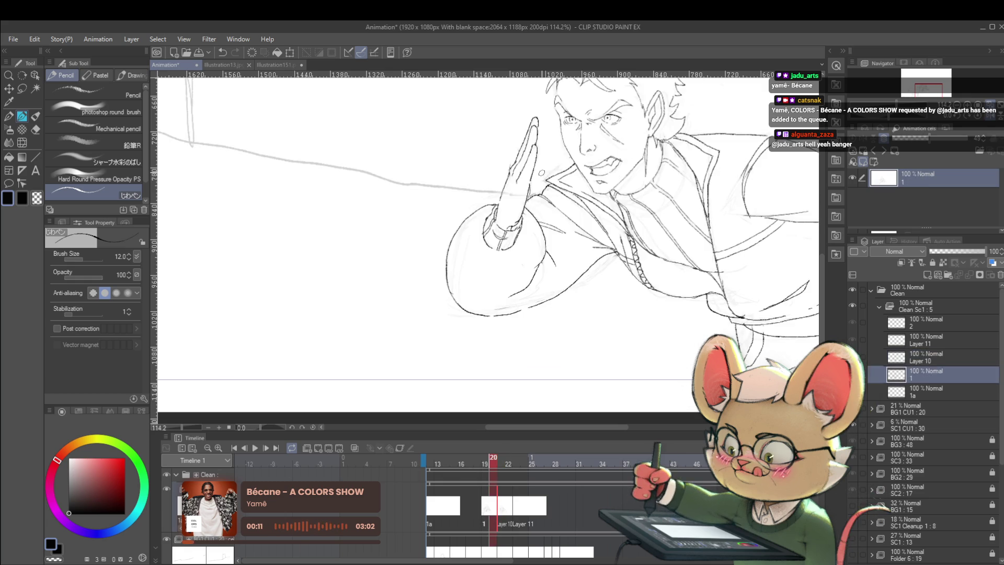
pyautogui.press('Right')
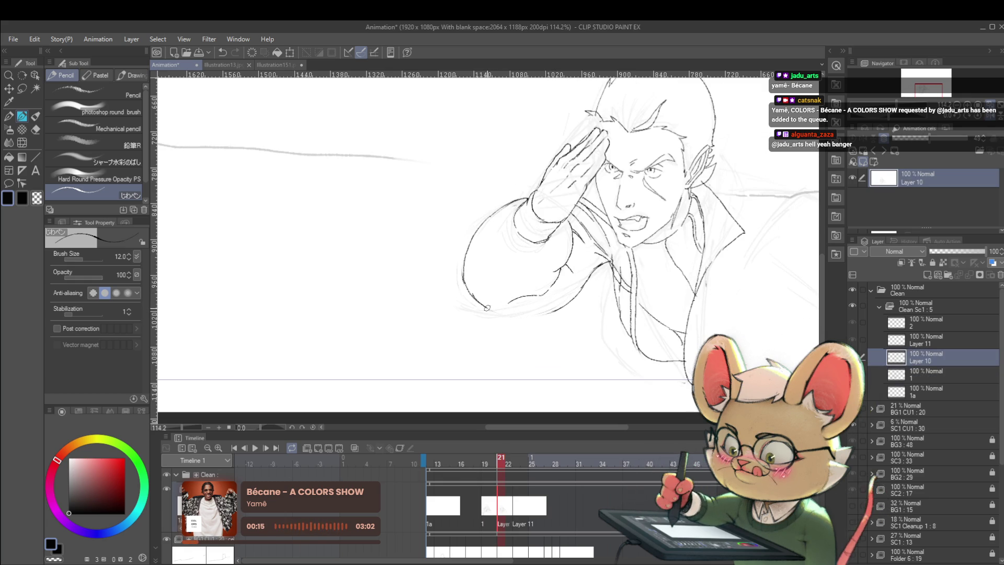
# Undo the lower-arm line, redraw it along the arm's underside, and compare with frame 20.
pyautogui.hotkey('ctrl', 'z')
pyautogui.moveTo(476, 303); pyautogui.dragTo(538, 314)
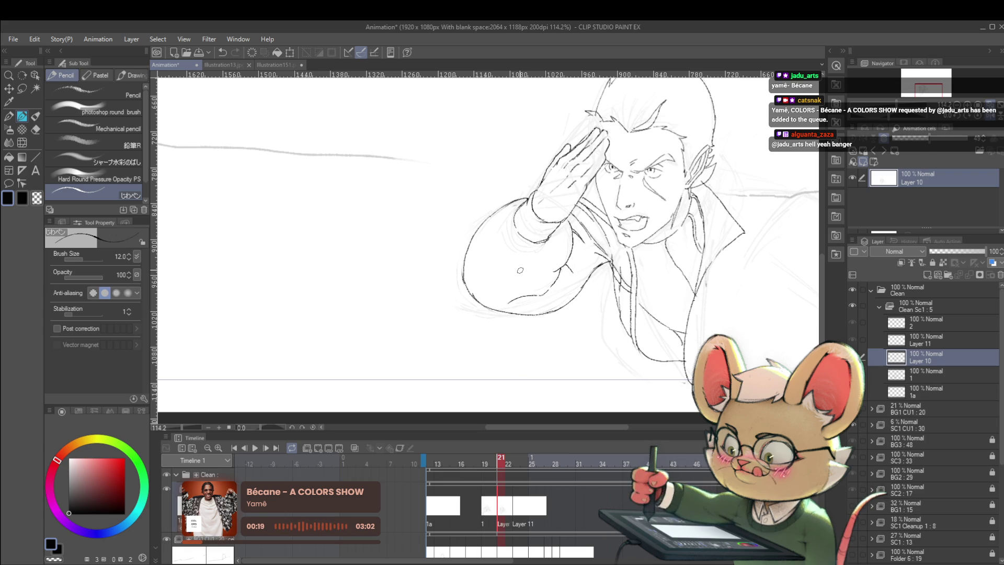
pyautogui.press('Left')
pyautogui.press('Right')
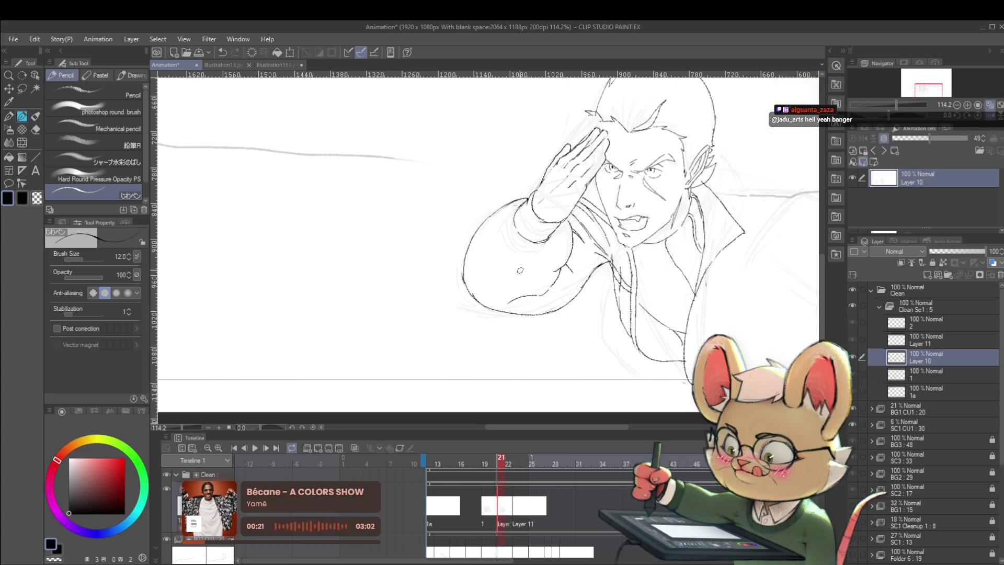
pyautogui.press('Left')
pyautogui.press('Right')
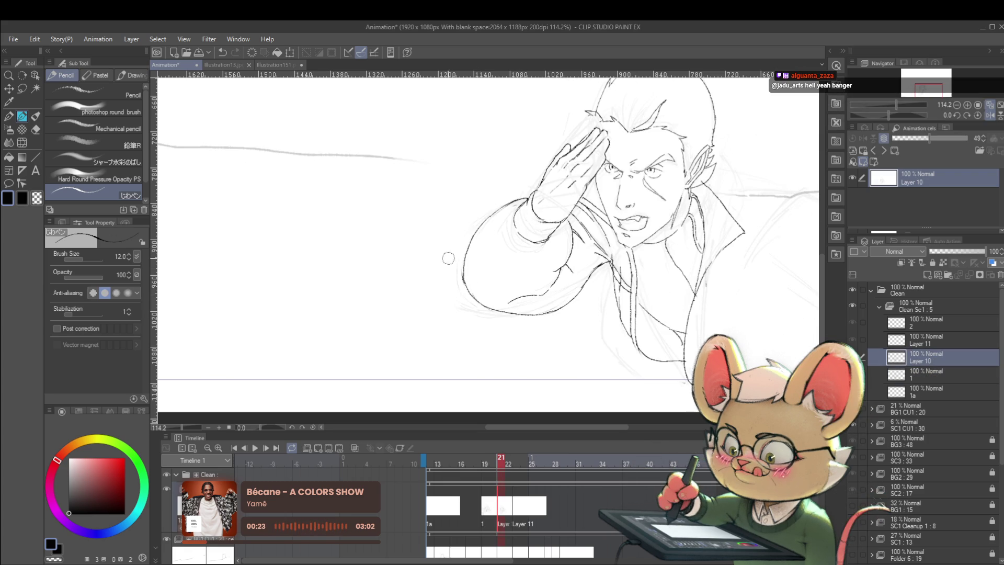
pyautogui.press('Left')
pyautogui.press('Right')
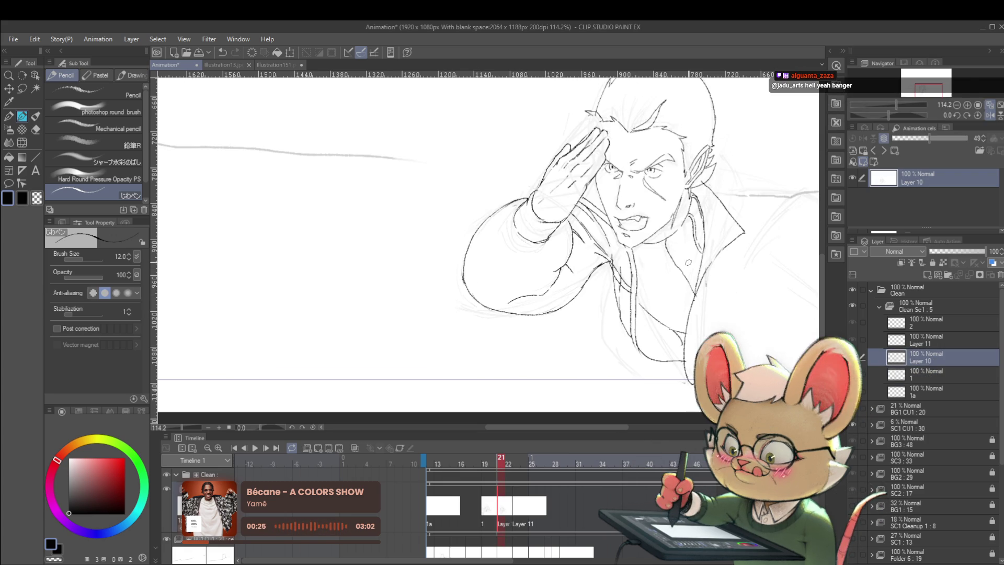
# After a final frame comparison, mirror the canvas view horizontally to check the drawing.
pyautogui.scroll(-5, 656, 255)
pyautogui.scroll(-2, 748, 225)
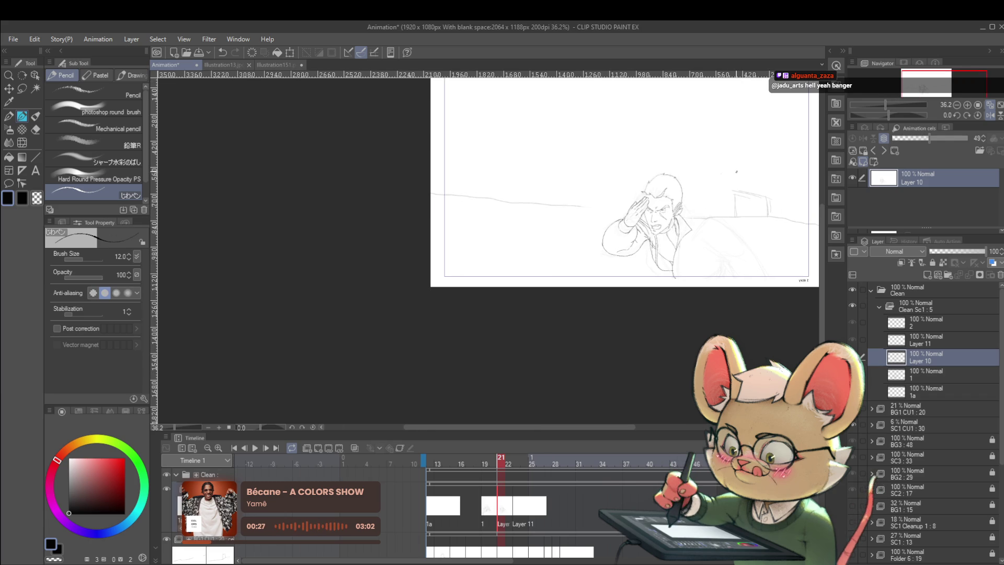
pyautogui.scroll(3, 670, 264)
pyautogui.press('Left')
pyautogui.press('Right')
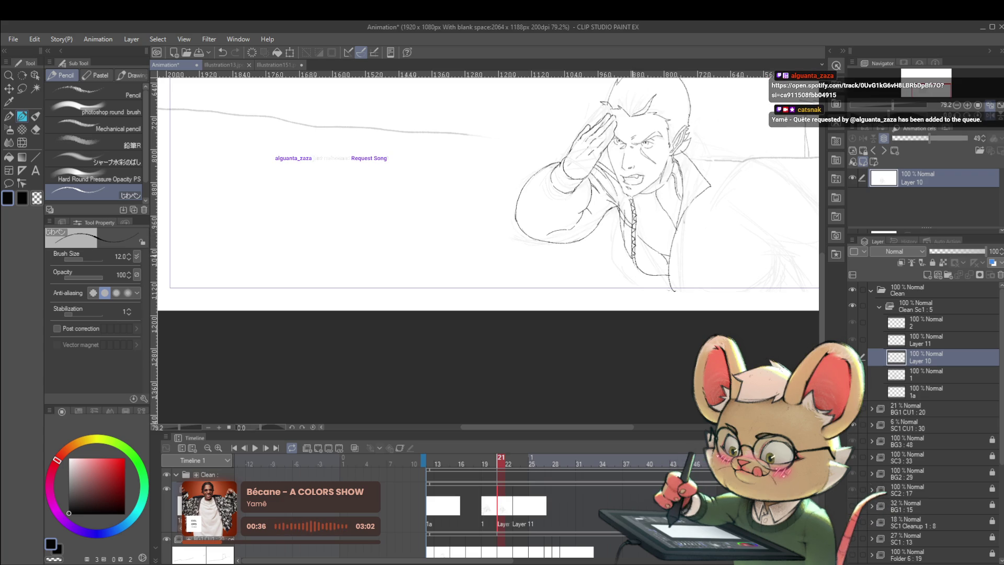
pyautogui.scroll(-3, 722, 230)
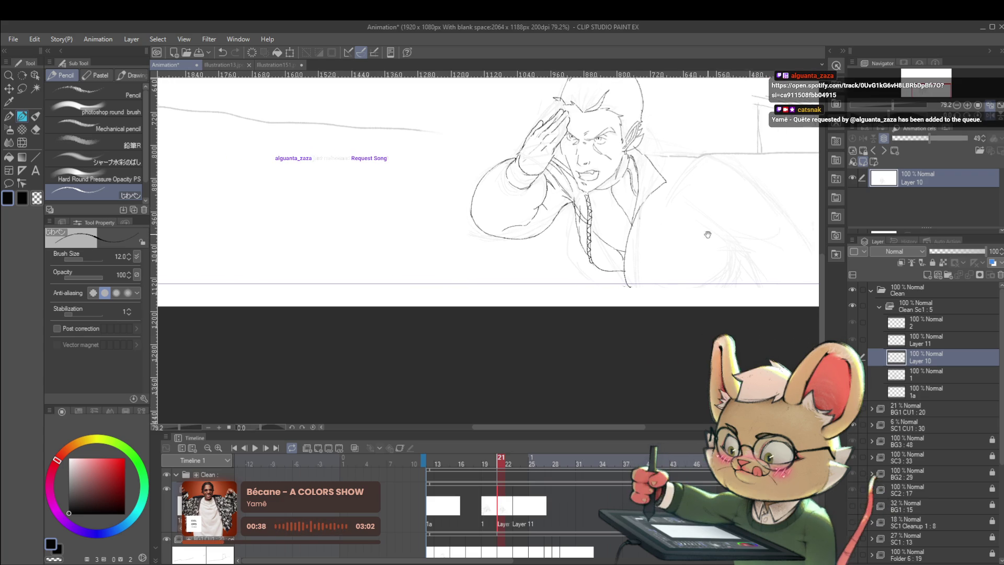
pyautogui.click(990, 105)
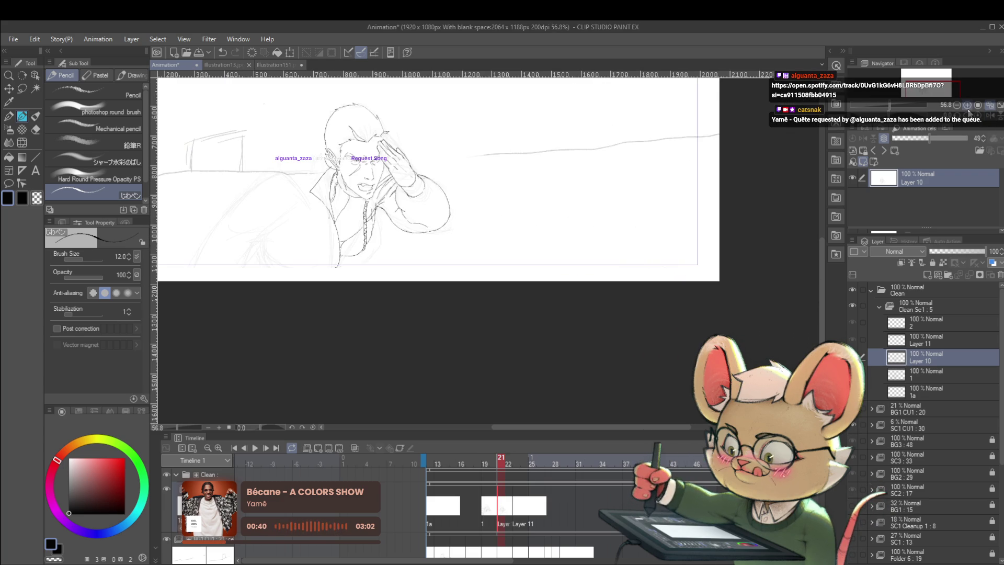
# Flip back and forth between frames 20 and 21 to compare the salute drawing.
pyautogui.press('Left')
pyautogui.press('Right')
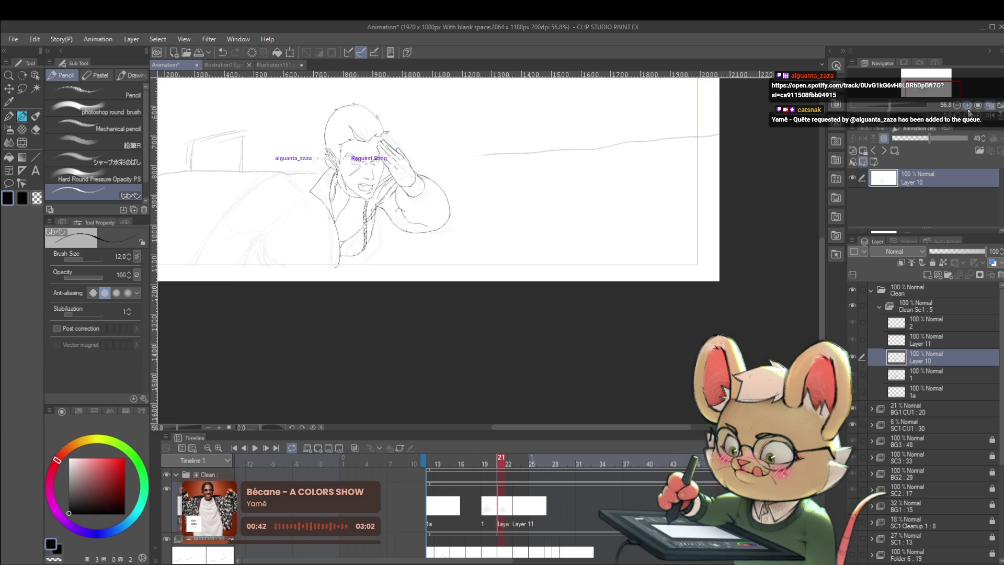
pyautogui.press('Left')
pyautogui.press('Right')
pyautogui.press('Left')
pyautogui.press('Right')
pyautogui.press('Left')
pyautogui.press('Right')
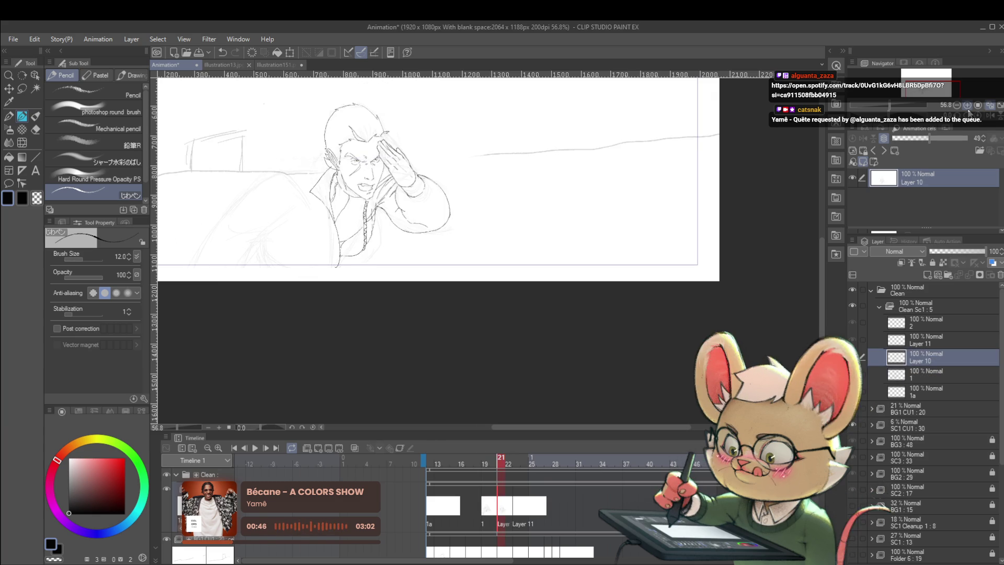
pyautogui.scroll(5, 353, 179)
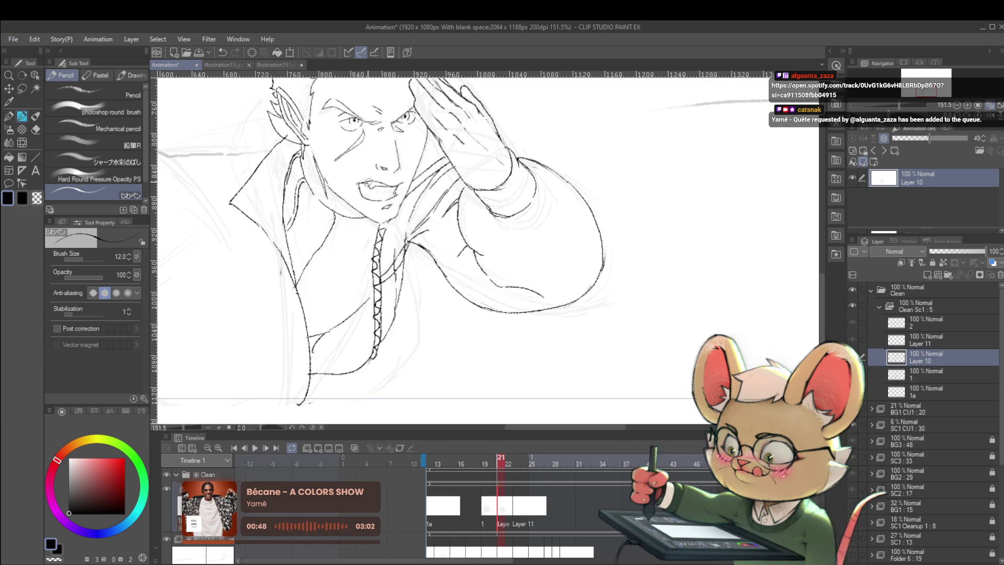
# Lasso and transform the mouth lines, then zoom out and mirror the view to check proportions.
pyautogui.press('m')
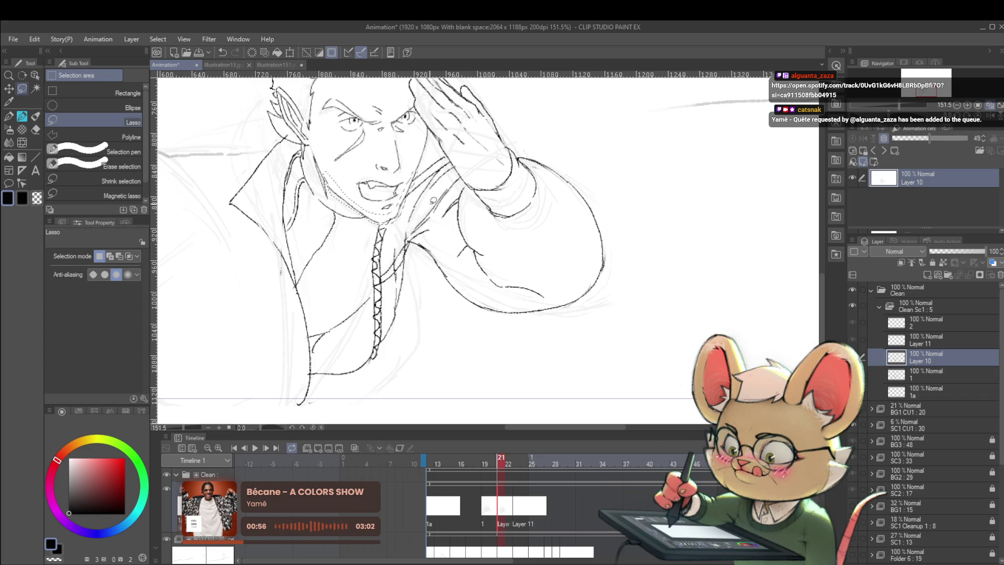
pyautogui.hotkey('ctrl', 't')
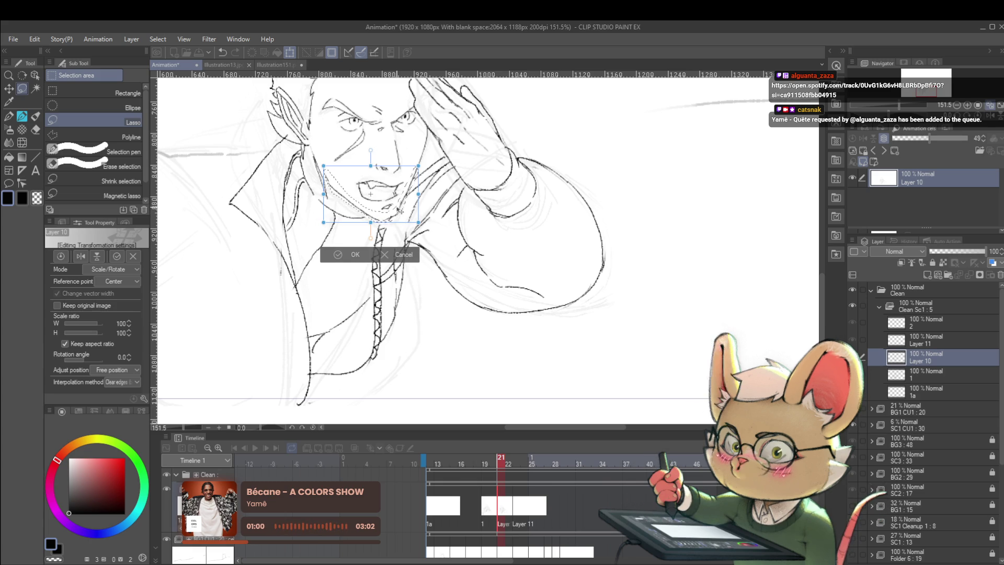
pyautogui.press('Return')
pyautogui.keyDown('alt'); pyautogui.click(535, 246); pyautogui.keyUp('alt')
pyautogui.keyDown('alt'); pyautogui.click(532, 242); pyautogui.keyUp('alt')
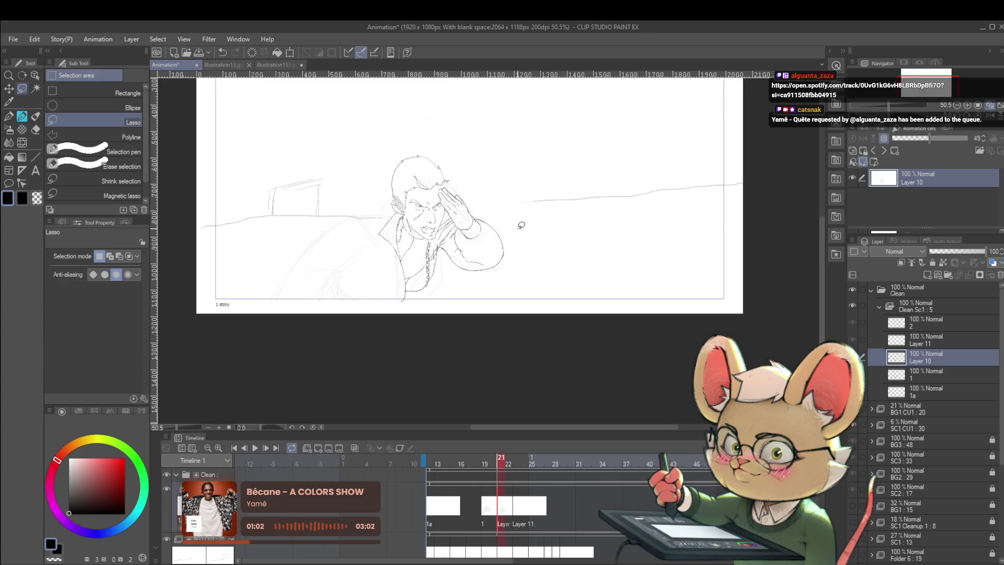
pyautogui.press('h')
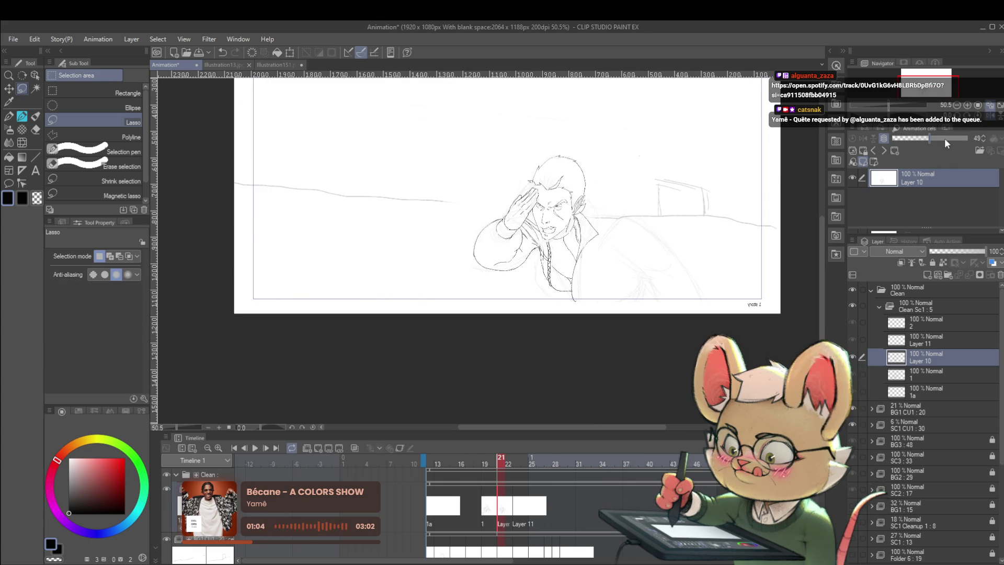
pyautogui.press('h')
pyautogui.press('h')
pyautogui.press('h')
pyautogui.press('h')
pyautogui.scroll(5, 523, 204)
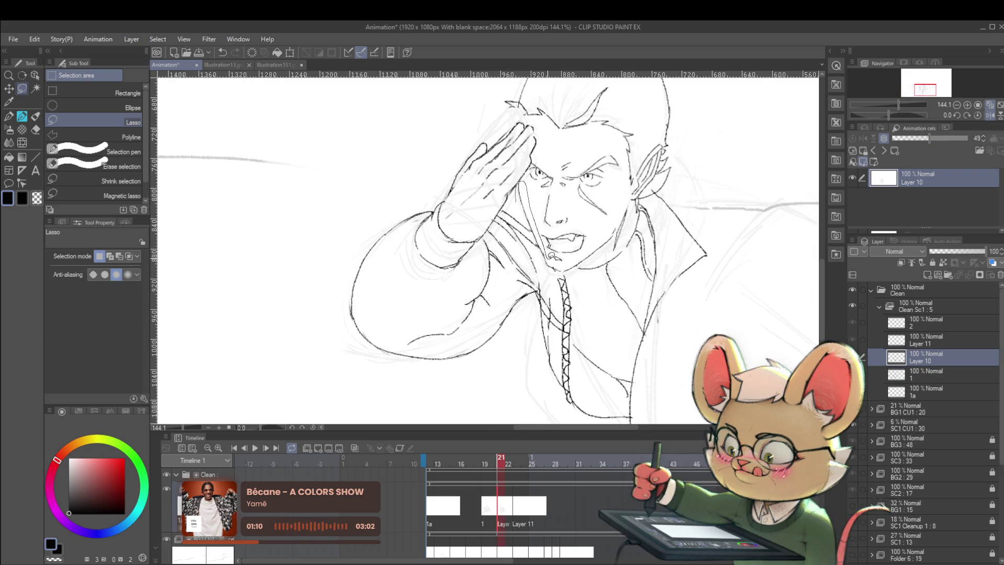
# Rotate the stray line beside the cheek 0.7° so it sits against the face.
pyautogui.moveTo(529, 217); pyautogui.dragTo(527, 195)
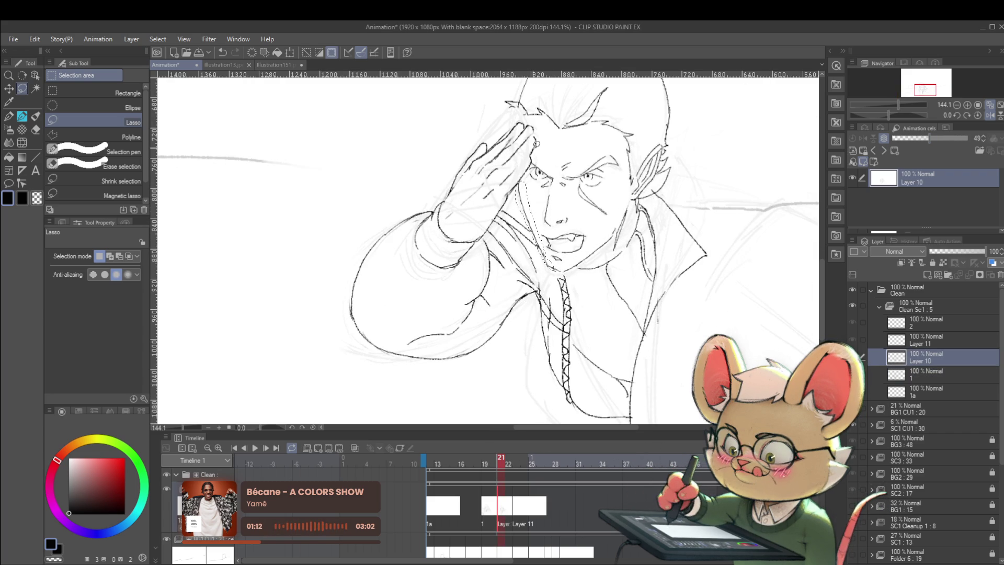
pyautogui.hotkey('ctrl', 't')
pyautogui.moveTo(555, 99); pyautogui.dragTo(559, 100)
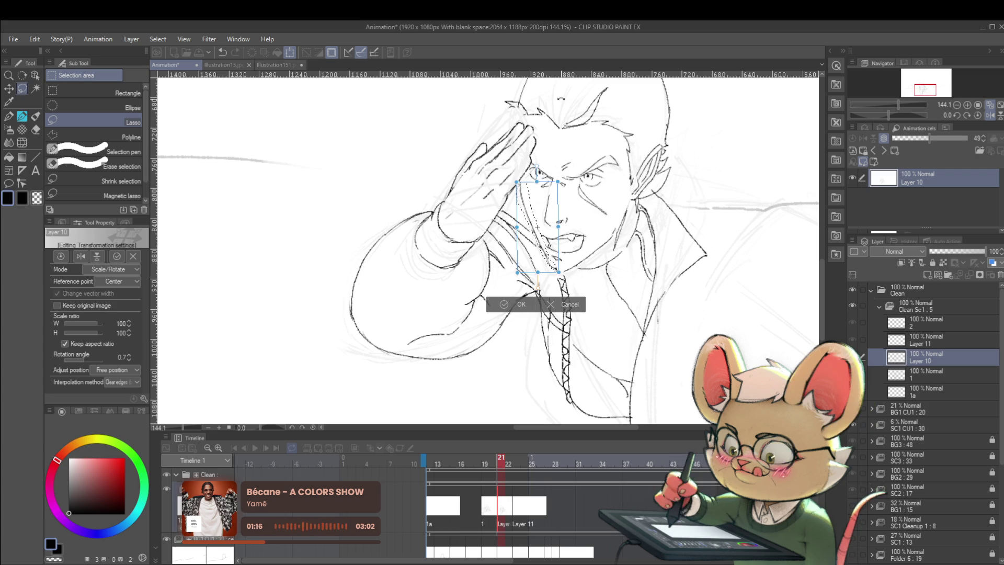
pyautogui.press('Return')
pyautogui.scroll(-5, 559, 101)
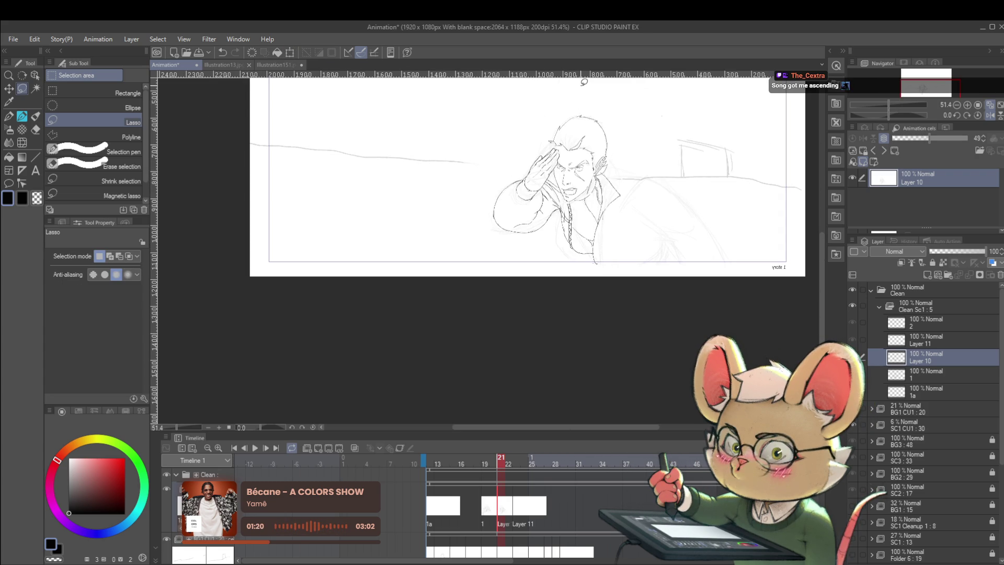
# Compare the salute and running frames, then return to the salute frame with the Pencil.
pyautogui.press('Left')
pyautogui.press('Right')
pyautogui.press('Left')
pyautogui.press('Right')
pyautogui.press('Left')
pyautogui.press('Right')
pyautogui.press('Left')
pyautogui.press('Right')
pyautogui.scroll(5, 556, 167)
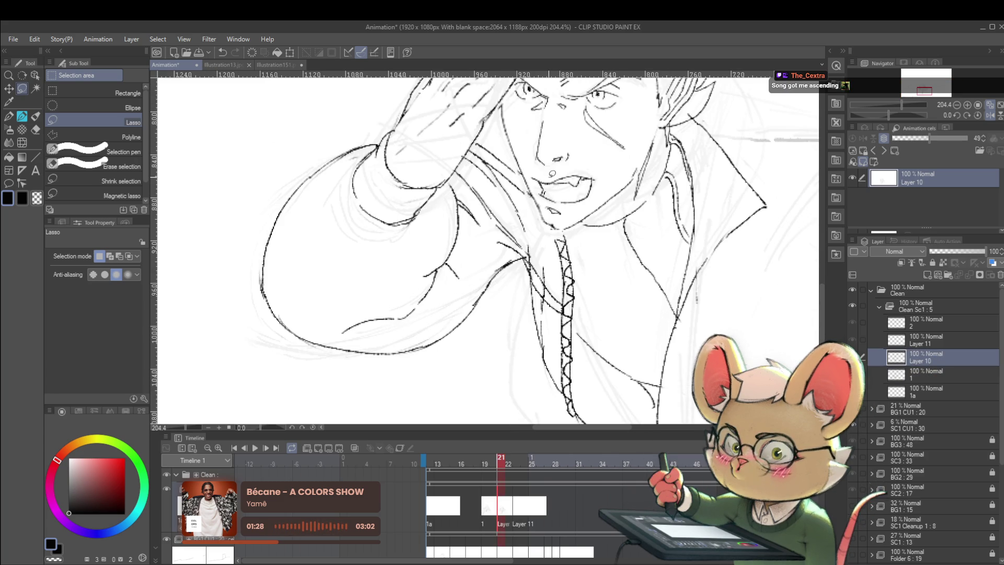
pyautogui.press('p')
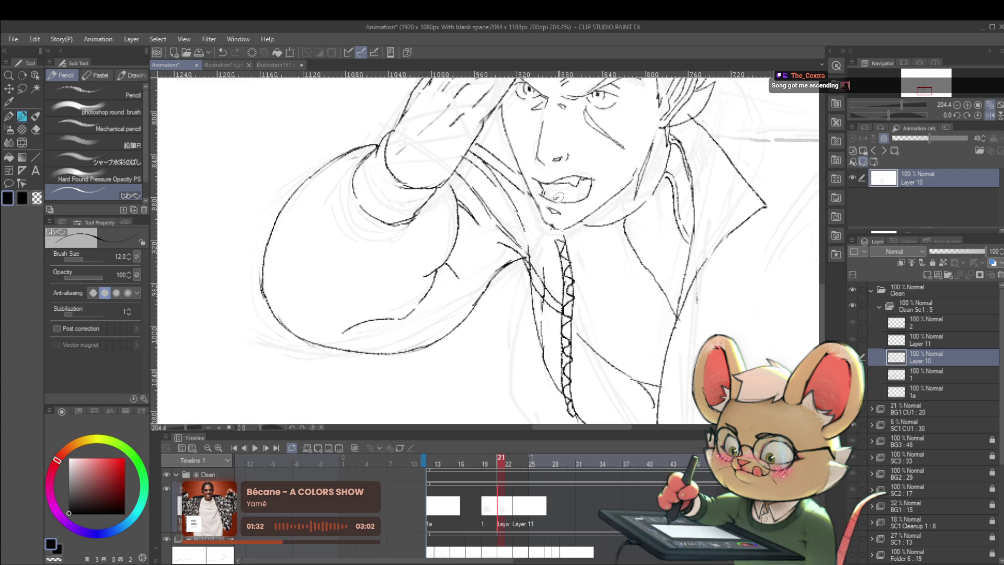
pyautogui.scroll(-6, 598, 187)
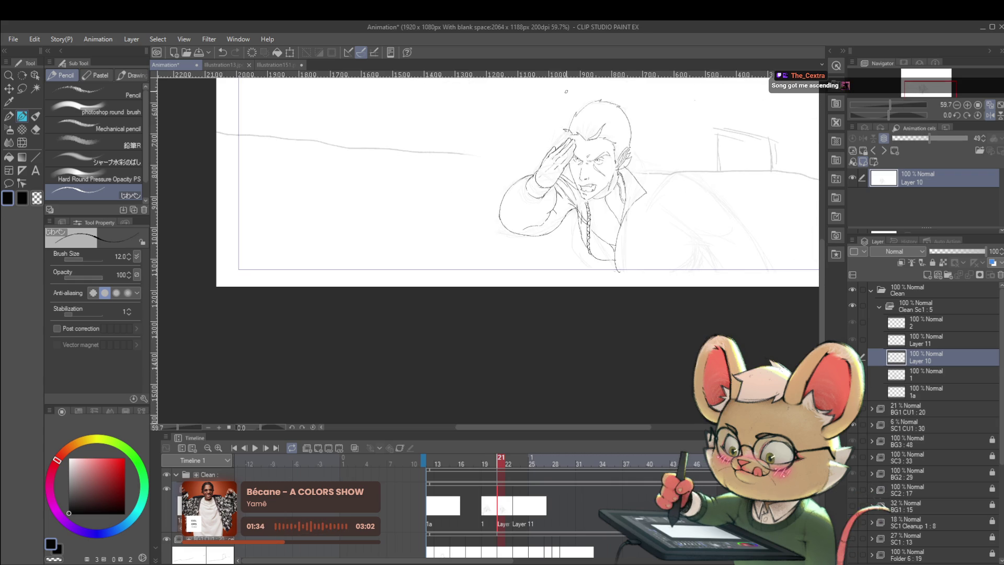
# Undo the stray nose mark, ink the lower-lip line under the mouth, and compare with the previous frame.
pyautogui.scroll(8, 647, 201)
pyautogui.hotkey('ctrl', 'z')
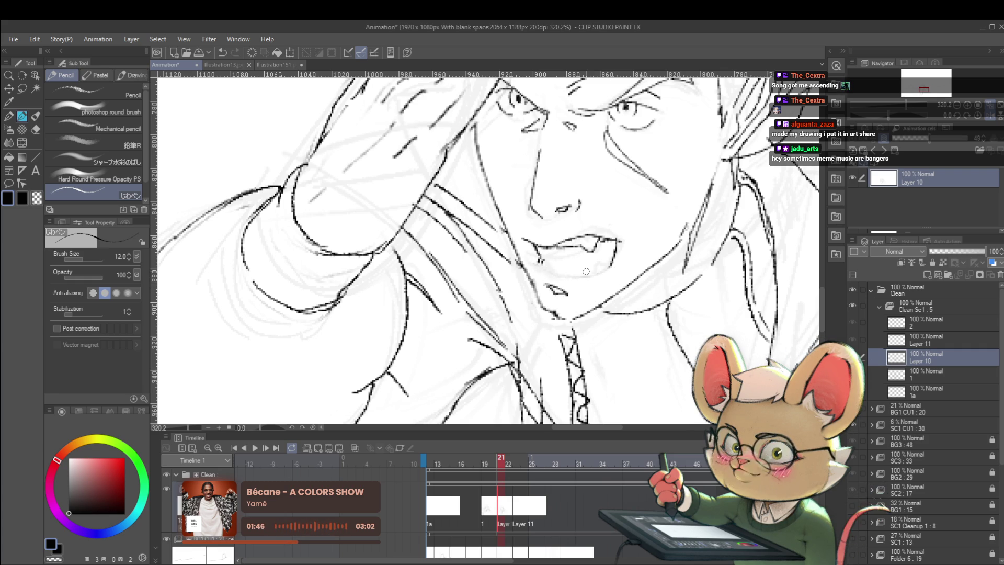
pyautogui.moveTo(541, 263); pyautogui.dragTo(575, 272)
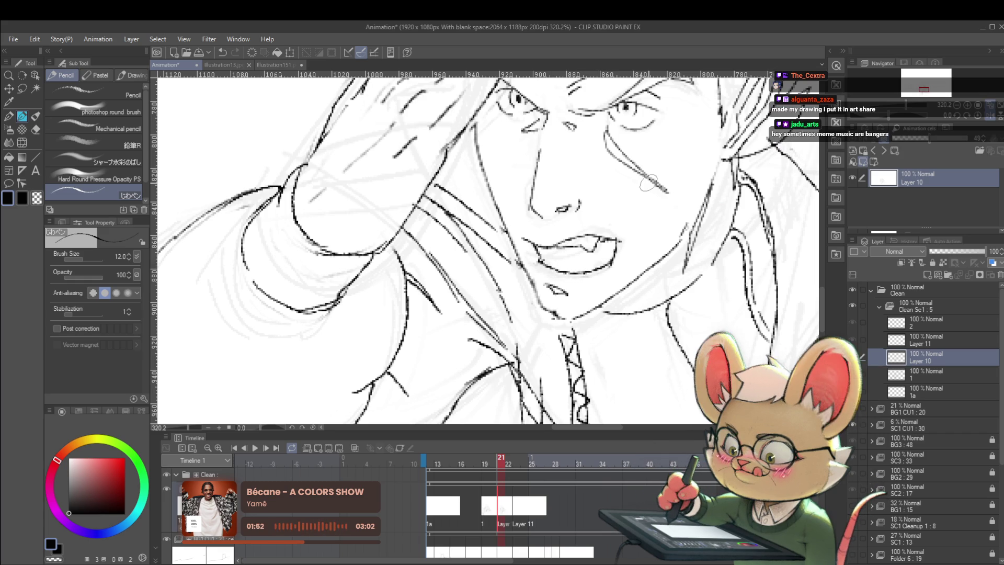
pyautogui.press(',')
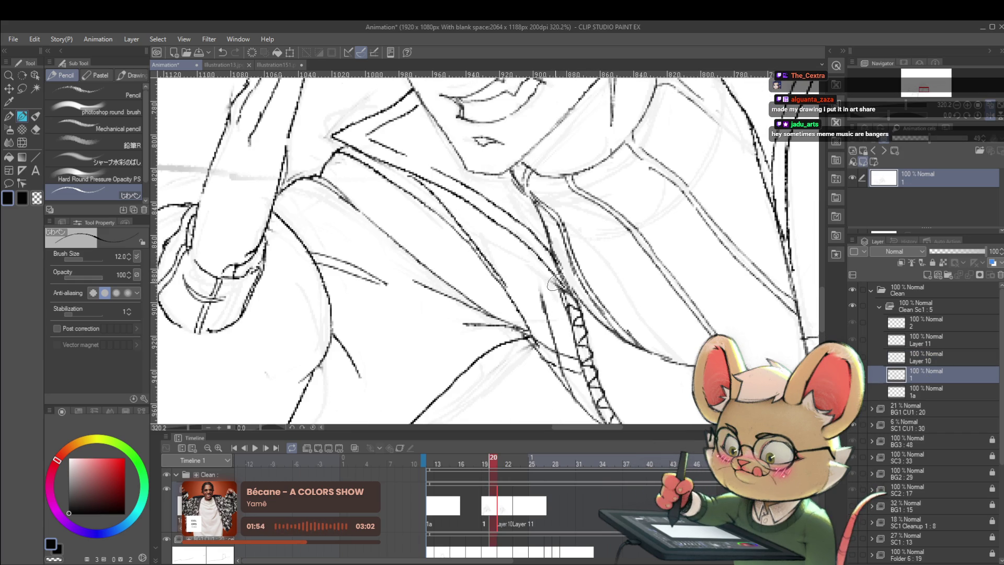
pyautogui.press('.')
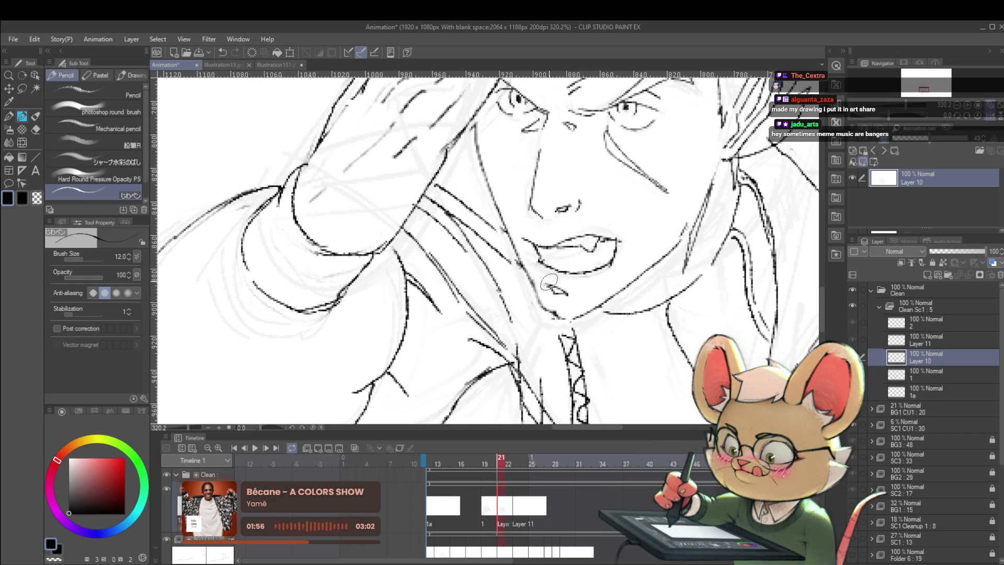
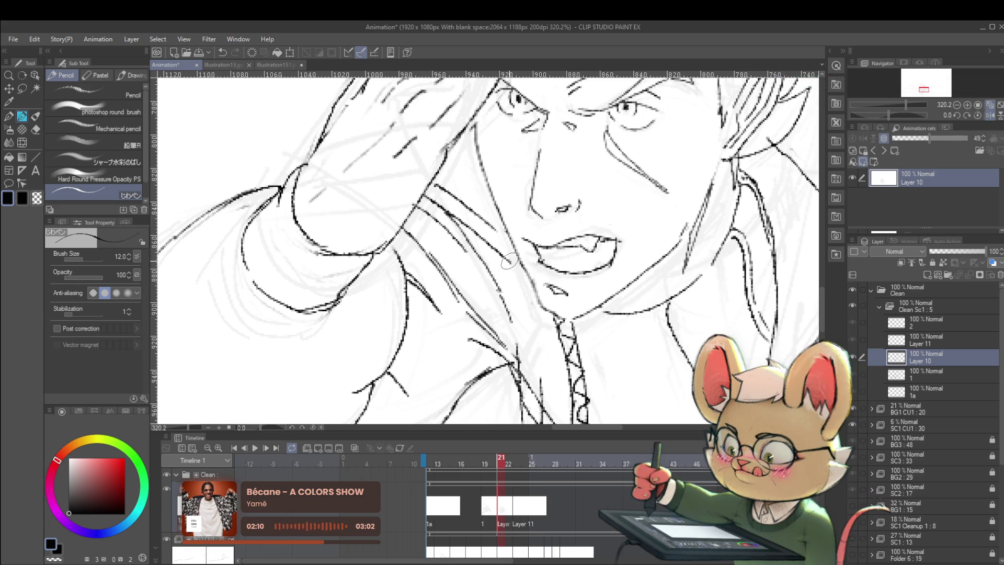
# Undo the stray jaw and chest strokes, checking the salute drawing against the previous cel.
pyautogui.hotkey('ctrl', 'z')
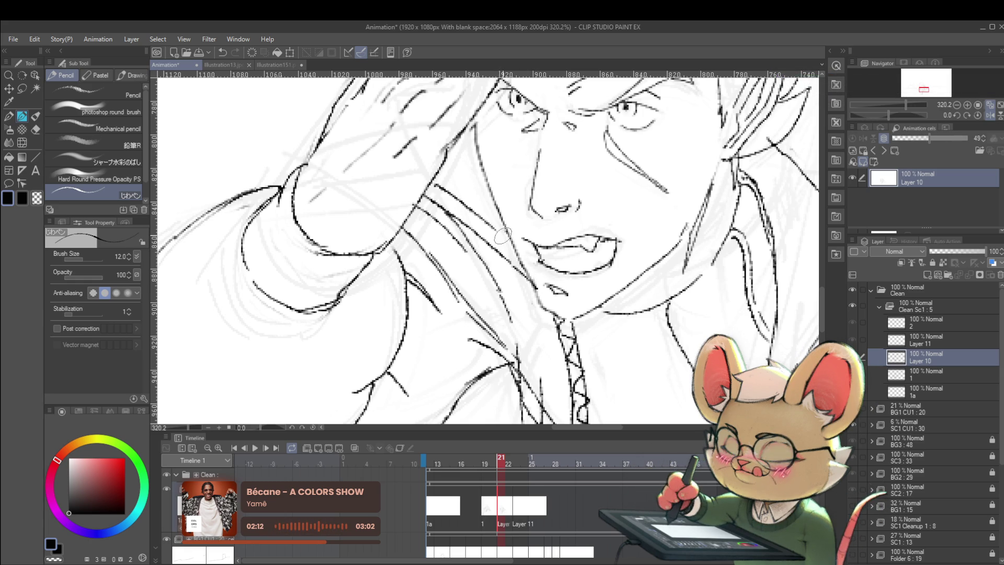
pyautogui.scroll(-10, 516, 250)
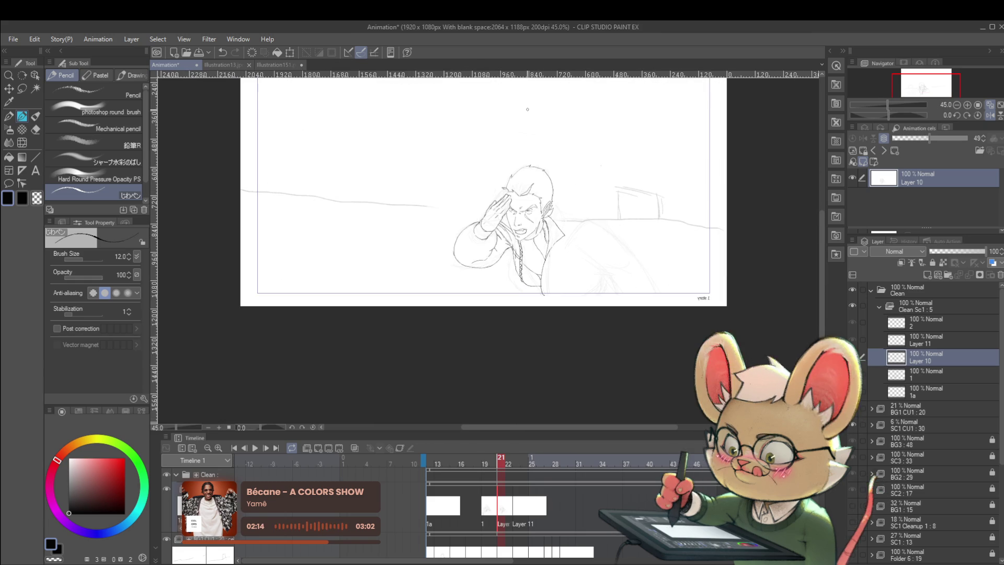
pyautogui.scroll(4, 520, 241)
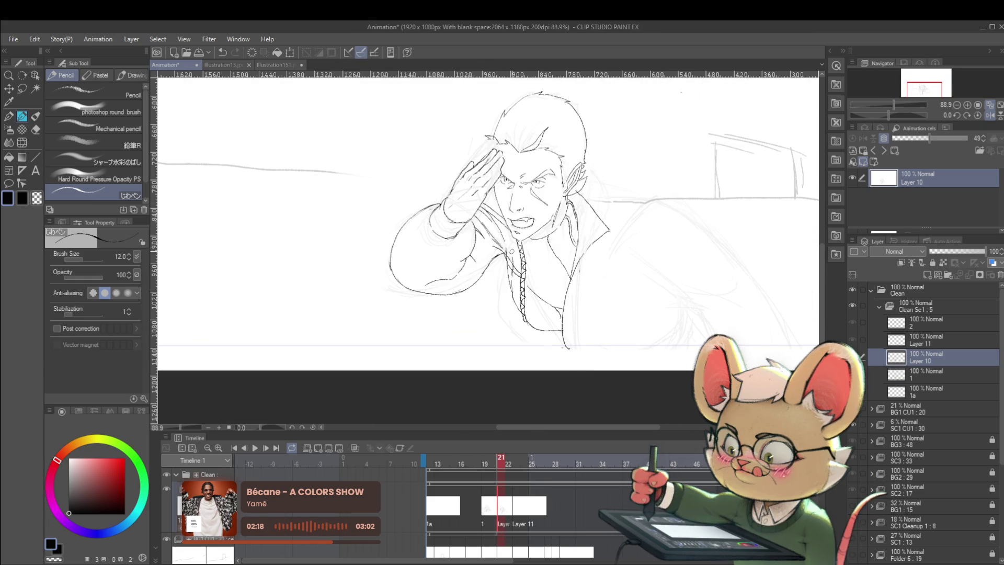
pyautogui.press('Down')
pyautogui.press('Up')
pyautogui.press('Down')
pyautogui.press('Up')
pyautogui.hotkey('ctrl', 'z')
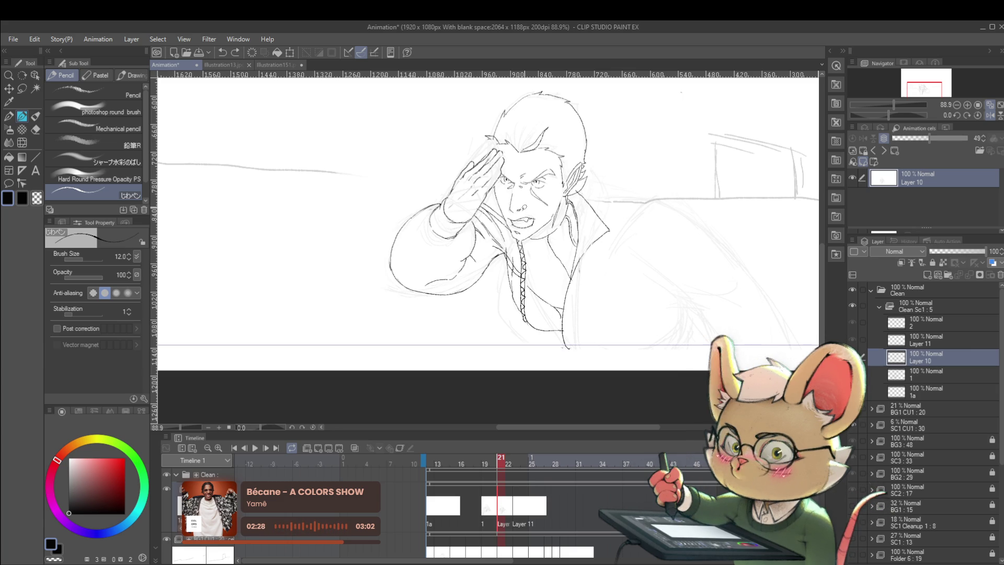
# Compare the salute pose on frame 21 with the lunge pose on frame 20, undoing the last stroke.
pyautogui.moveTo(685, 257); pyautogui.dragTo(647, 257)
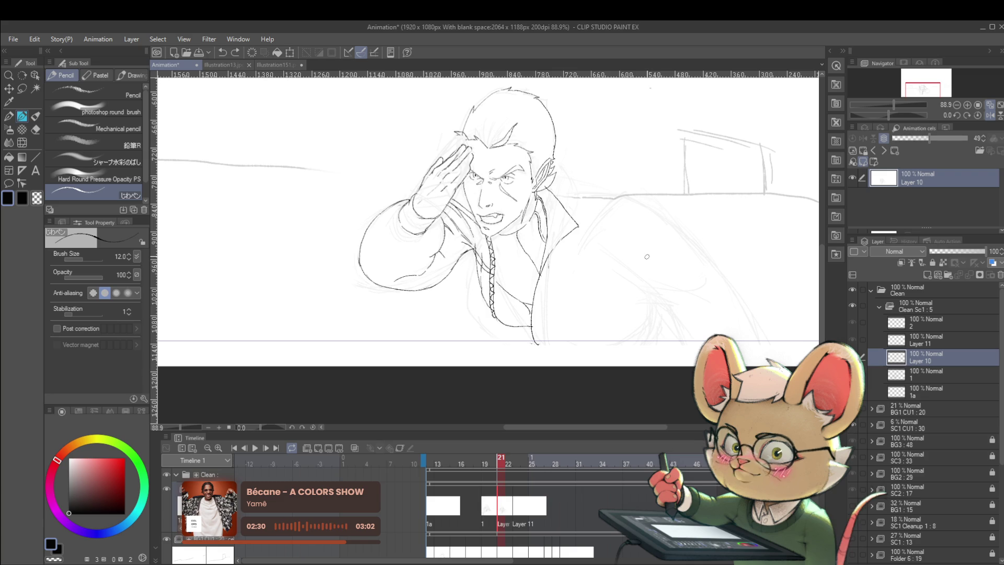
pyautogui.press('Left')
pyautogui.press('Right')
pyautogui.press('Left')
pyautogui.press('Right')
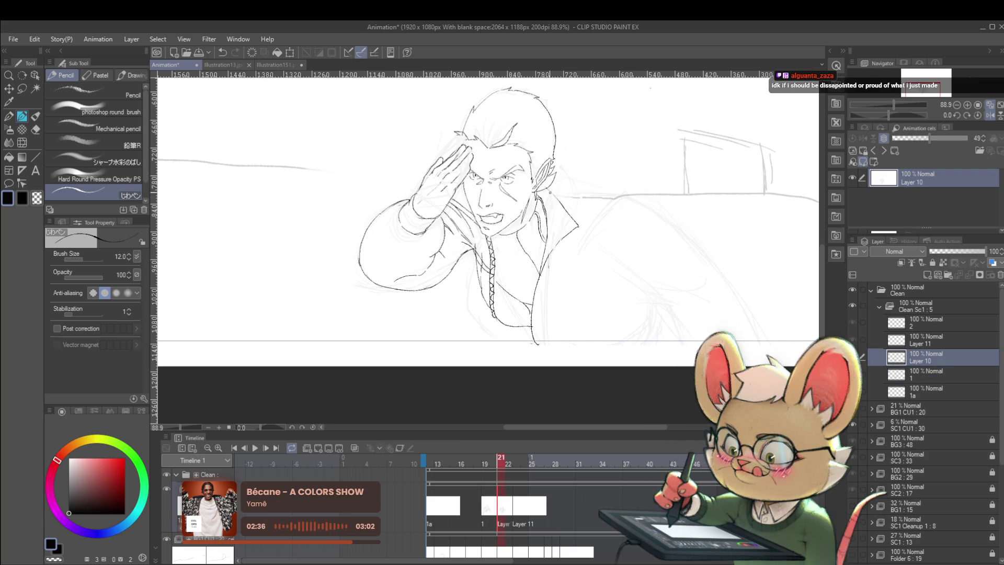
pyautogui.press('Left')
pyautogui.press('Right')
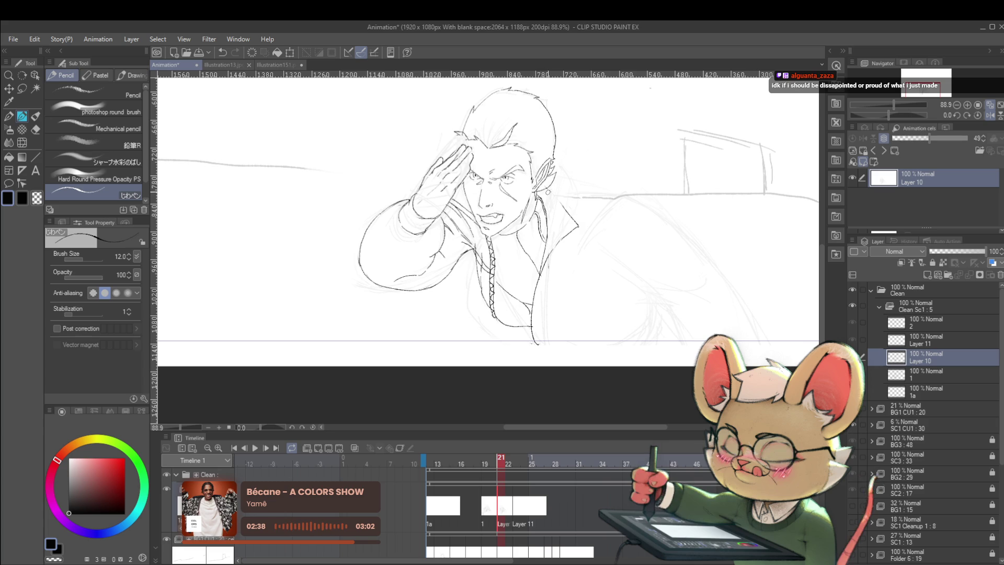
pyautogui.press('Left')
pyautogui.press('Right')
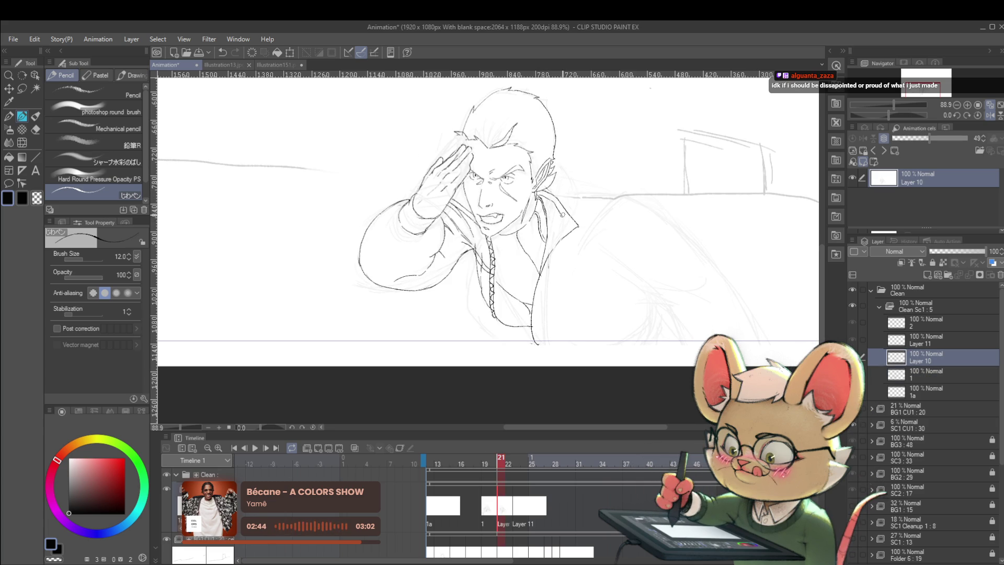
pyautogui.press('Left')
pyautogui.press('Right')
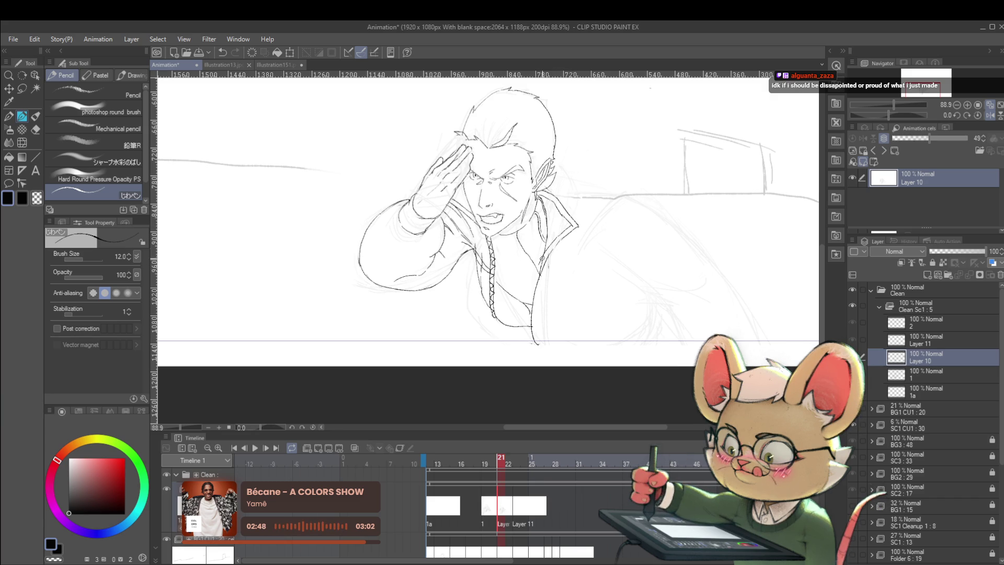
pyautogui.hotkey('ctrl', 'z')
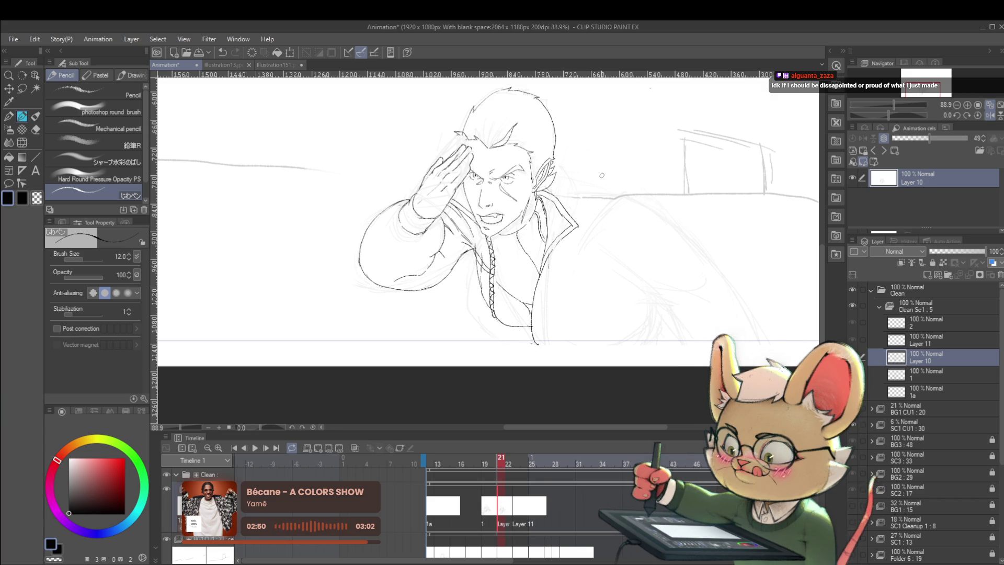
pyautogui.press('Left')
pyautogui.press('Right')
pyautogui.press('Left')
pyautogui.press('Right')
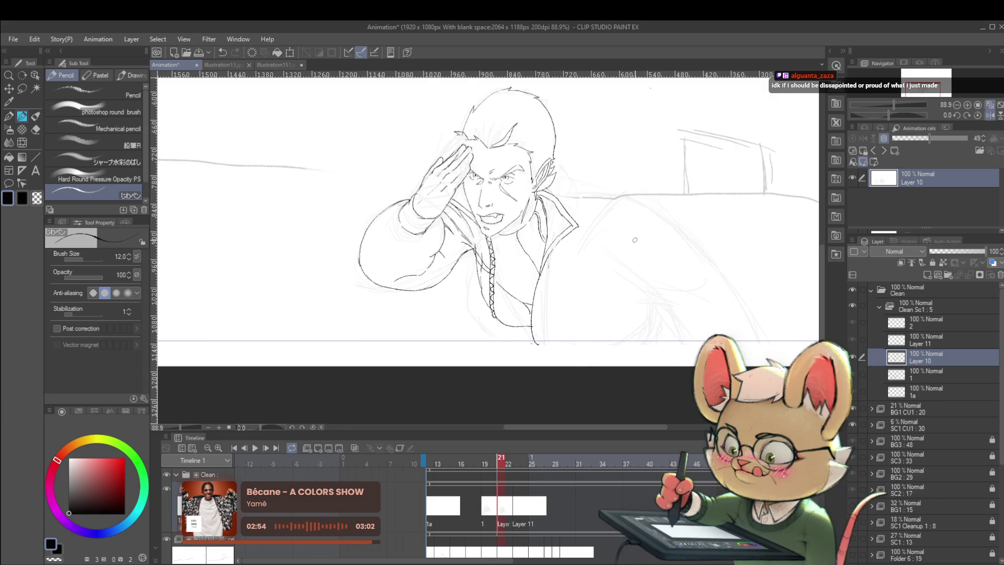
pyautogui.press('Left')
pyautogui.press('Right')
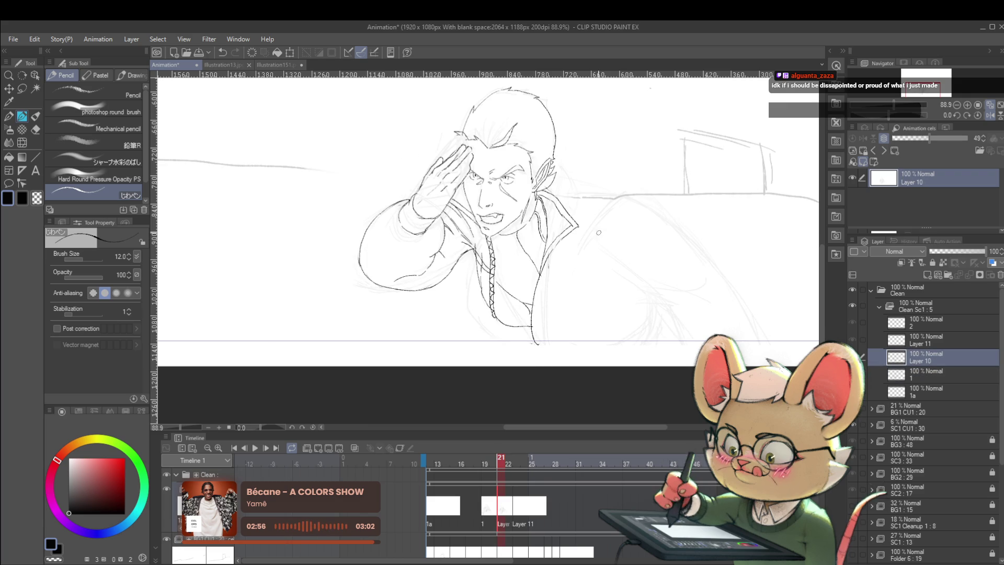
pyautogui.press('Left')
pyautogui.press('Right')
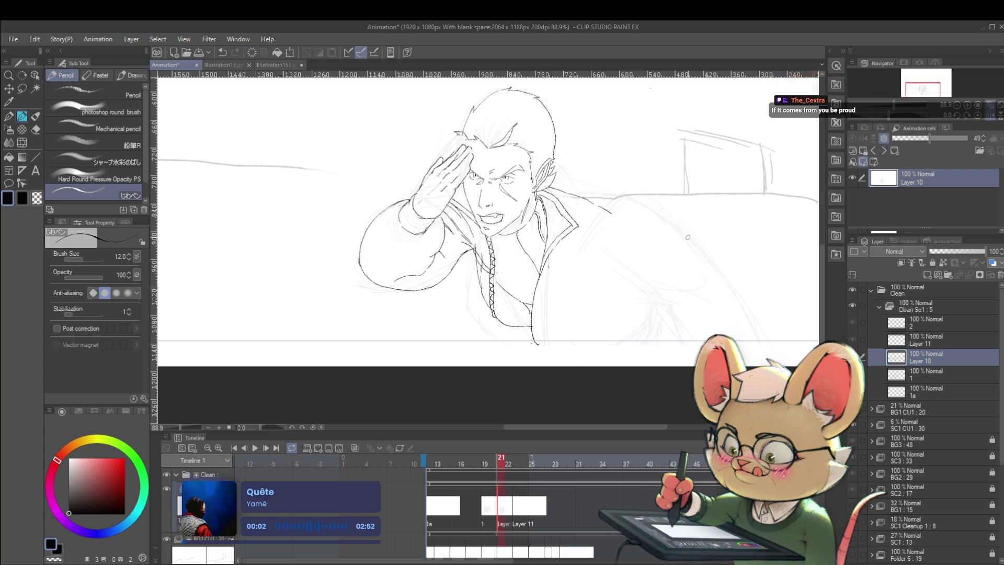
pyautogui.press('Left')
pyautogui.press('Right')
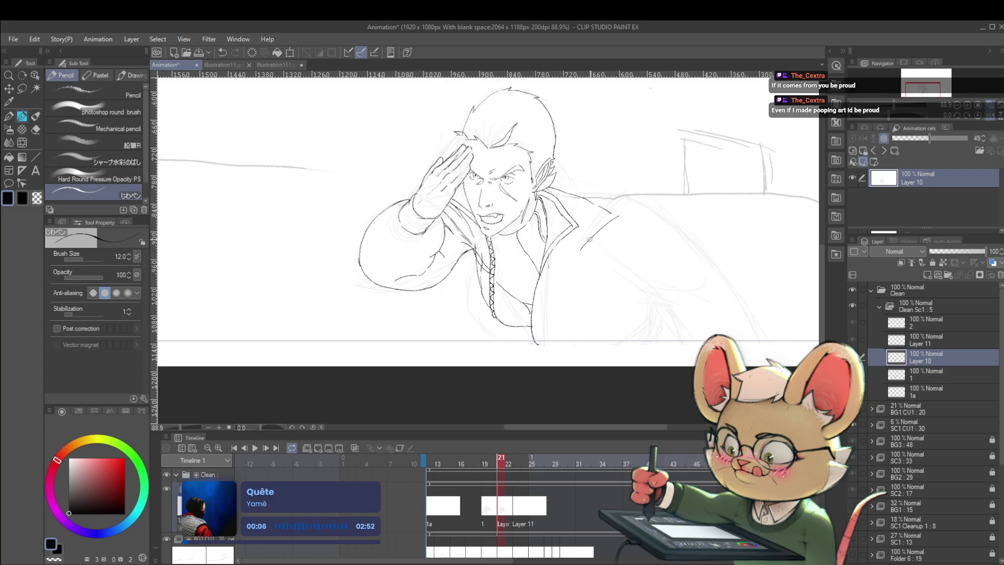
# Ink the coat shoulder line and a small hook on the coat-edge line.
pyautogui.moveTo(581, 250); pyautogui.dragTo(623, 219)
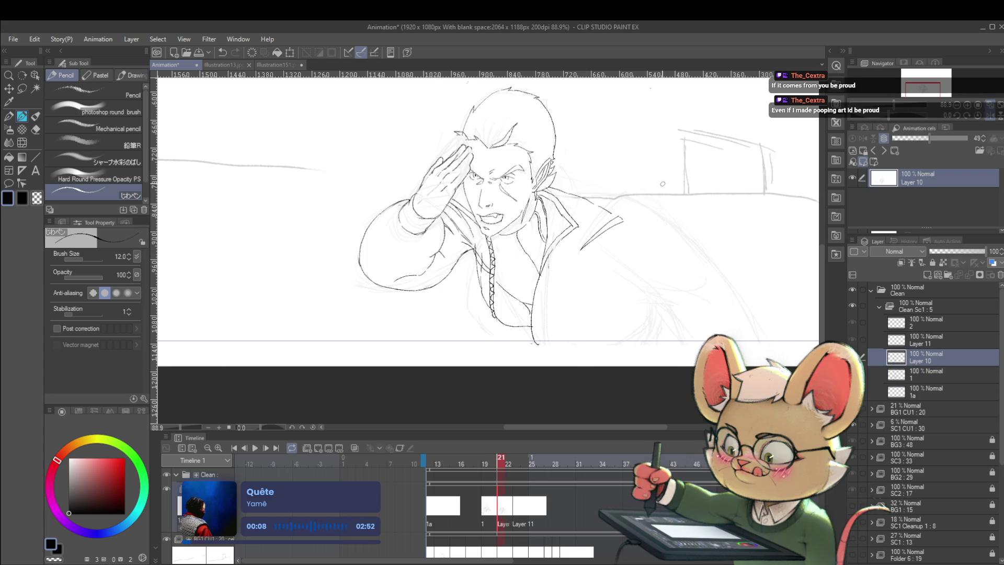
pyautogui.press('Left')
pyautogui.press('Right')
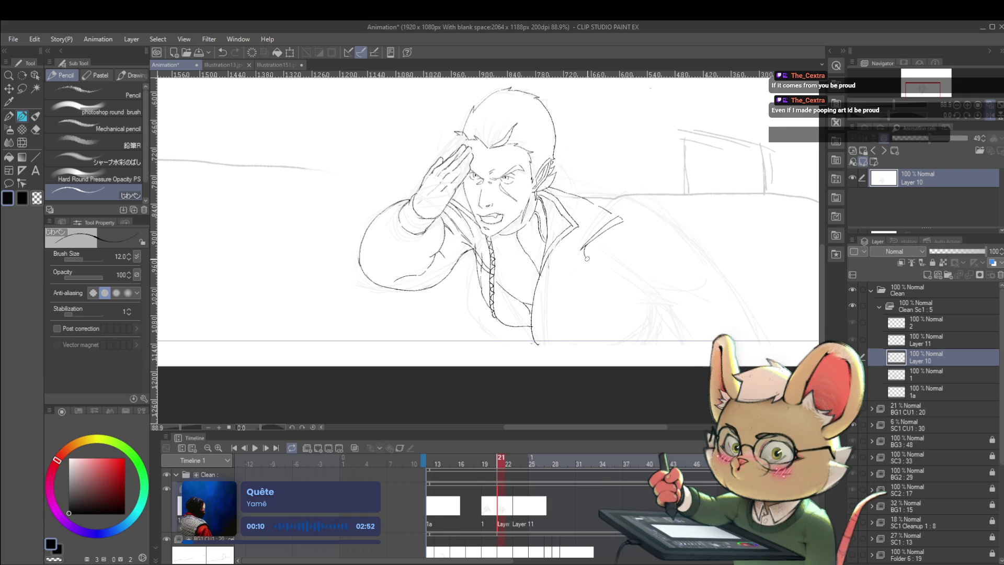
pyautogui.moveTo(581, 249); pyautogui.dragTo(659, 276)
pyautogui.press('Left')
pyautogui.press('Right')
pyautogui.press('Left')
pyautogui.press('Right')
pyautogui.press('Left')
pyautogui.press('Right')
# Draw the coat line down-right from the shoulder and a short stroke below the collar.
pyautogui.moveTo(623, 218); pyautogui.dragTo(672, 267)
pyautogui.press('Left')
pyautogui.press('Right')
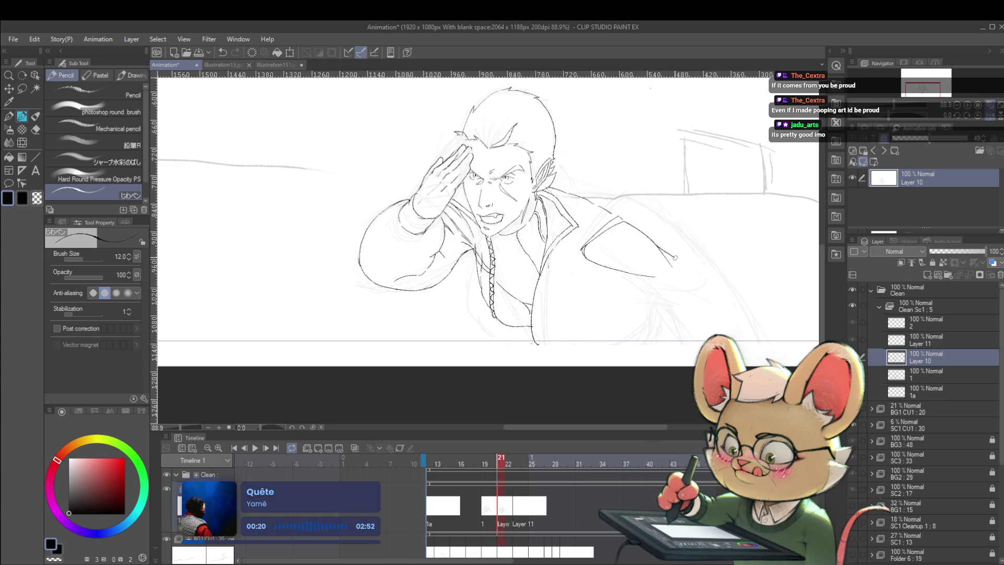
pyautogui.press('Left')
pyautogui.press('Right')
pyautogui.press('Left')
pyautogui.press('Right')
pyautogui.moveTo(584, 257); pyautogui.dragTo(597, 275)
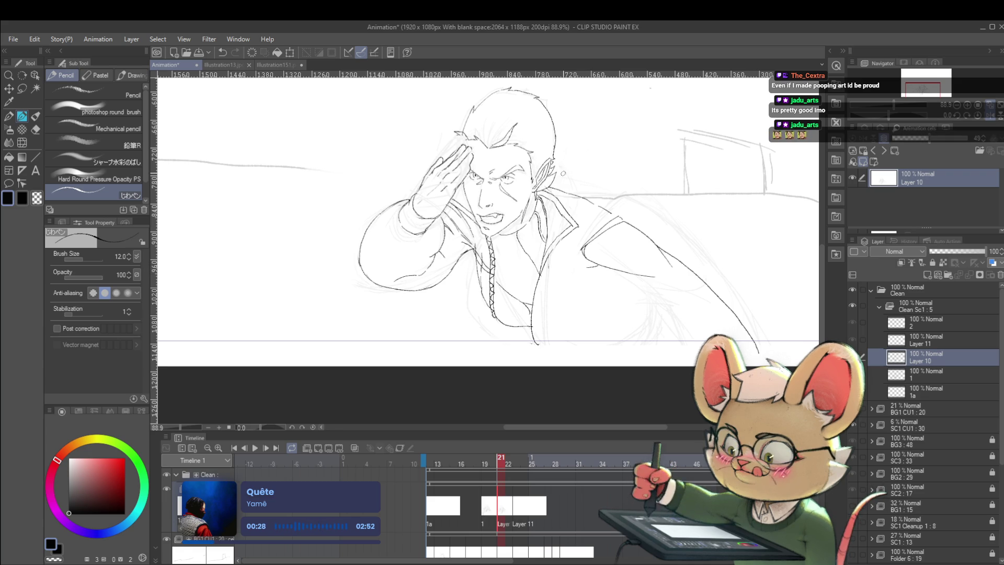
pyautogui.press('Left')
pyautogui.press('Right')
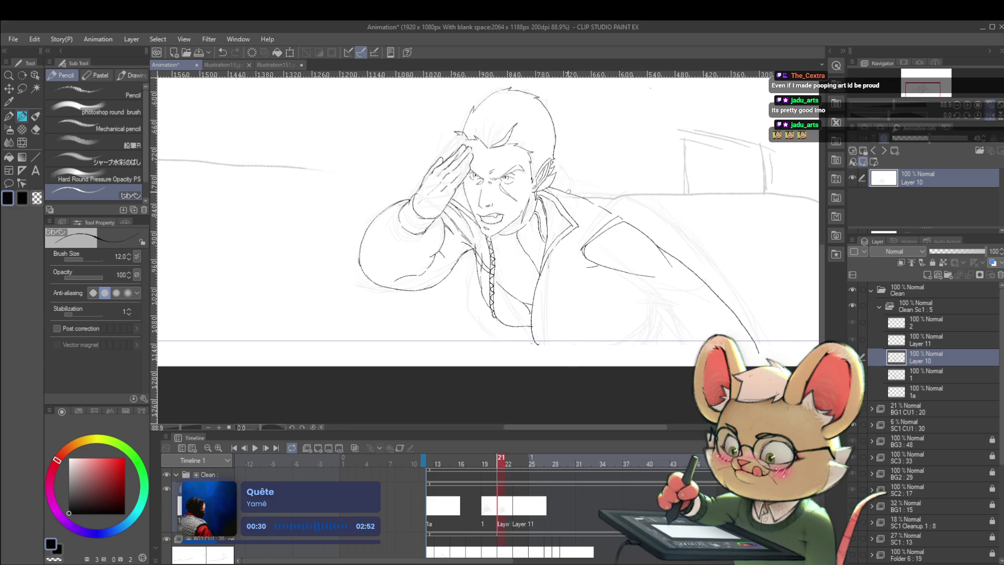
pyautogui.press('Left')
pyautogui.press('Right')
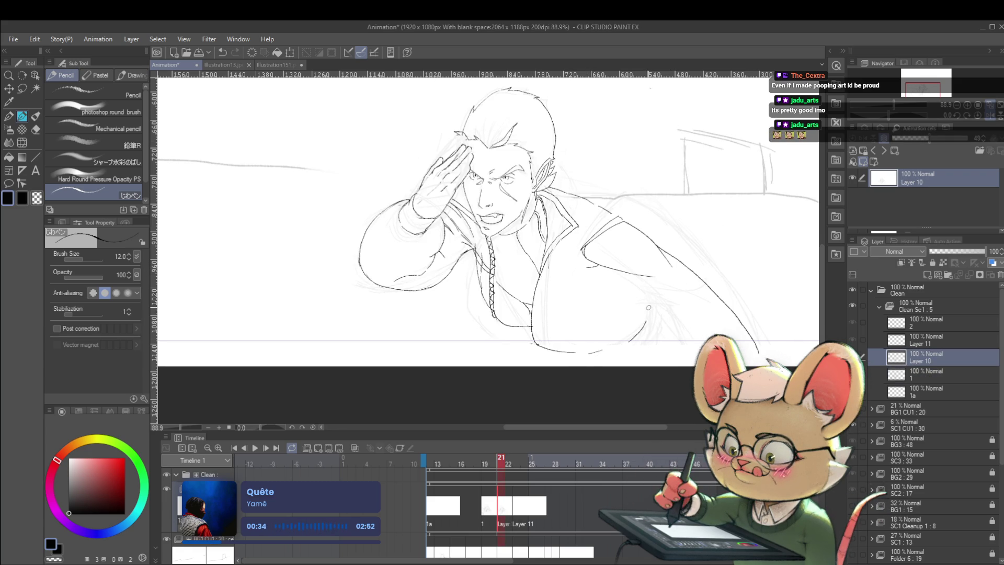
# Ink the lower jacket line toward the bottom right, checking it against frame 20.
pyautogui.press('Left')
pyautogui.press('Right')
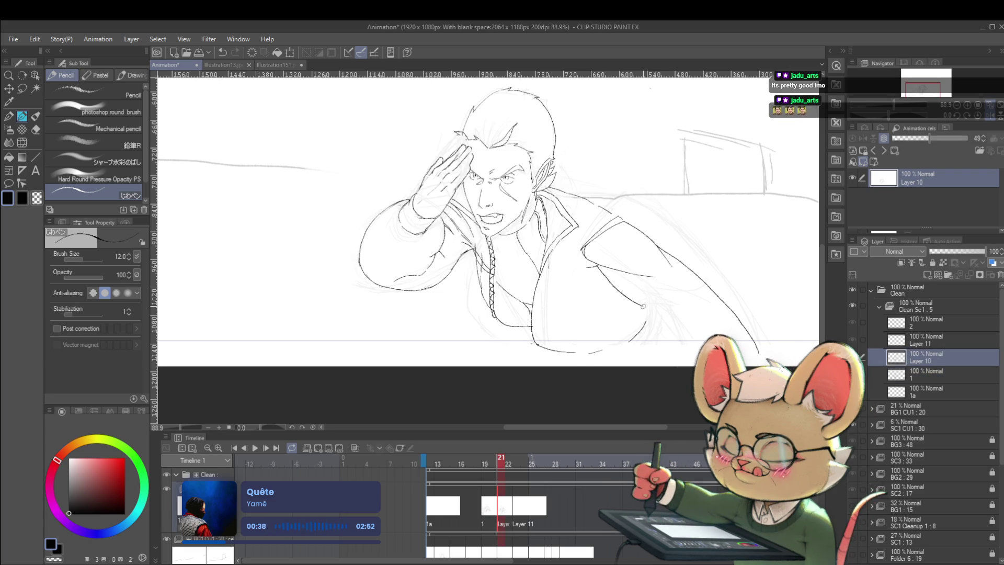
pyautogui.press('Left')
pyautogui.press('Right')
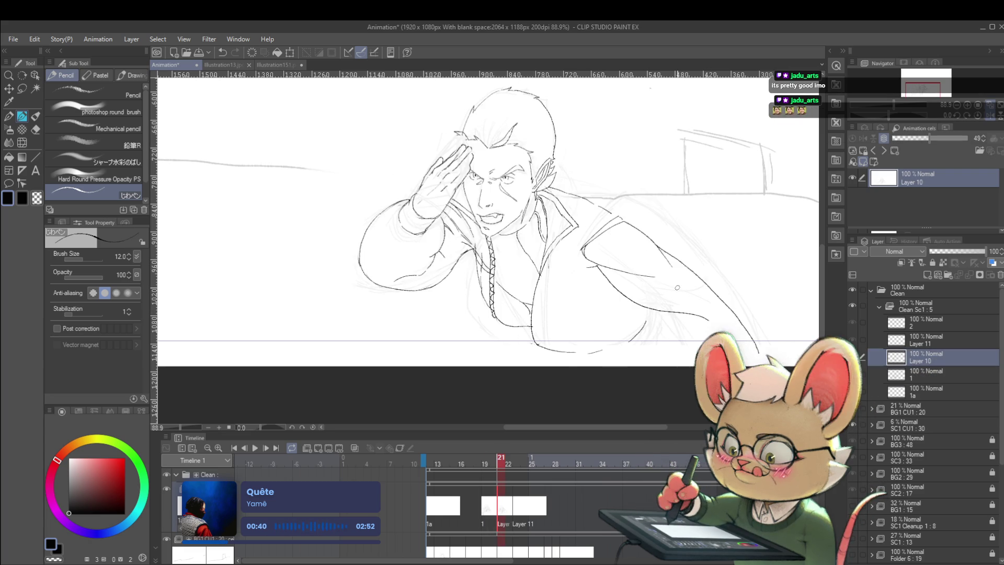
pyautogui.press('Left')
pyautogui.press('Right')
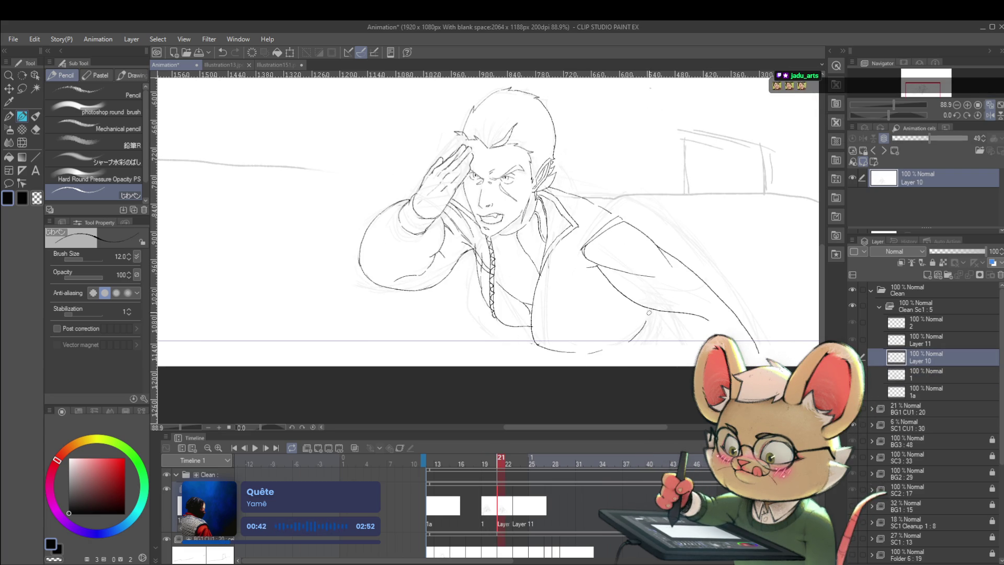
pyautogui.moveTo(650, 310); pyautogui.dragTo(688, 363)
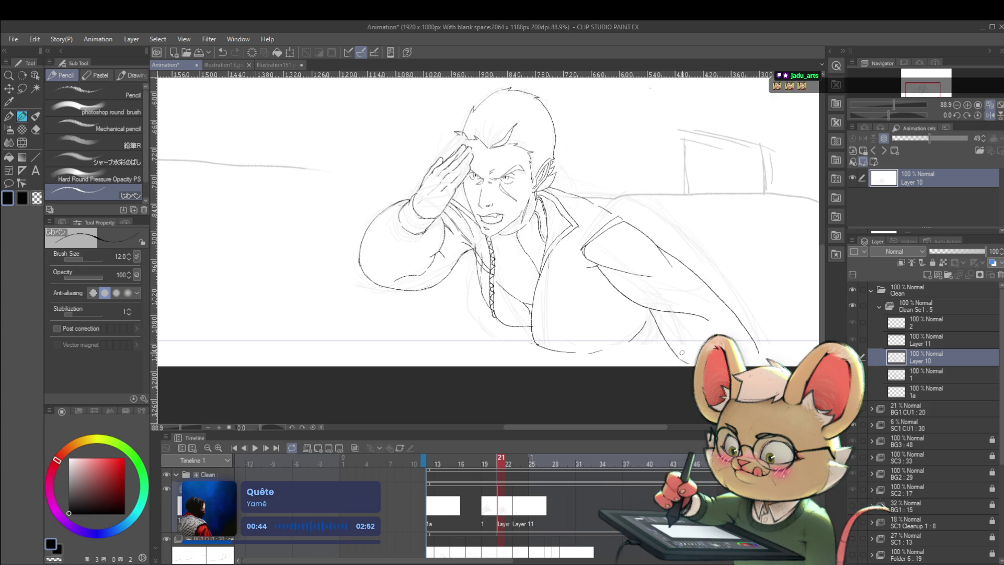
pyautogui.press('Left')
pyautogui.press('Right')
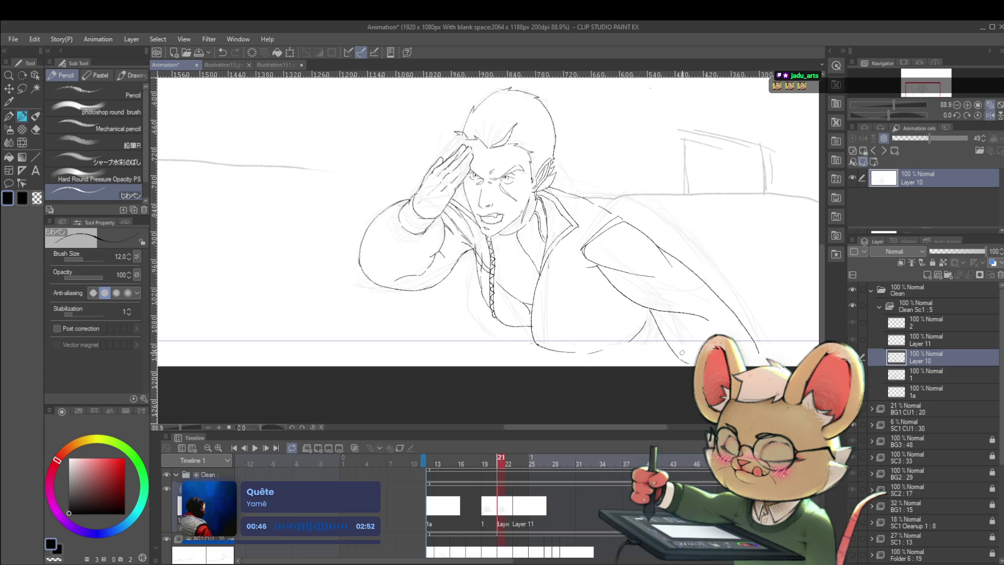
# Zoom out and step through the neighbouring frames to review the salute pose.
pyautogui.scroll(-3, 723, 235)
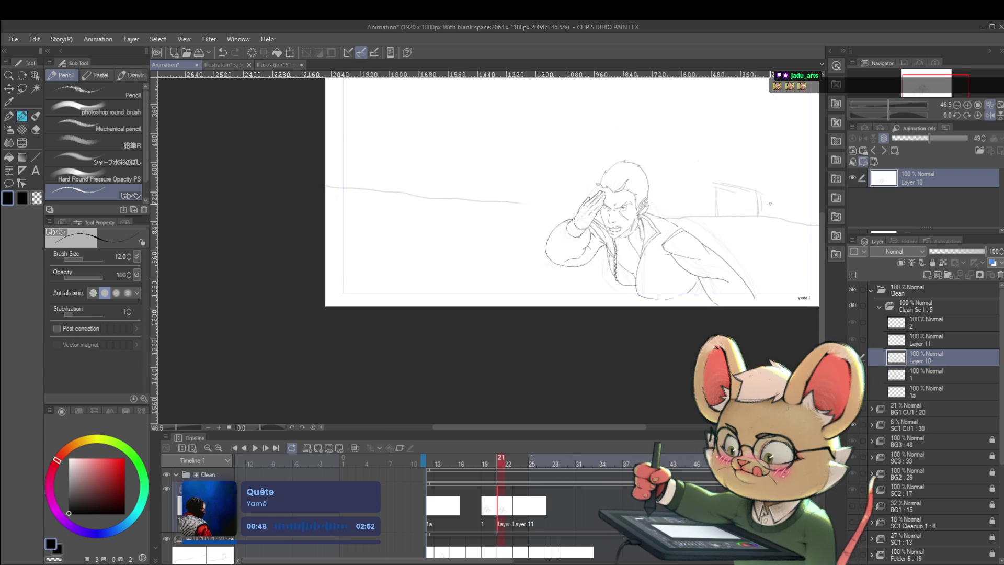
pyautogui.press('Right')
pyautogui.press('Right')
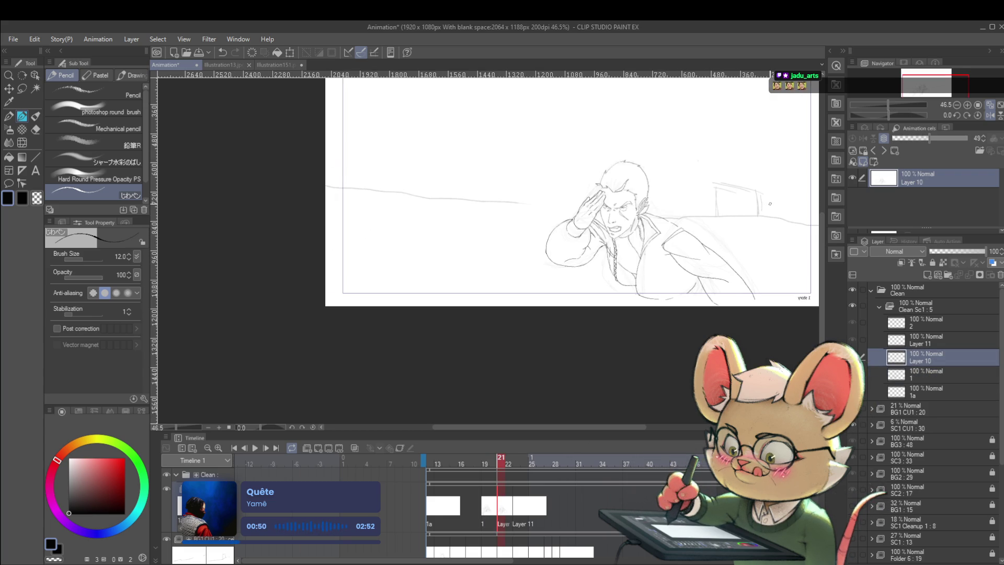
pyautogui.press('Left')
pyautogui.press('Left')
pyautogui.press('Left')
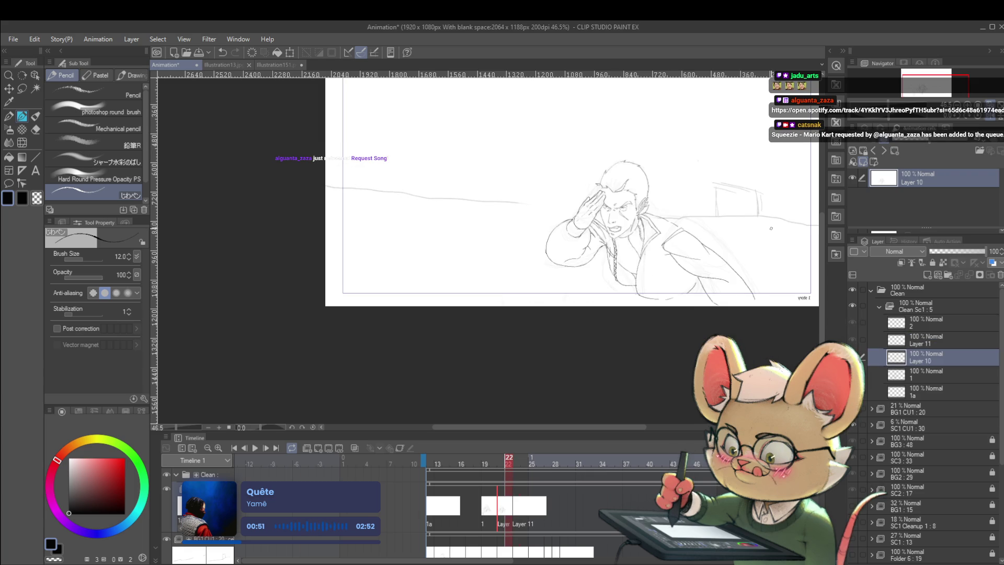
pyautogui.press('Right')
pyautogui.press('Left')
pyautogui.press('Right')
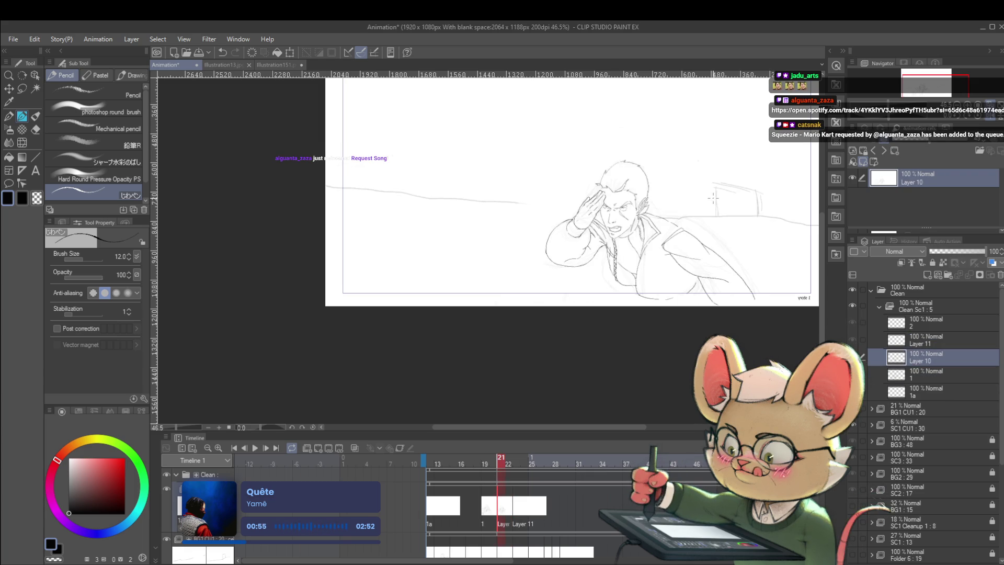
pyautogui.scroll(2, 694, 225)
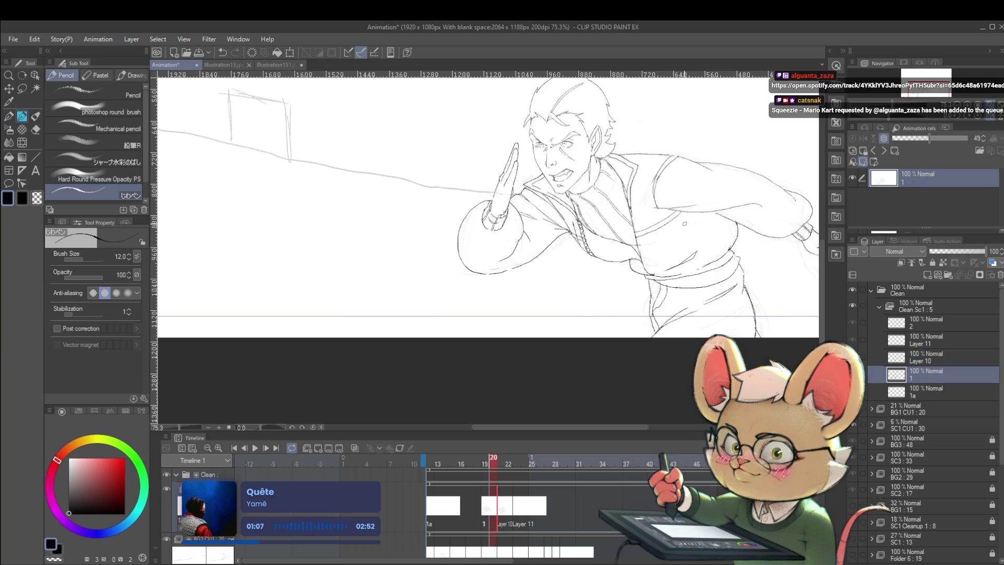
# Ink a short vertical line and a curved line on the jacket, comparing with frame 20.
pyautogui.moveTo(664, 256); pyautogui.dragTo(693, 205)
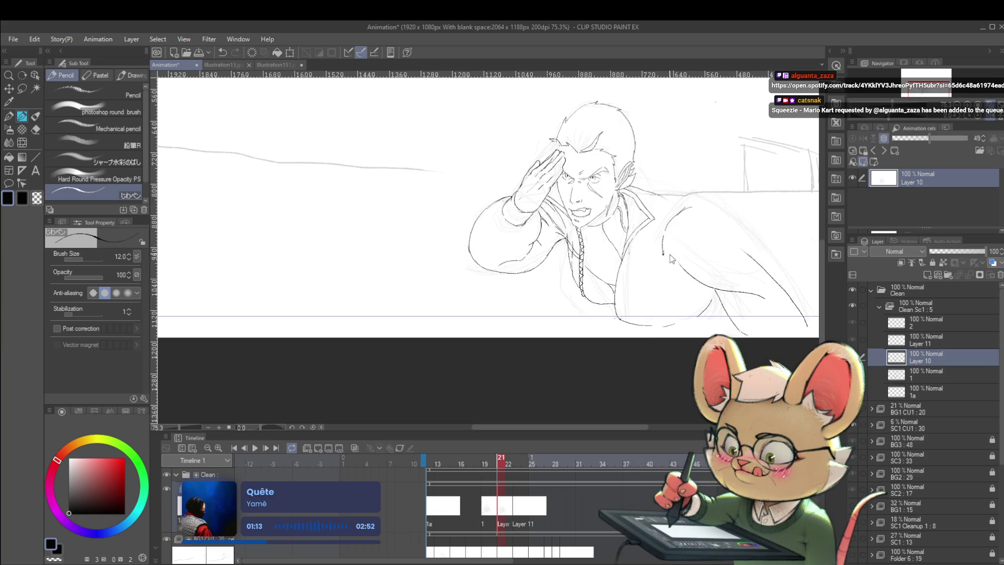
pyautogui.moveTo(664, 234); pyautogui.dragTo(680, 207)
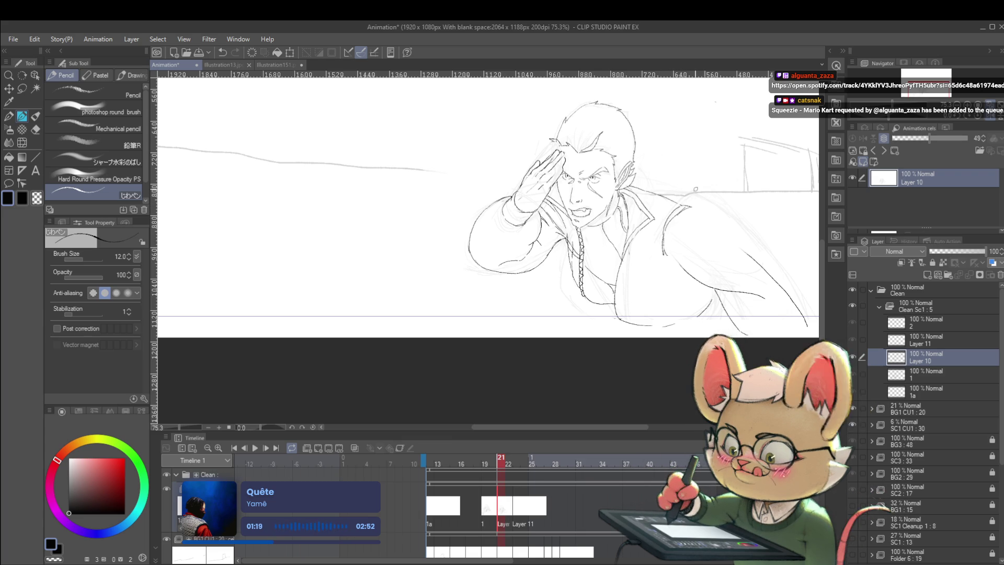
pyautogui.press('Left')
pyautogui.press('Right')
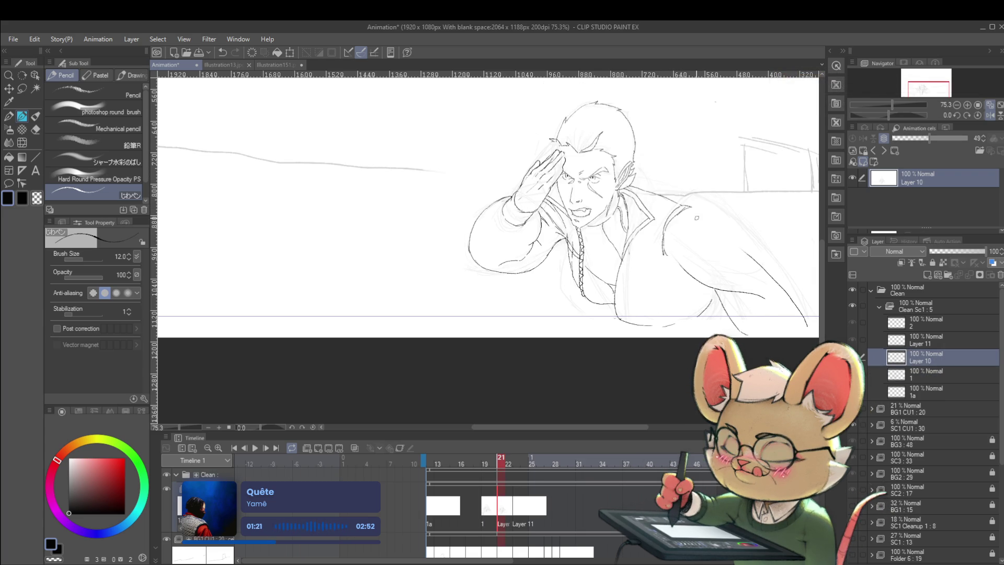
pyautogui.press('Left')
pyautogui.press('Right')
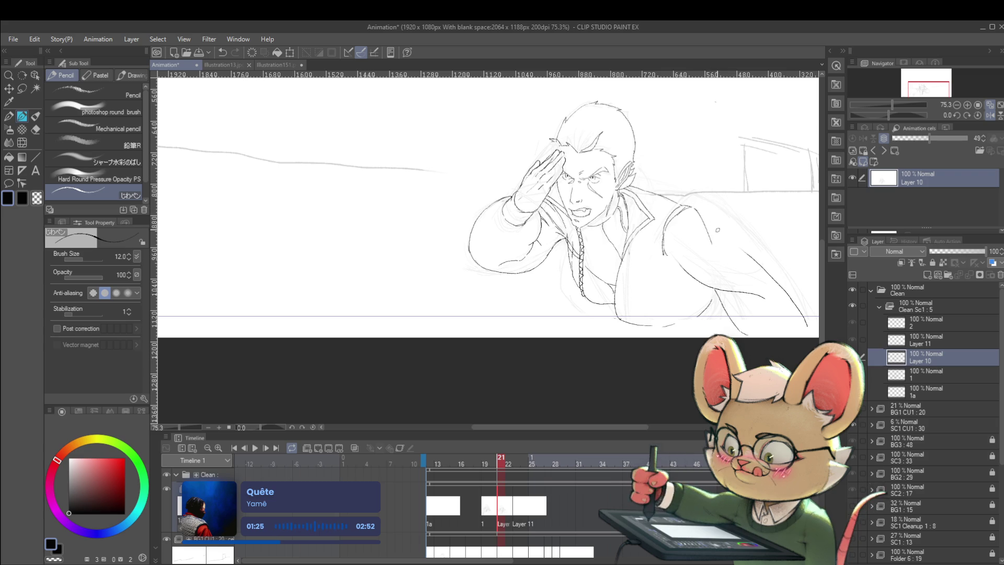
pyautogui.press('Left')
pyautogui.press('Right')
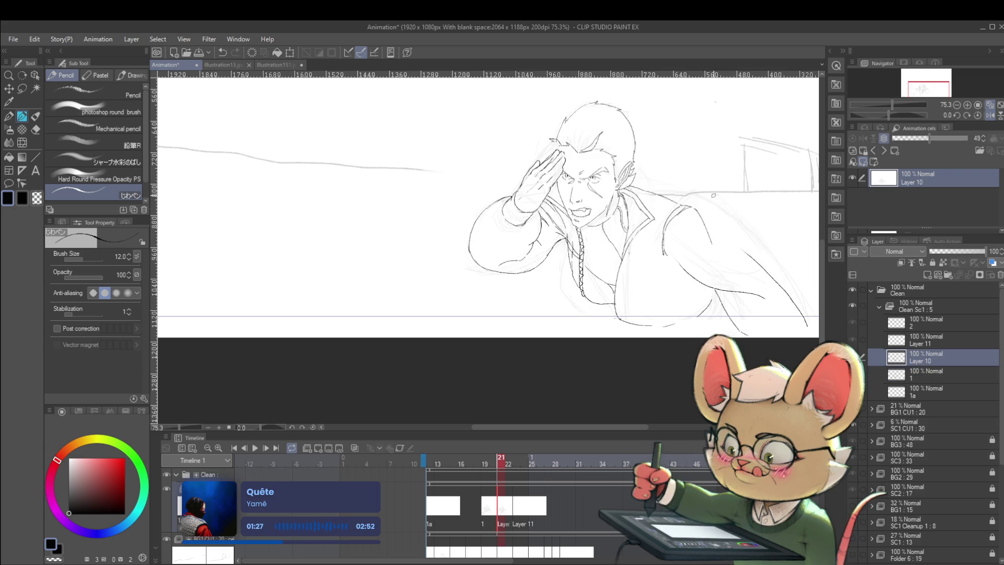
pyautogui.press('Left')
pyautogui.press('Right')
pyautogui.press('Left')
pyautogui.press('Right')
pyautogui.press('Left')
pyautogui.press('Right')
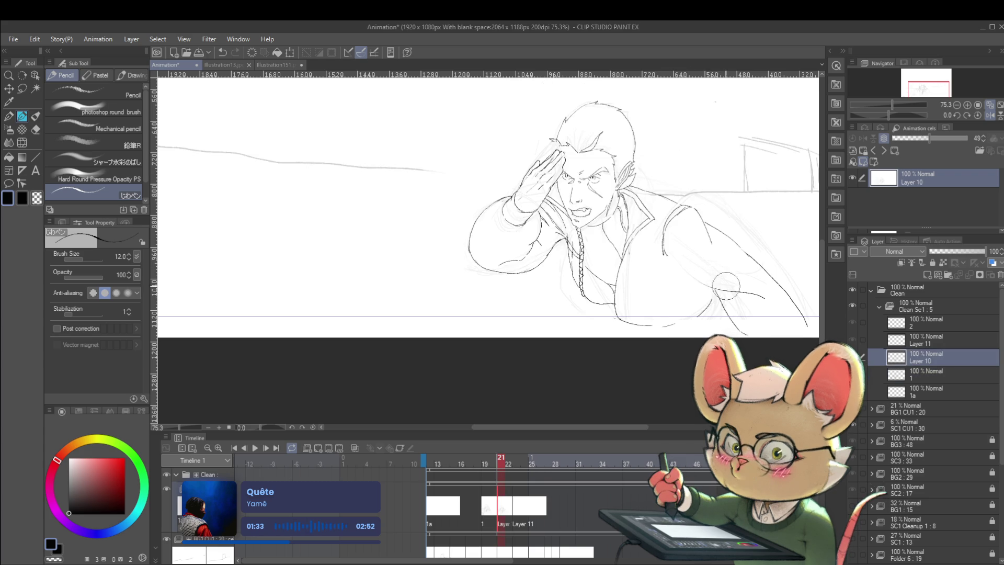
pyautogui.press('Left')
pyautogui.press('Right')
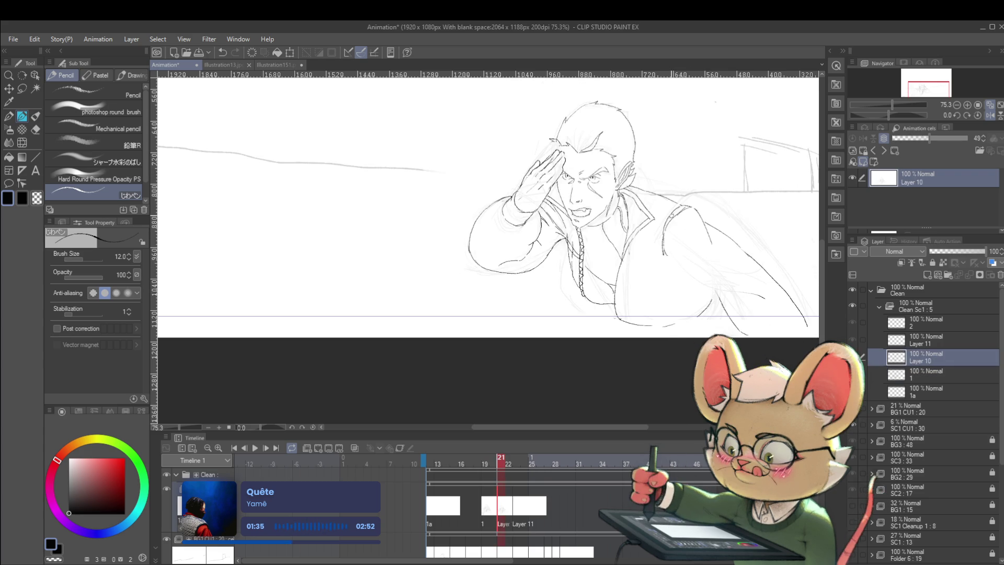
# Ink the lower arm line toward the right, checking it against the previous running drawing.
pyautogui.moveTo(689, 283); pyautogui.dragTo(759, 292)
pyautogui.press('Left')
pyautogui.press('Right')
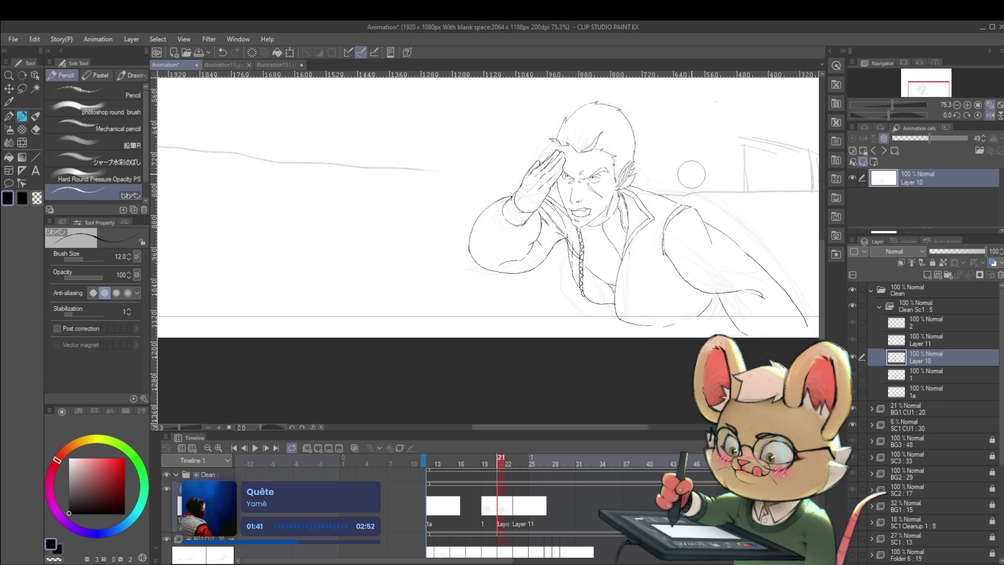
pyautogui.press('Left')
pyautogui.press('Right')
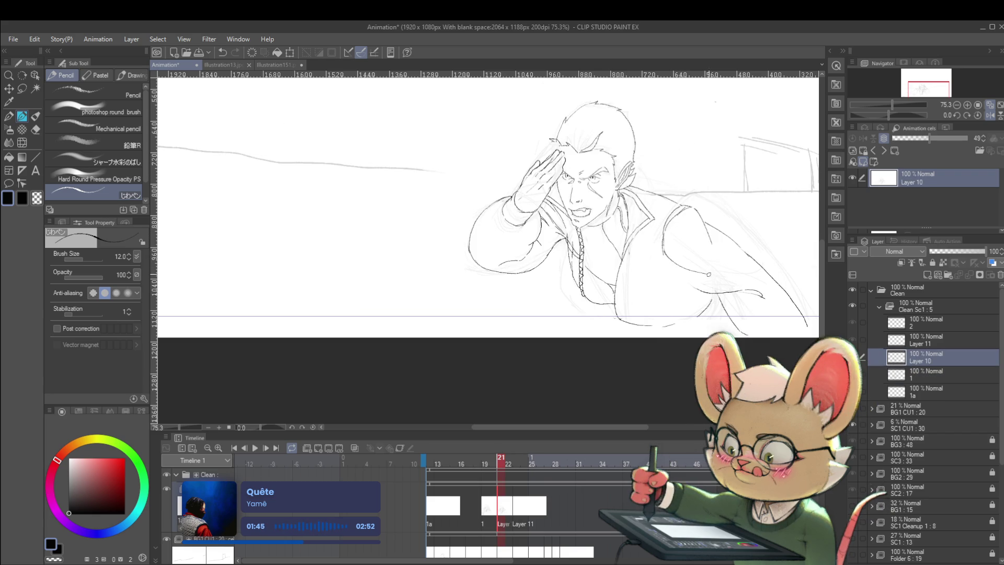
pyautogui.press('Left')
pyautogui.press('Right')
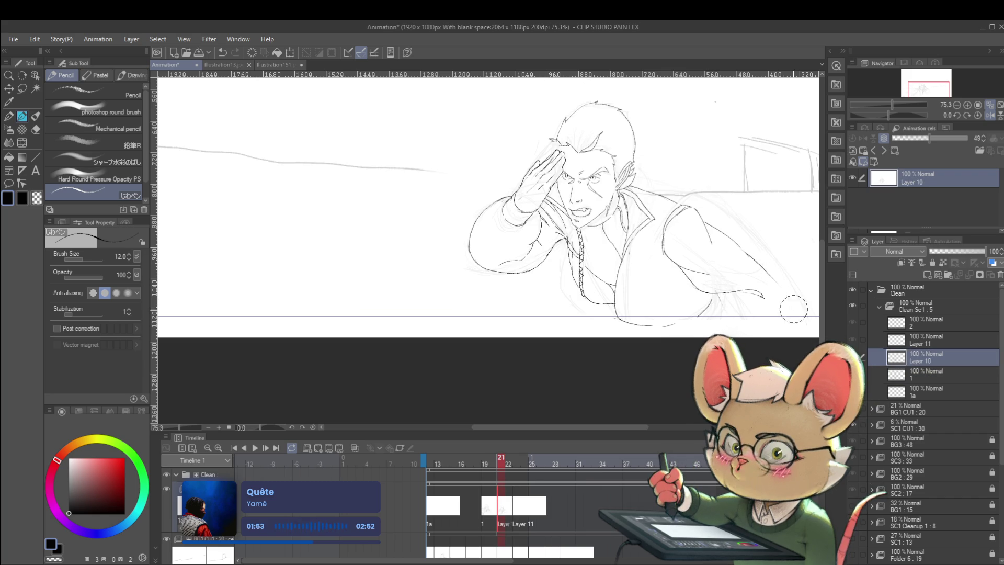
# Extend the right-side jacket line downward and check the motion.
pyautogui.moveTo(783, 303); pyautogui.dragTo(794, 329)
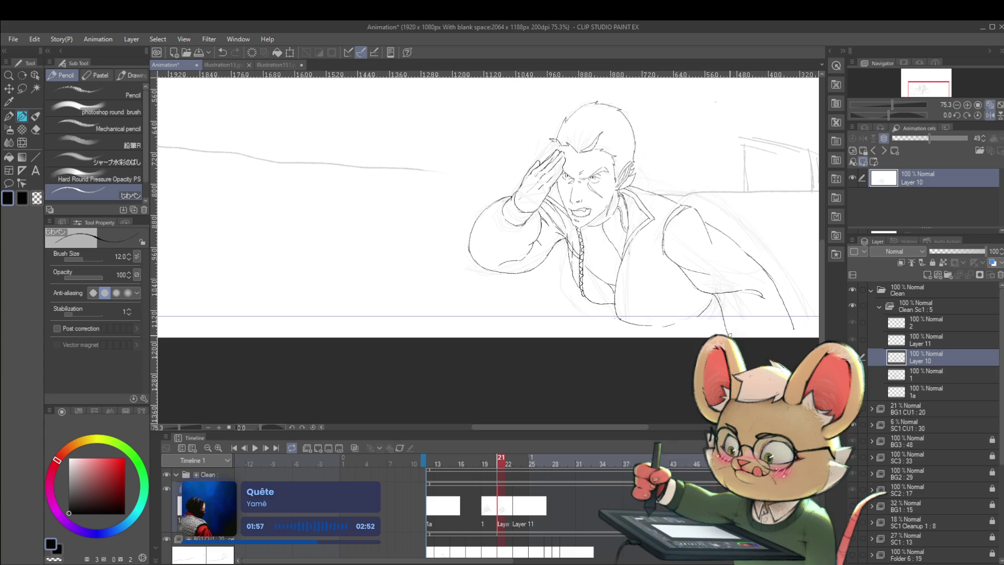
pyautogui.press('Left')
pyautogui.press('Left')
pyautogui.press('Right')
pyautogui.press('Right')
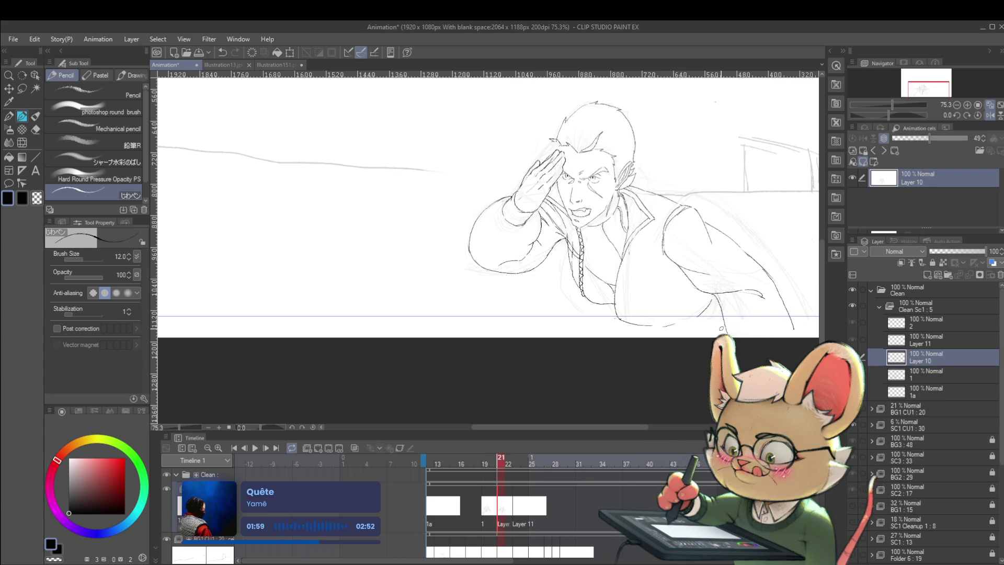
pyautogui.scroll(-3, 609, 203)
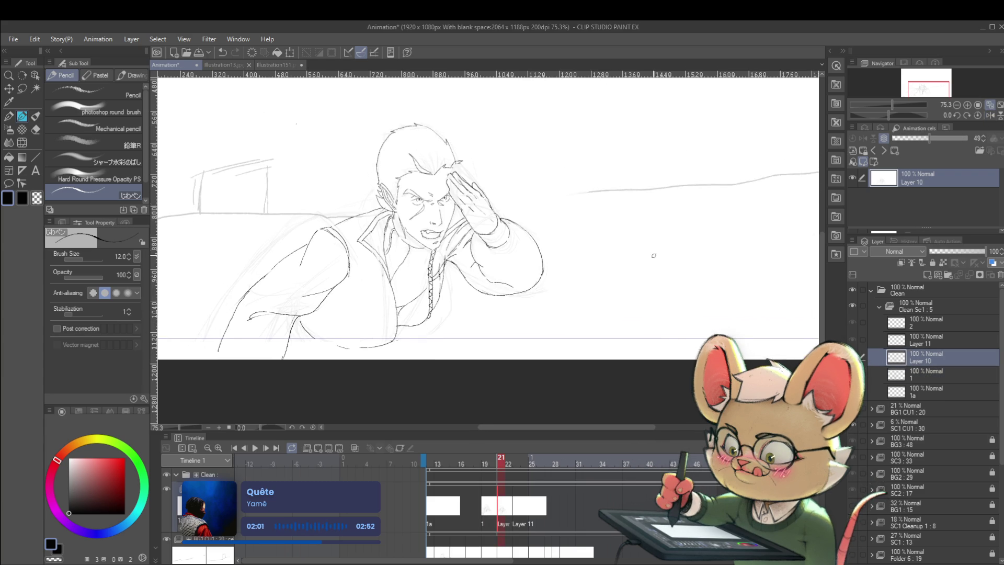
# Raise the pencil brush size from 12 to 15 with the bracket shortcut.
pyautogui.scroll(2, 418, 256)
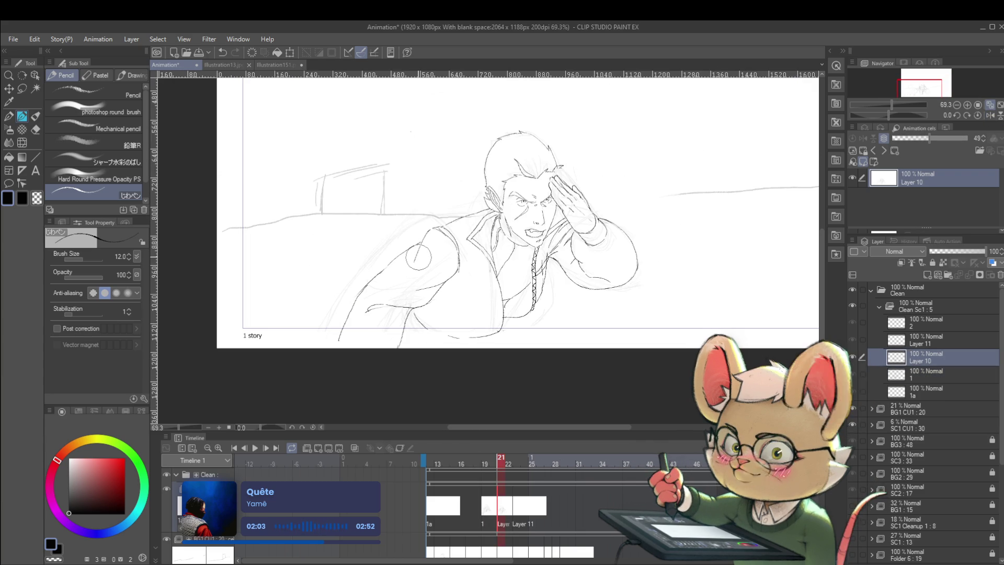
pyautogui.press('Left')
pyautogui.press('Right')
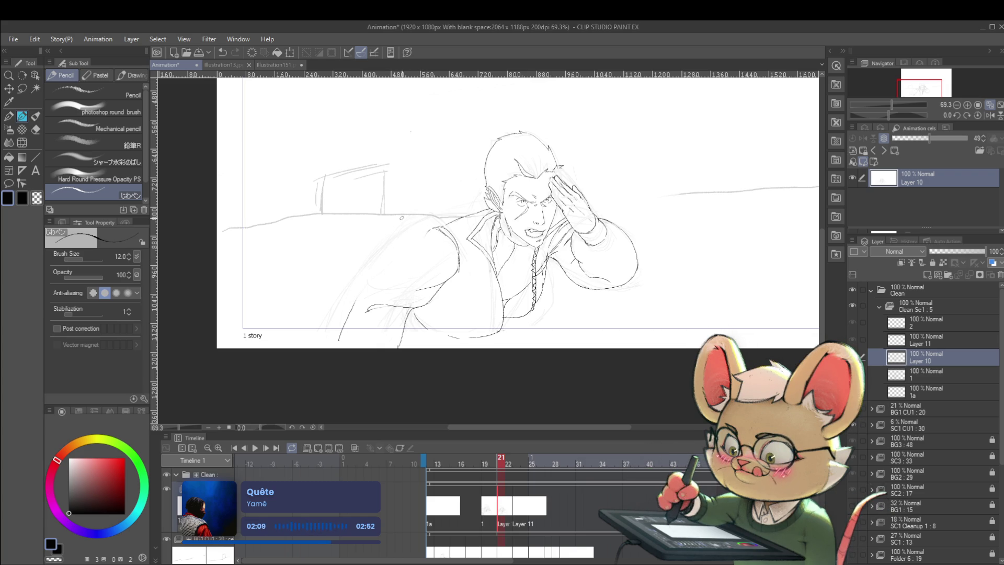
pyautogui.press(']')
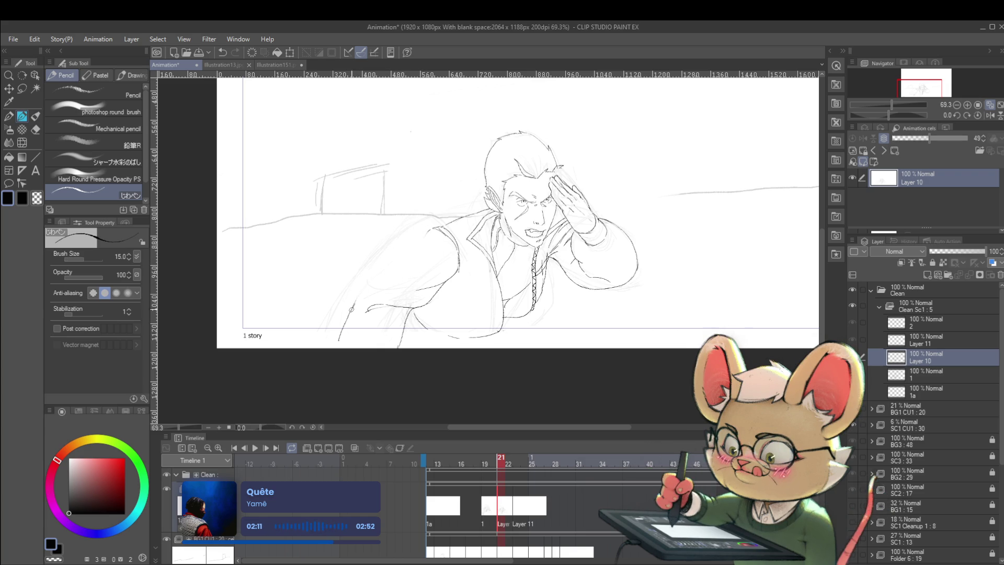
# Ink the left shoulder and arm outline, comparing it with Layer 11's drawing.
pyautogui.moveTo(364, 288)
pyautogui.mouseDown()
pyautogui.moveTo(406, 246)
pyautogui.moveTo(401, 255)
pyautogui.mouseUp()
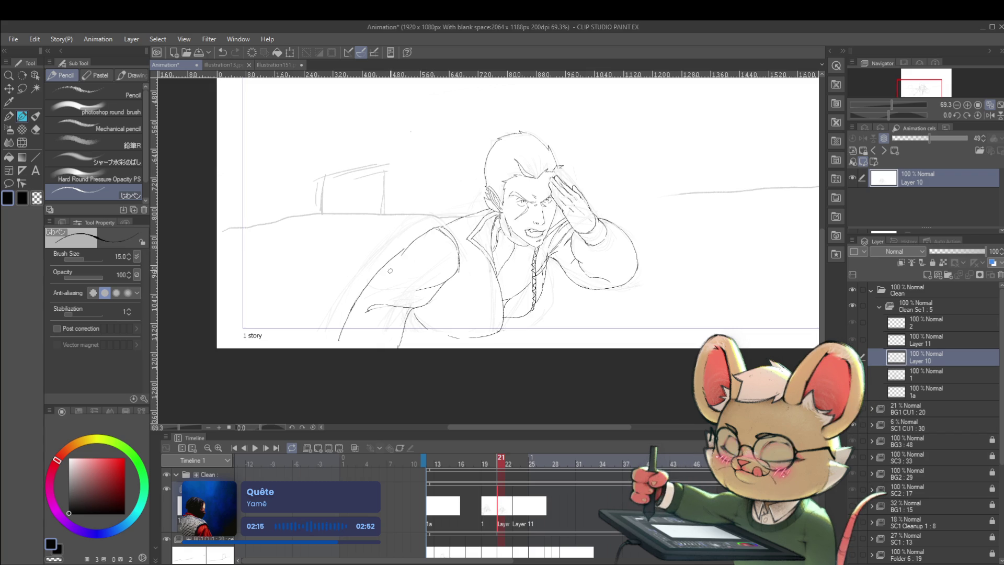
pyautogui.scroll(-4, 467, 226)
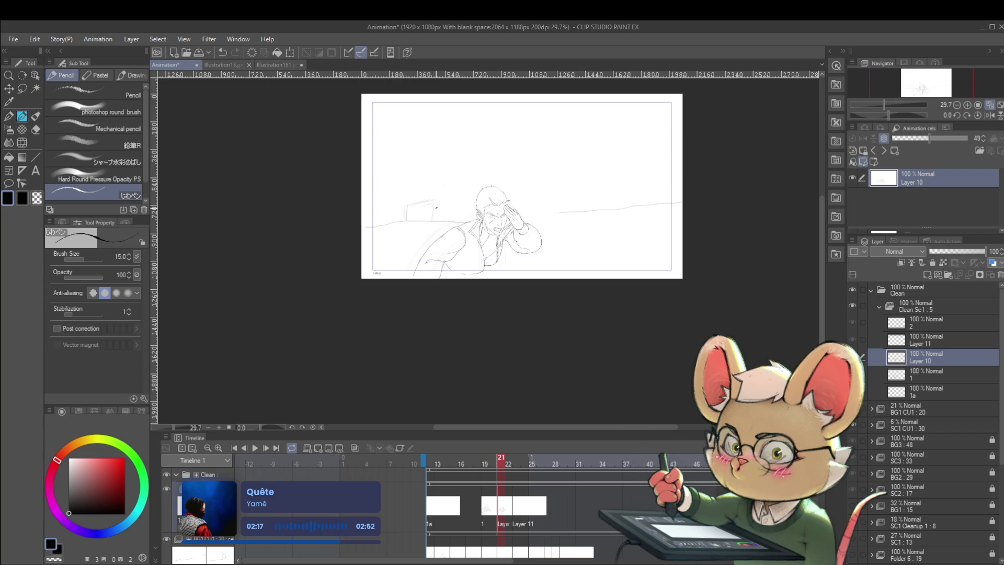
pyautogui.hotkey('alt', ']')
pyautogui.hotkey('alt', '[')
pyautogui.hotkey('alt', ']')
pyautogui.hotkey('alt', '[')
pyautogui.hotkey('alt', ']')
pyautogui.hotkey('alt', '[')
pyautogui.scroll(4, 477, 247)
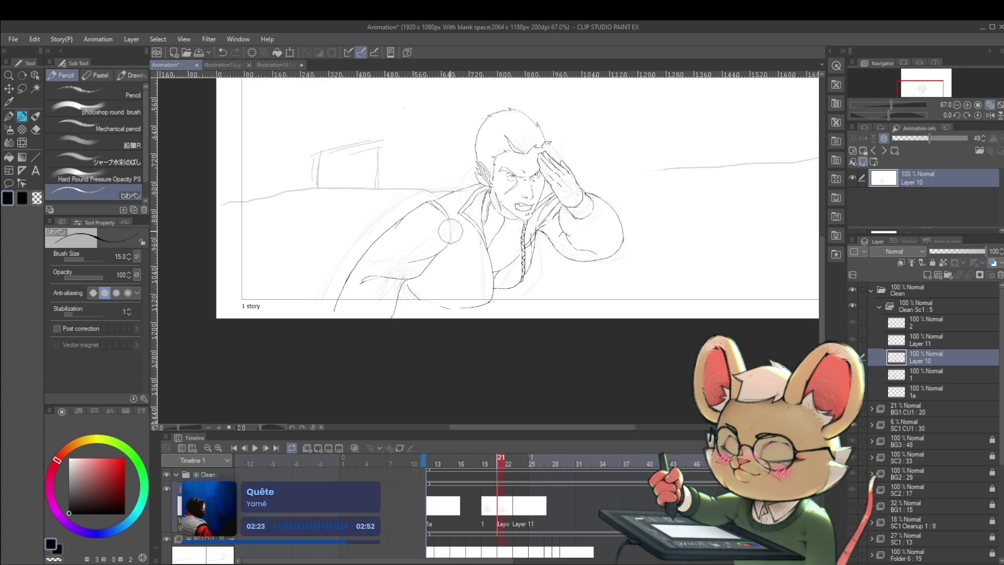
# Ink a line along the figure's shoulder and check the motion against frame 20.
pyautogui.moveTo(448, 245); pyautogui.dragTo(415, 210)
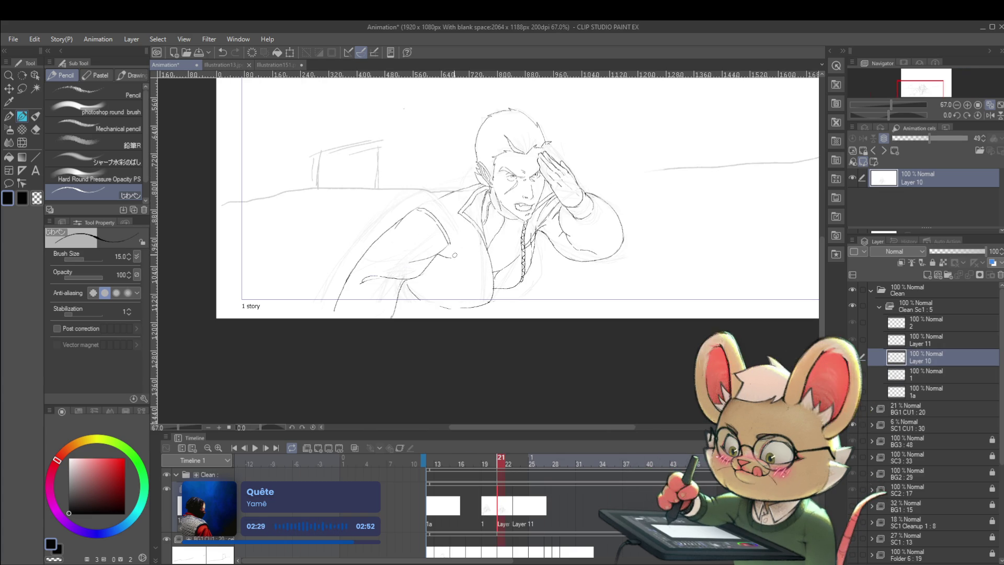
pyautogui.press('Left')
pyautogui.press('Right')
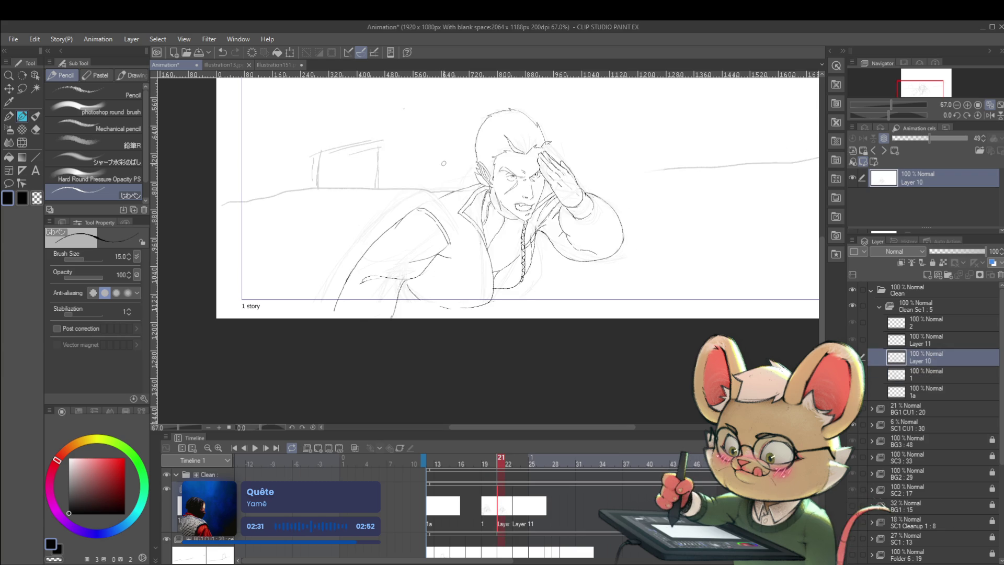
pyautogui.press('Left')
pyautogui.press('Right')
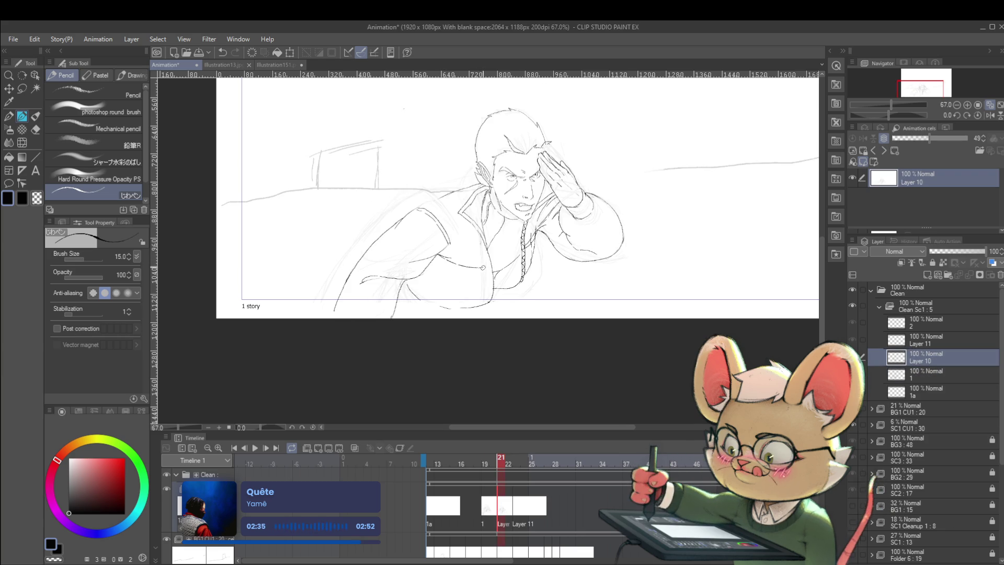
pyautogui.press('Left')
pyautogui.press('Right')
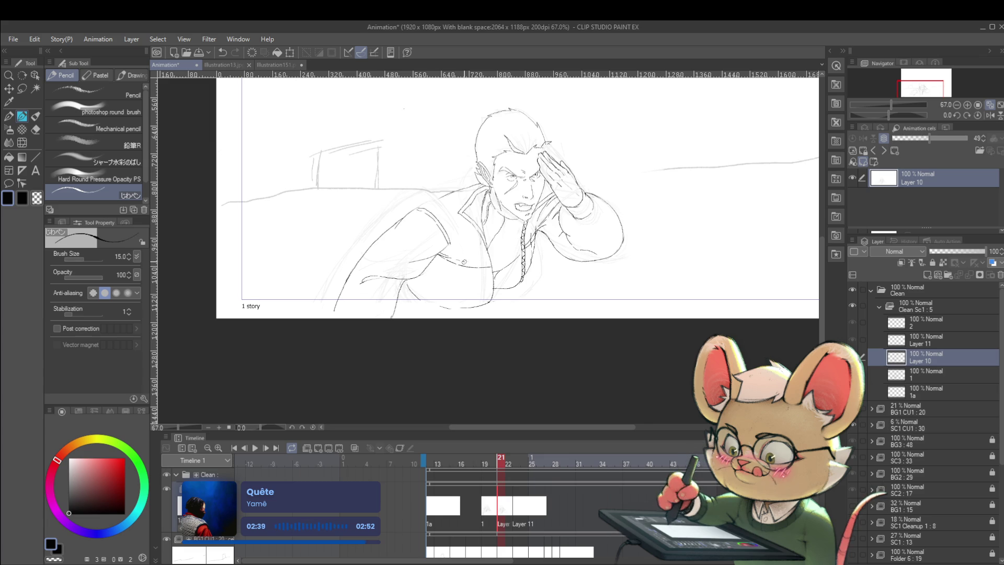
pyautogui.press('Left')
pyautogui.press('Right')
pyautogui.press('Left')
pyautogui.press('Right')
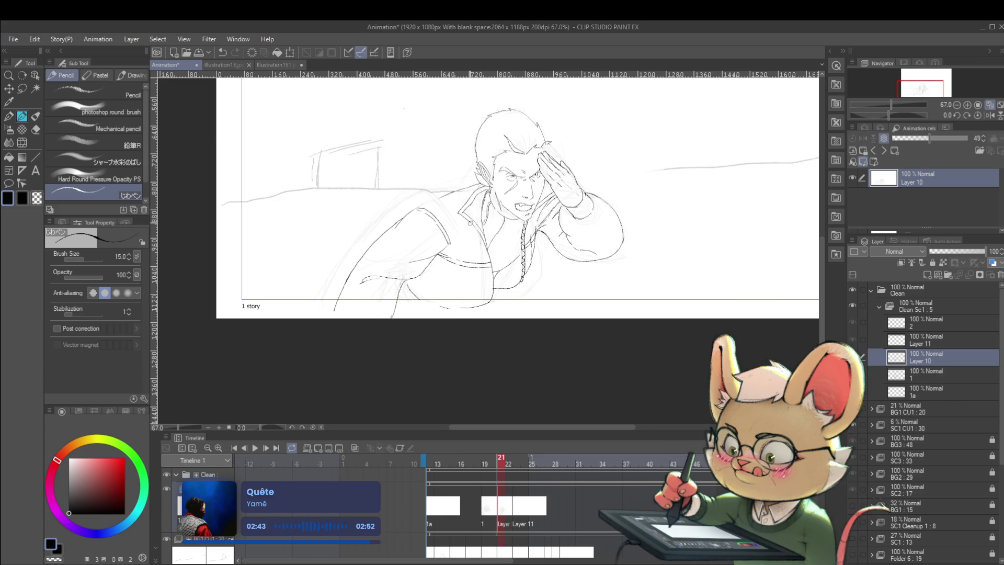
pyautogui.press('Left')
pyautogui.press('Right')
pyautogui.press('Left')
pyautogui.press('Right')
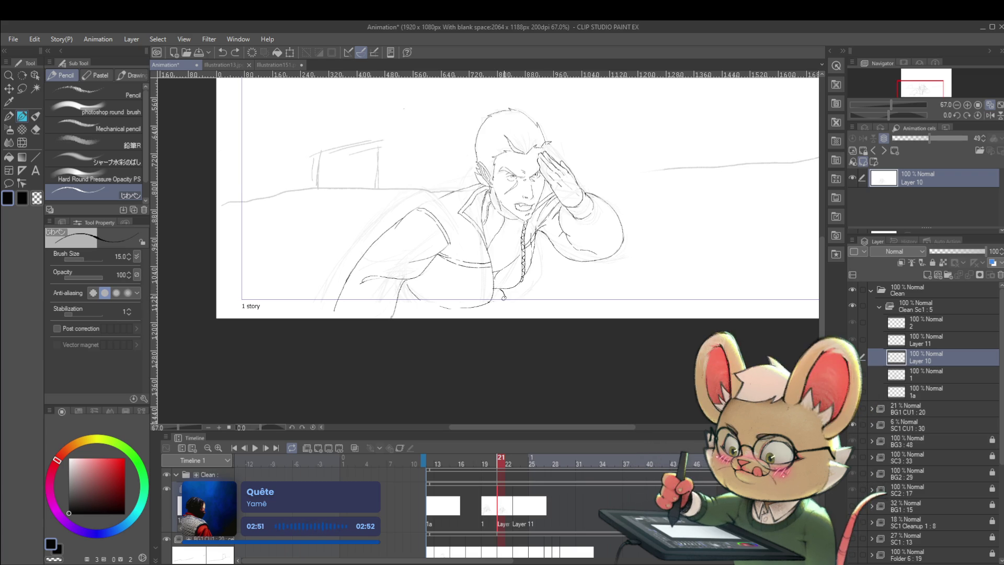
# Review motion between frames 20 and 21, then mirror the canvas with Navigator's Flip Horizontal.
pyautogui.press('Left')
pyautogui.press('Right')
pyautogui.press('Left')
pyautogui.press('Right')
pyautogui.press('Left')
pyautogui.press('Right')
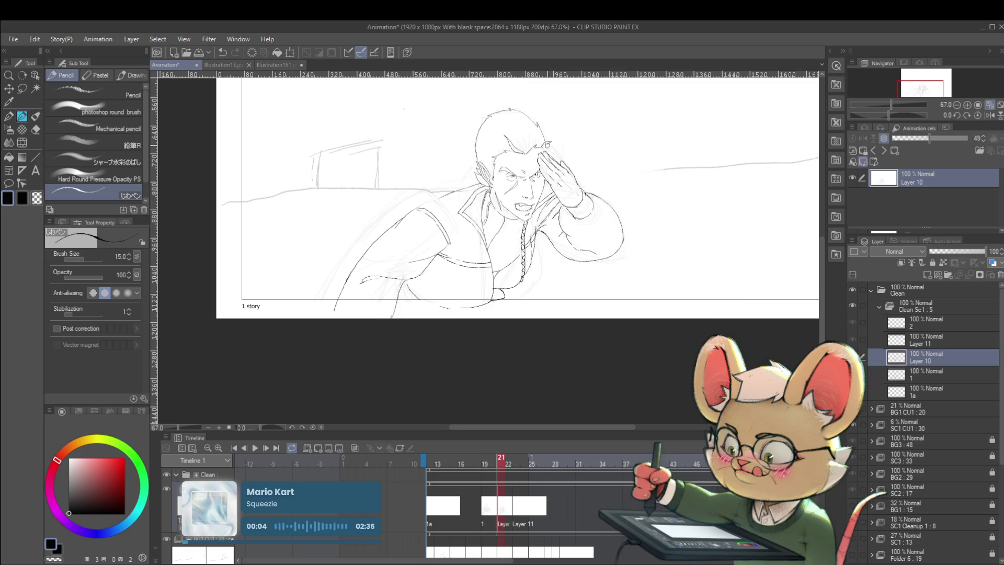
pyautogui.press('Left')
pyautogui.press('Right')
pyautogui.press('Left')
pyautogui.press('Right')
pyautogui.press('Left')
pyautogui.press('Right')
pyautogui.press('Left')
pyautogui.press('Right')
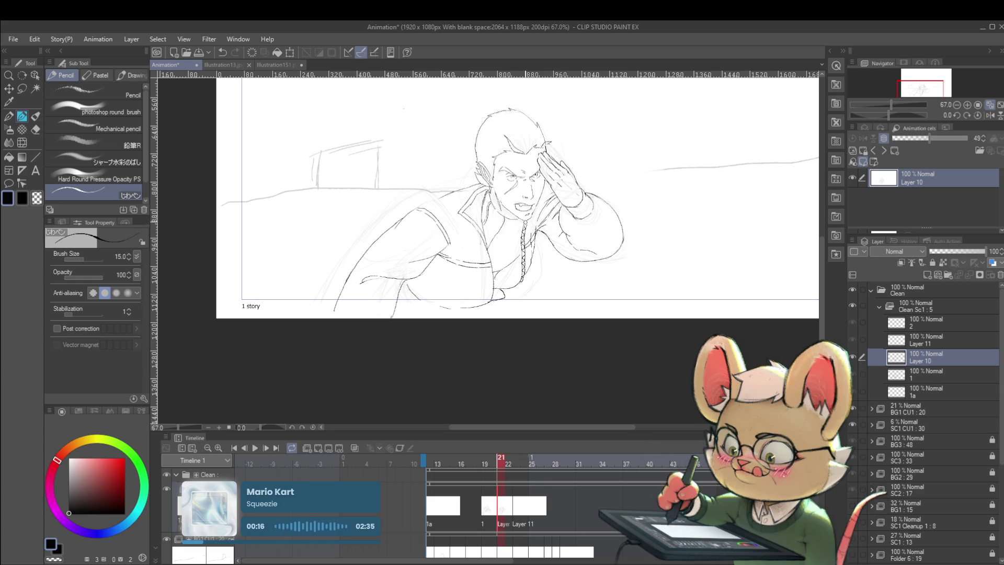
pyautogui.press('Left')
pyautogui.press('Right')
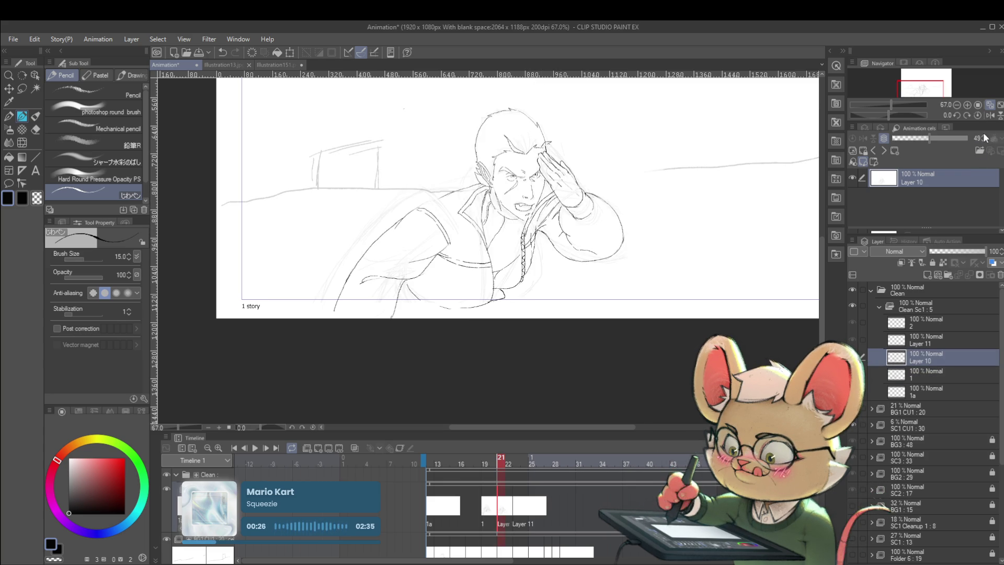
pyautogui.click(990, 115)
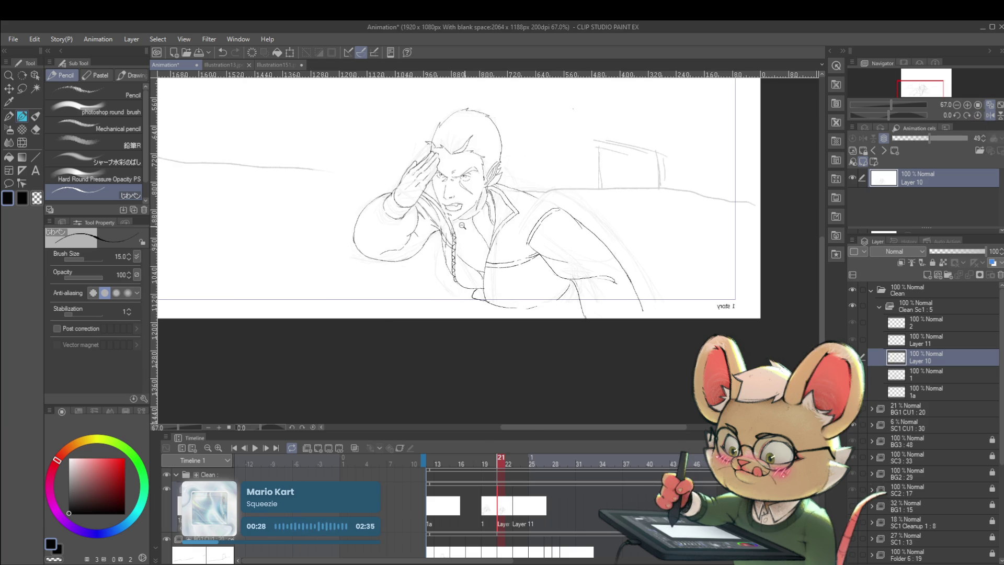
# Thin the pencil from size 15 to 7 for the saluting face details.
pyautogui.scroll(5, 448, 225)
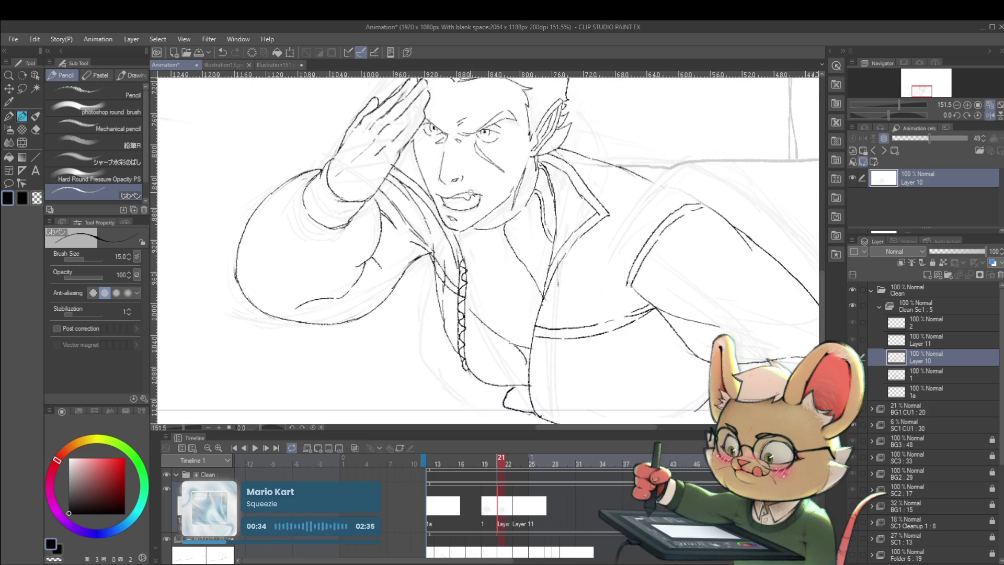
pyautogui.scroll(-5, 480, 213)
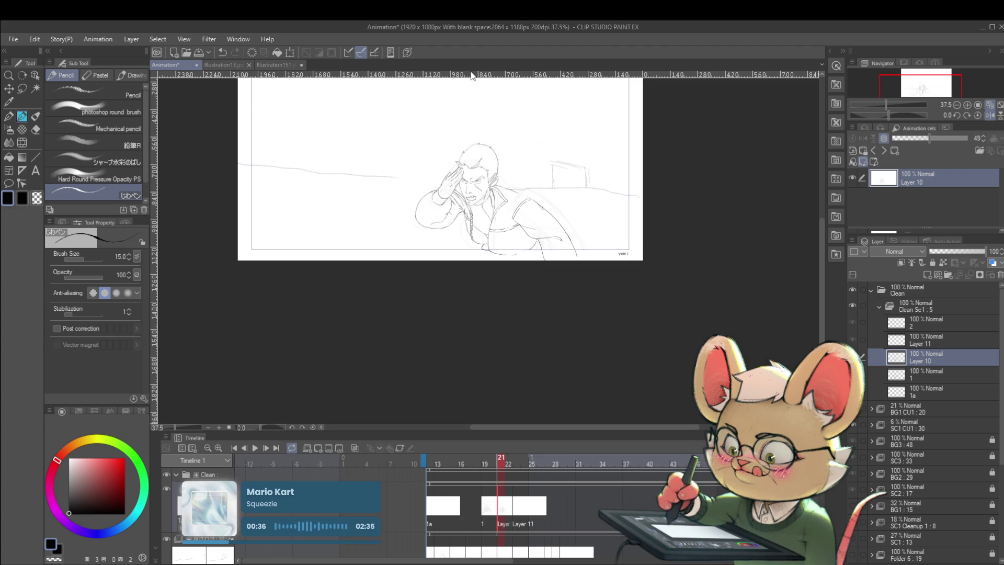
pyautogui.scroll(10, 477, 180)
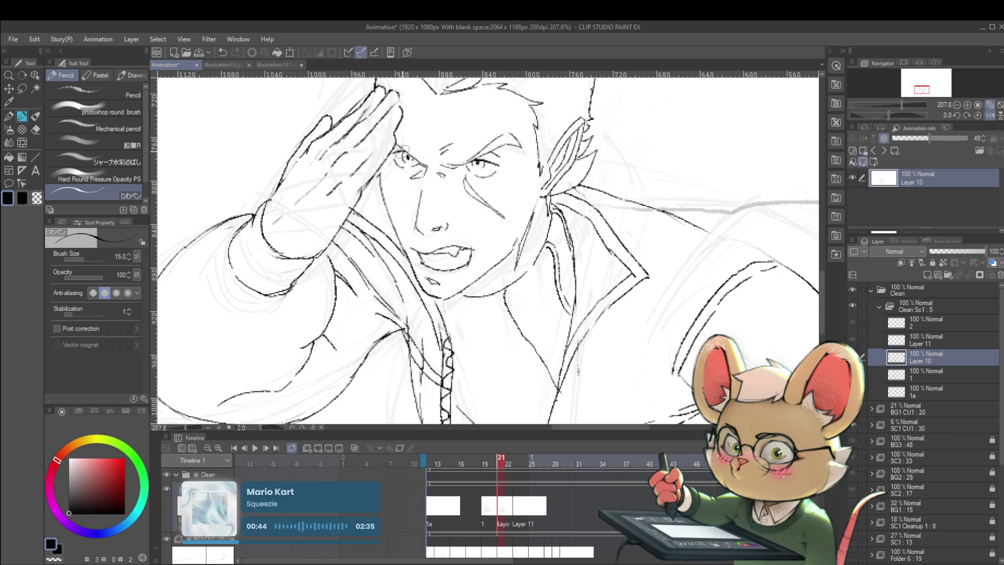
pyautogui.scroll(-5, 407, 151)
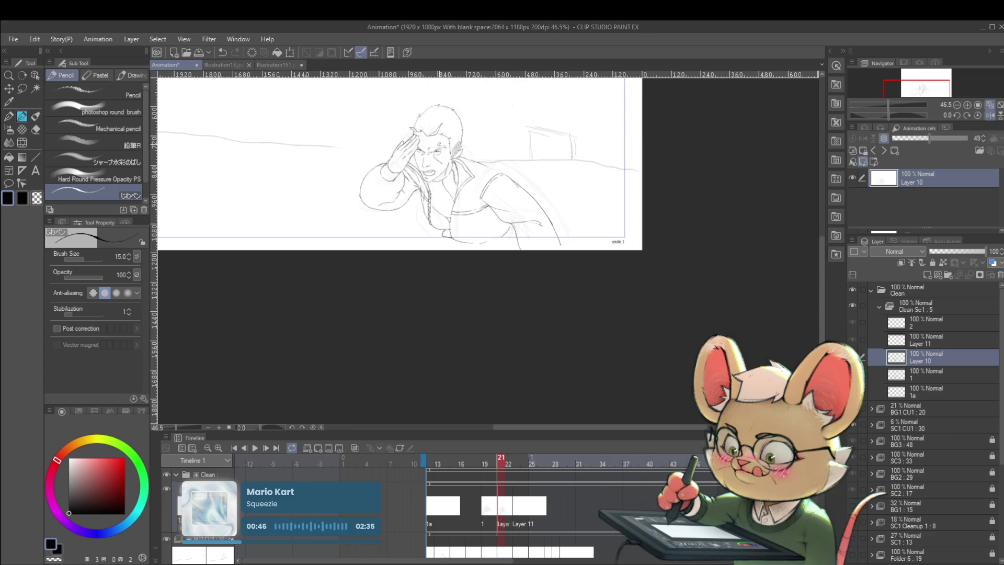
pyautogui.scroll(2, 407, 152)
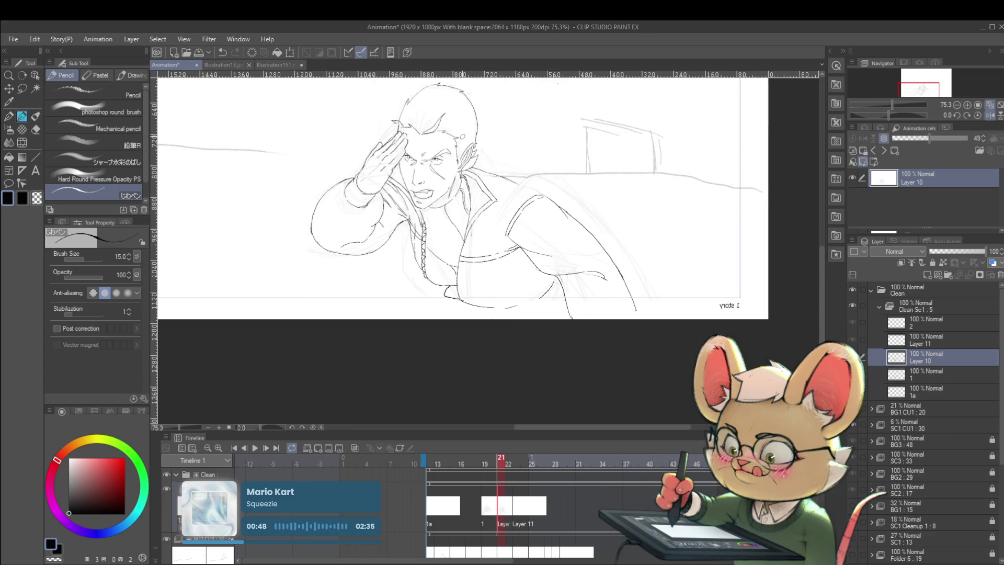
pyautogui.scroll(4, 438, 163)
pyautogui.press('[')
pyautogui.press('[')
pyautogui.press('[')
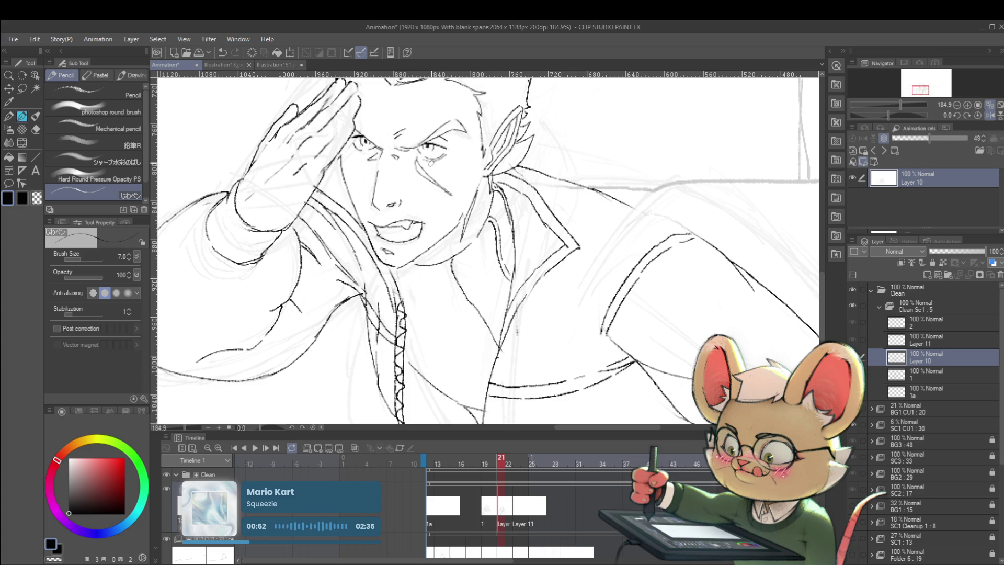
pyautogui.scroll(-3, 456, 154)
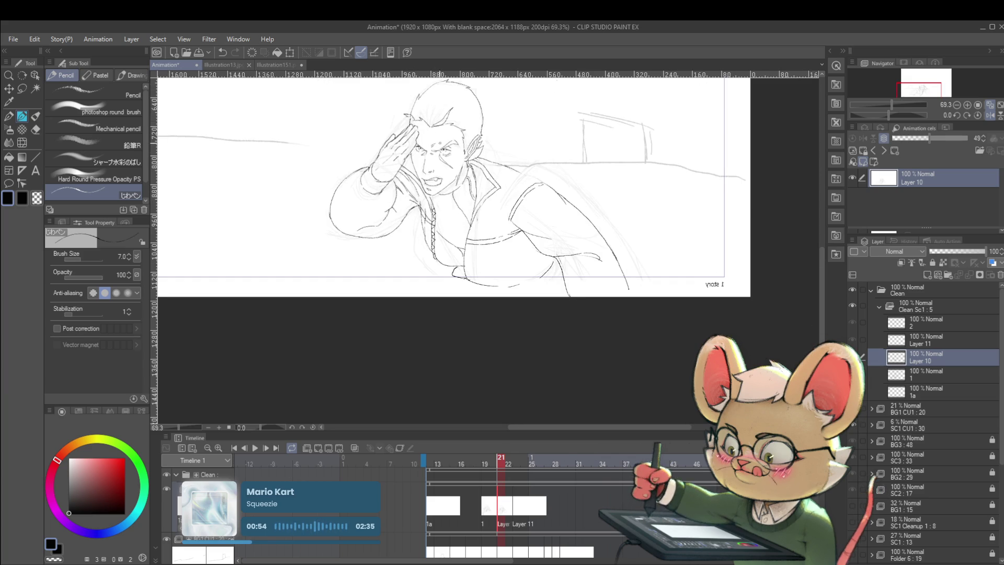
pyautogui.scroll(4, 453, 103)
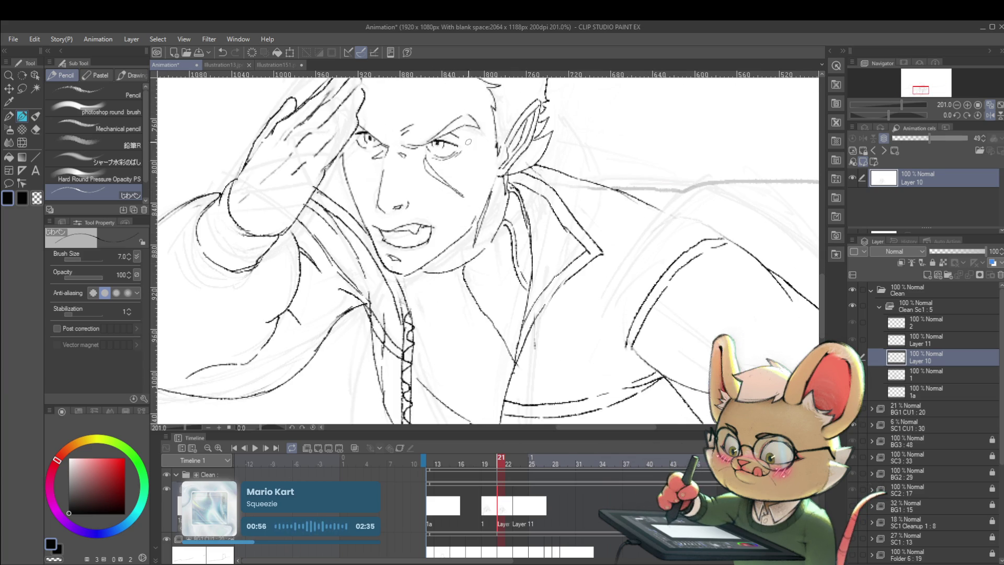
# Compare the frame 21 salute's face against frame 20's outstretched-arm drawing by flipping back and forth.
pyautogui.press('Left')
pyautogui.press('Right')
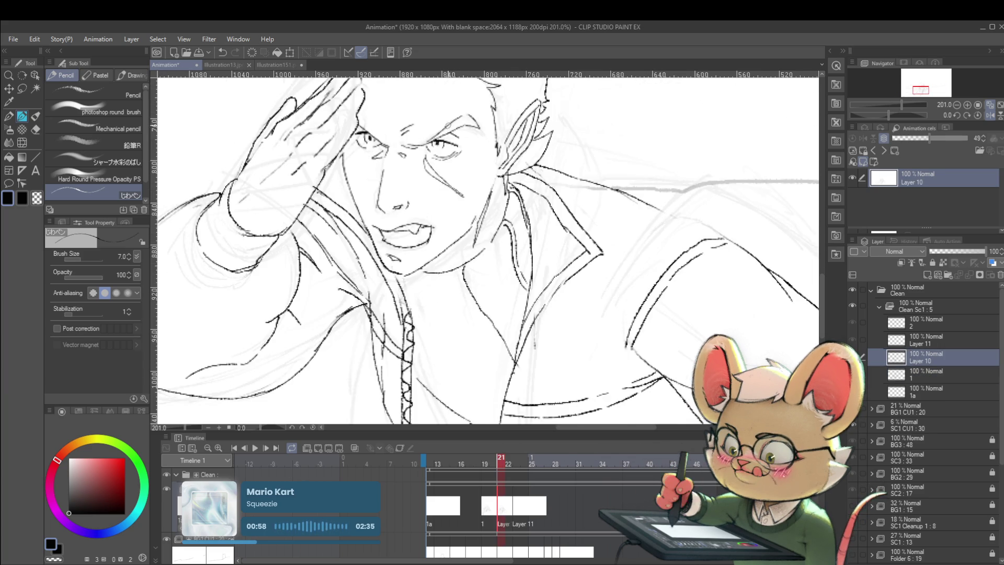
pyautogui.moveTo(460, 166); pyautogui.dragTo(476, 240)
pyautogui.press('Left')
pyautogui.press('Right')
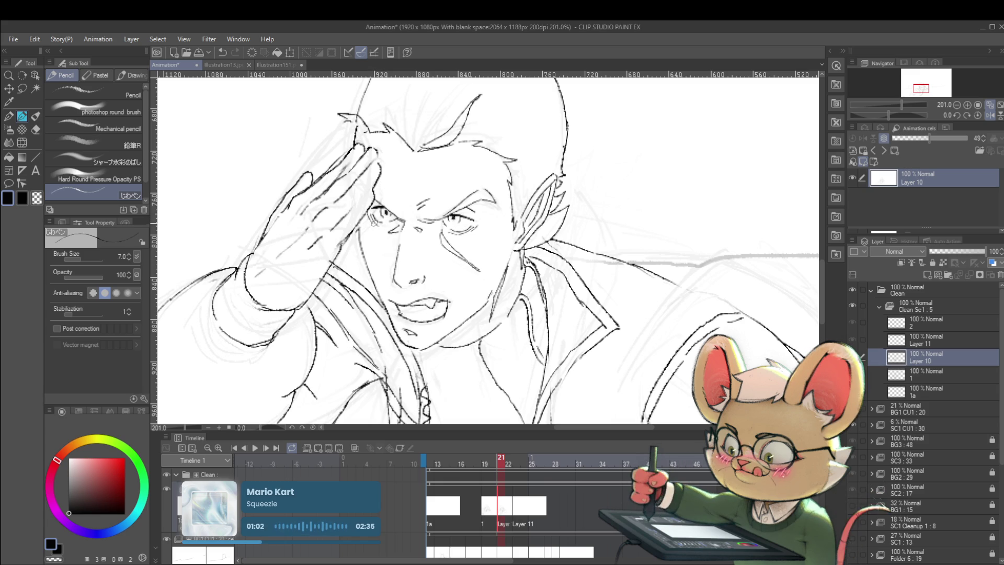
pyautogui.press('Left')
pyautogui.press('Right')
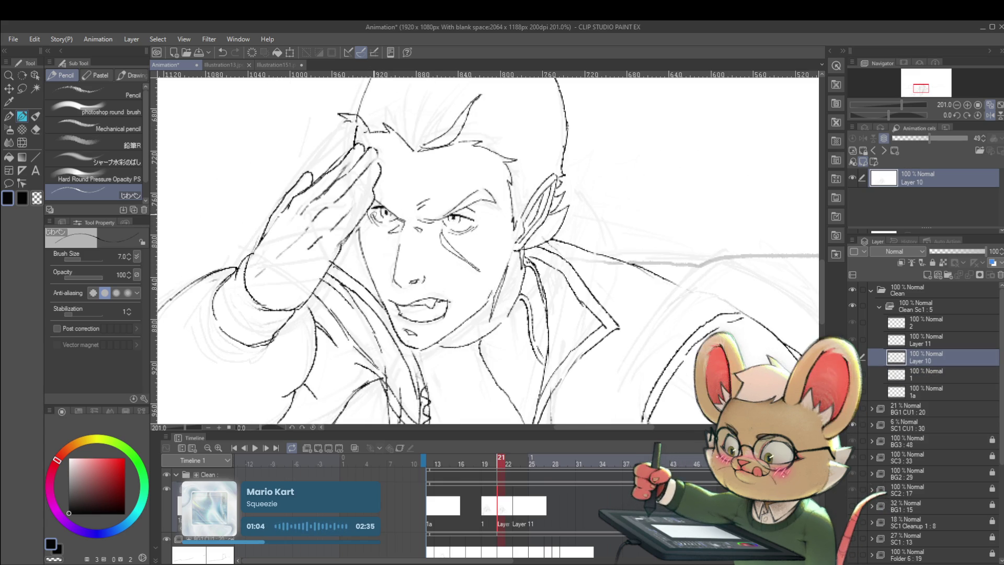
pyautogui.press('Left')
pyautogui.press('Right')
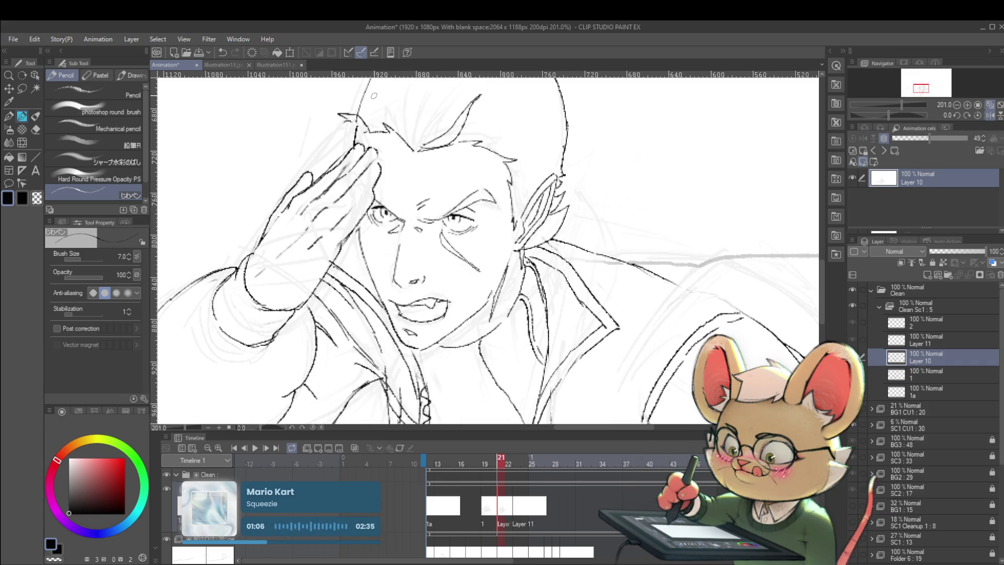
pyautogui.press('Left')
pyautogui.press('Right')
pyautogui.press('Left')
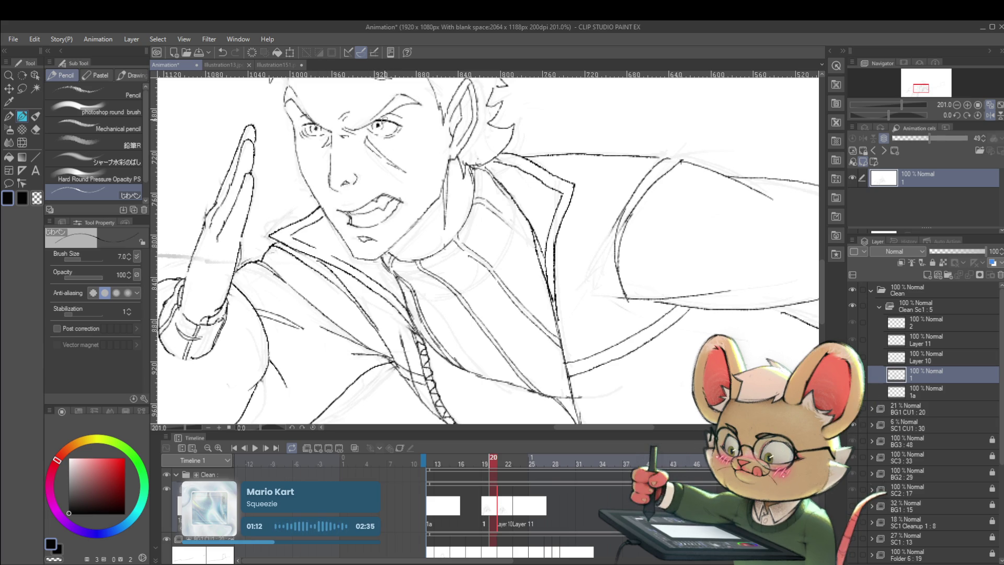
pyautogui.press('Right')
pyautogui.press('Right')
pyautogui.press('Left')
pyautogui.press('Right')
pyautogui.press('Left')
pyautogui.press('Right')
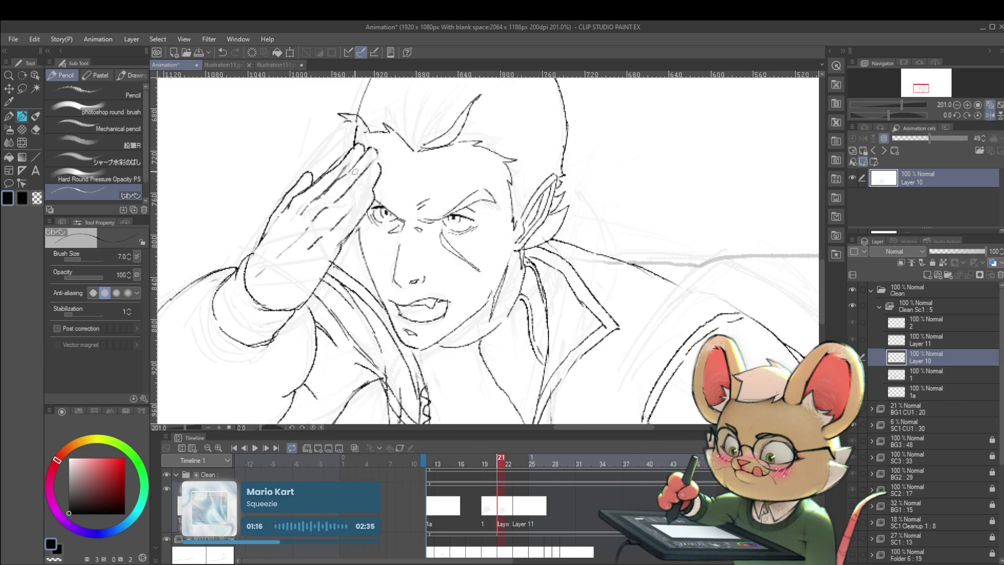
pyautogui.press('Left')
pyautogui.press('Right')
pyautogui.scroll(-5, 488, 251)
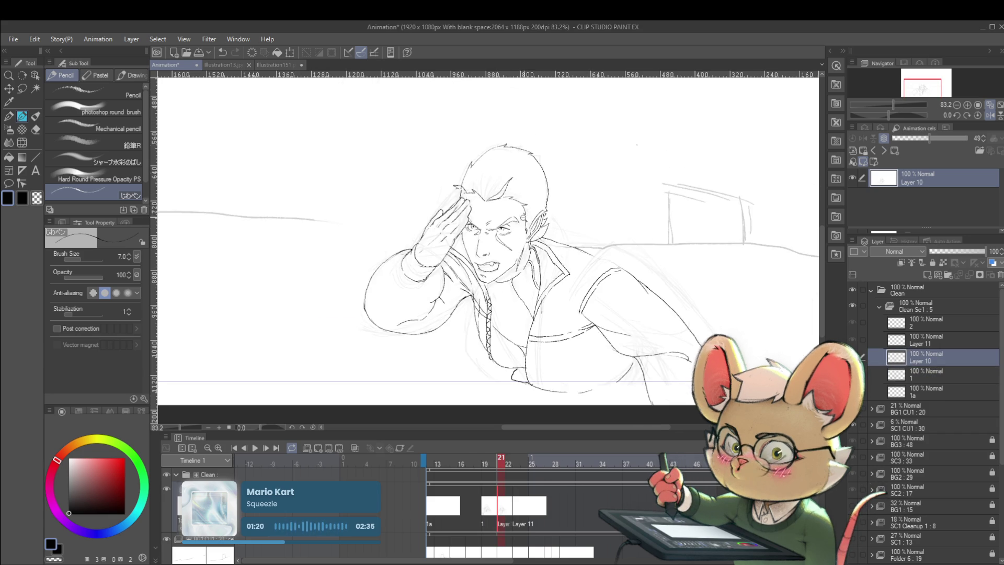
pyautogui.scroll(-3, 529, 217)
pyautogui.click(989, 115)
pyautogui.moveTo(702, 233); pyautogui.dragTo(765, 193)
pyautogui.scroll(4, 455, 191)
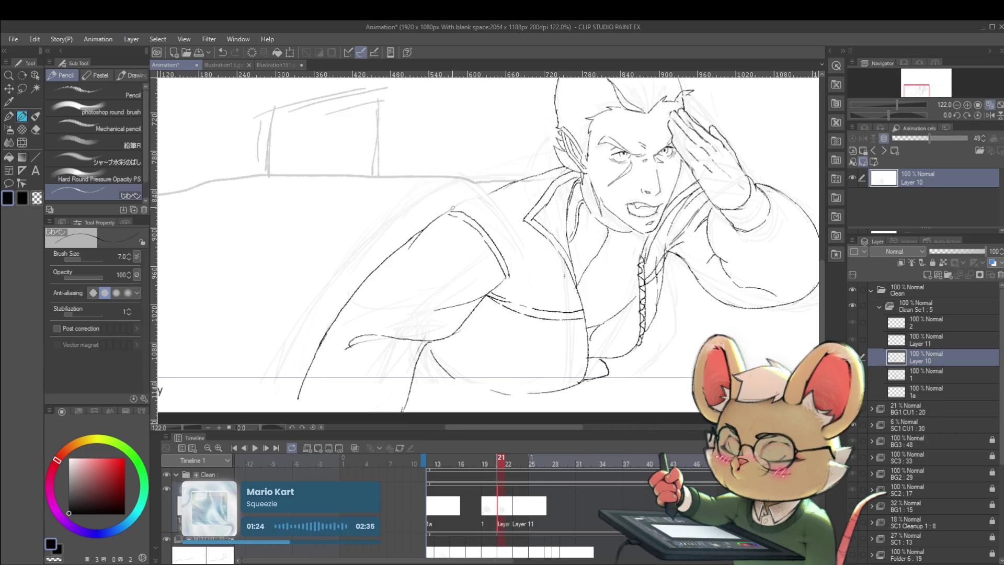
pyautogui.moveTo(605, 184); pyautogui.dragTo(574, 179)
pyautogui.scroll(-4, 575, 179)
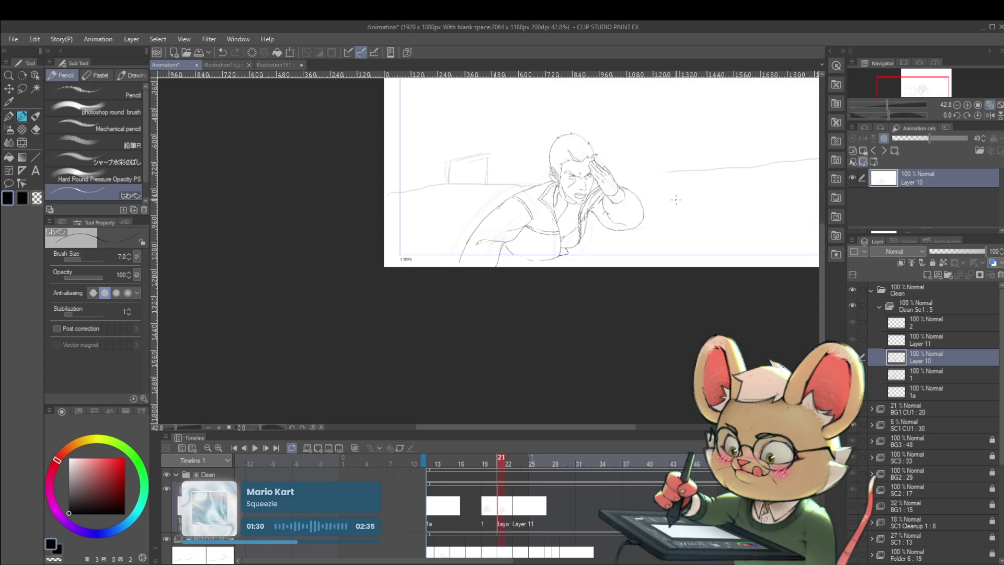
pyautogui.scroll(3, 672, 183)
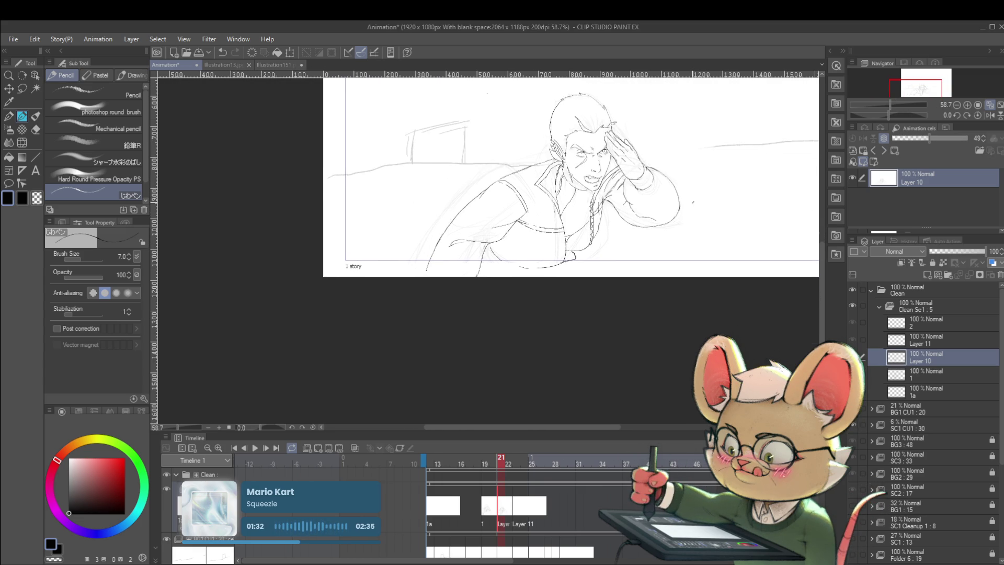
pyautogui.press('Right')
pyautogui.press('Left')
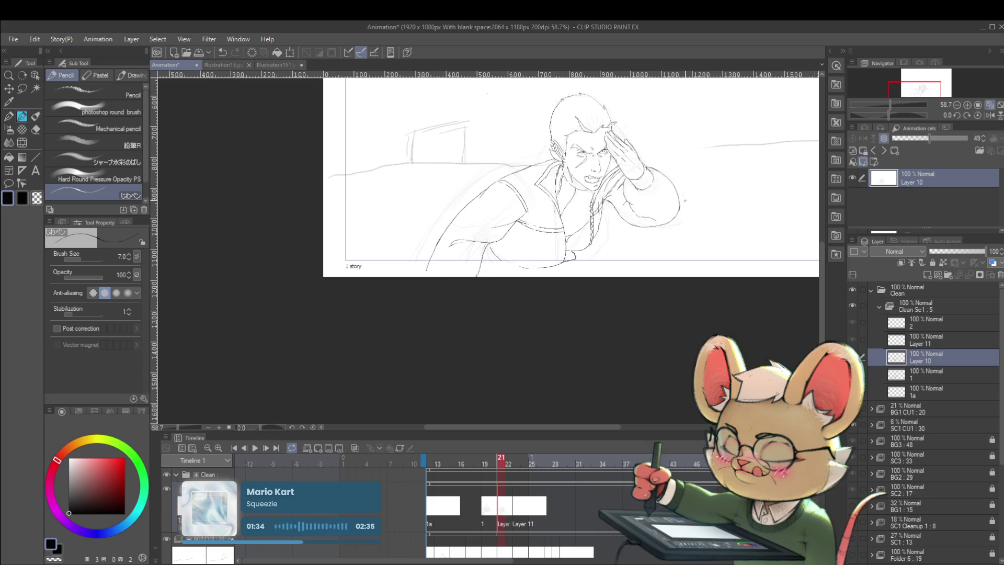
pyautogui.scroll(4, 580, 210)
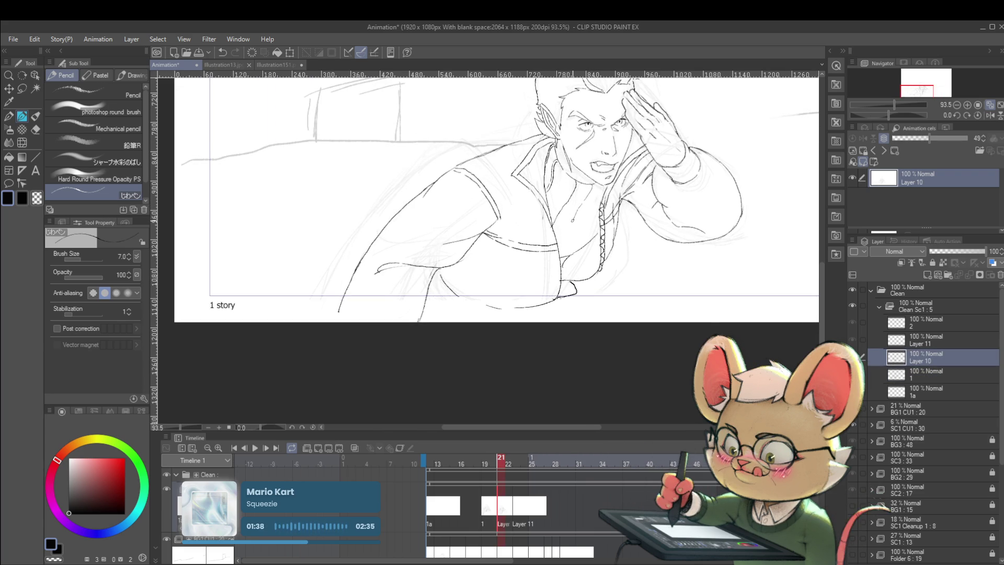
pyautogui.click(991, 115)
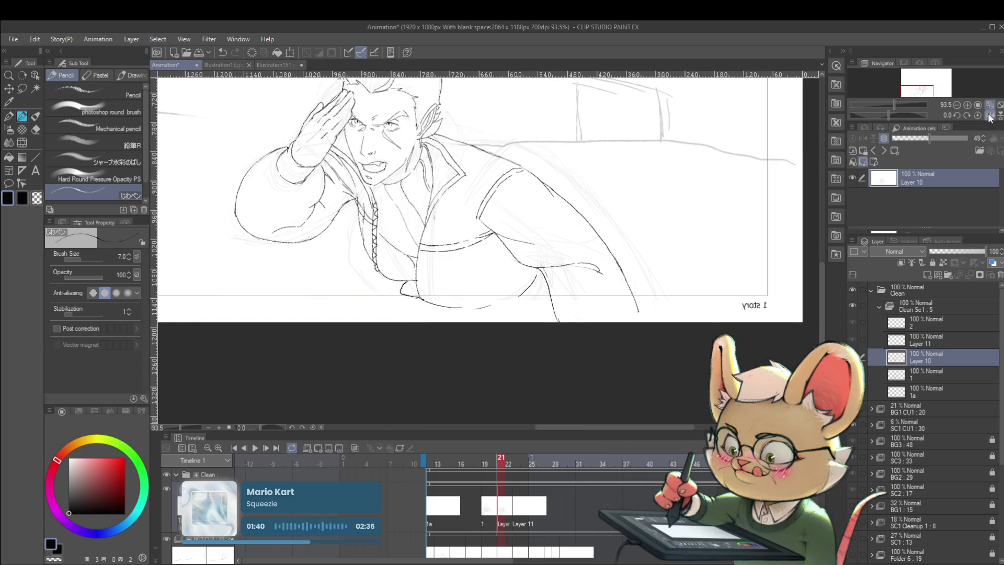
pyautogui.press('Left')
pyautogui.press('Right')
pyautogui.press('Left')
pyautogui.press('Right')
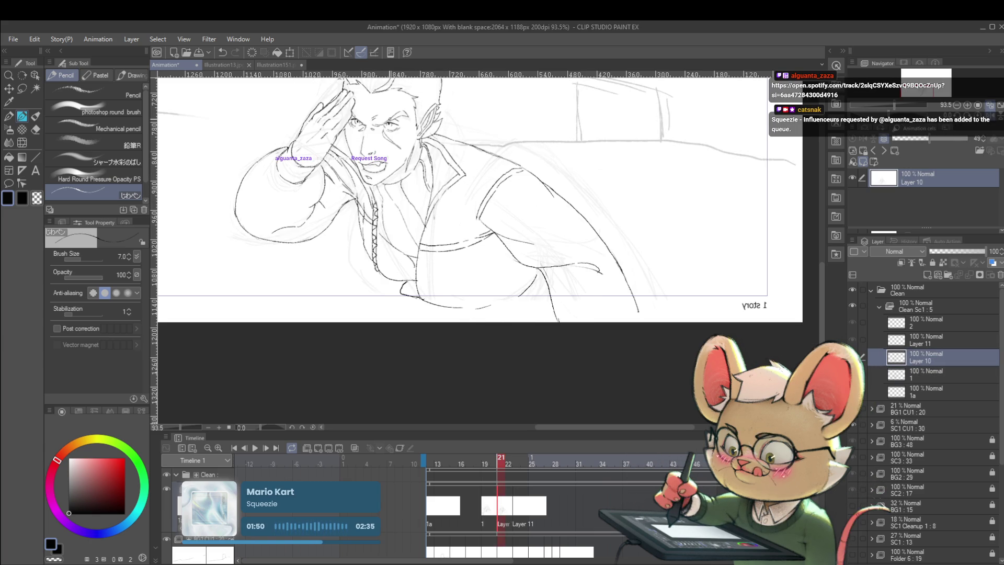
pyautogui.press('Left')
pyautogui.press('Right')
pyautogui.press('Left')
pyautogui.press('Right')
pyautogui.press('Left')
pyautogui.press('Right')
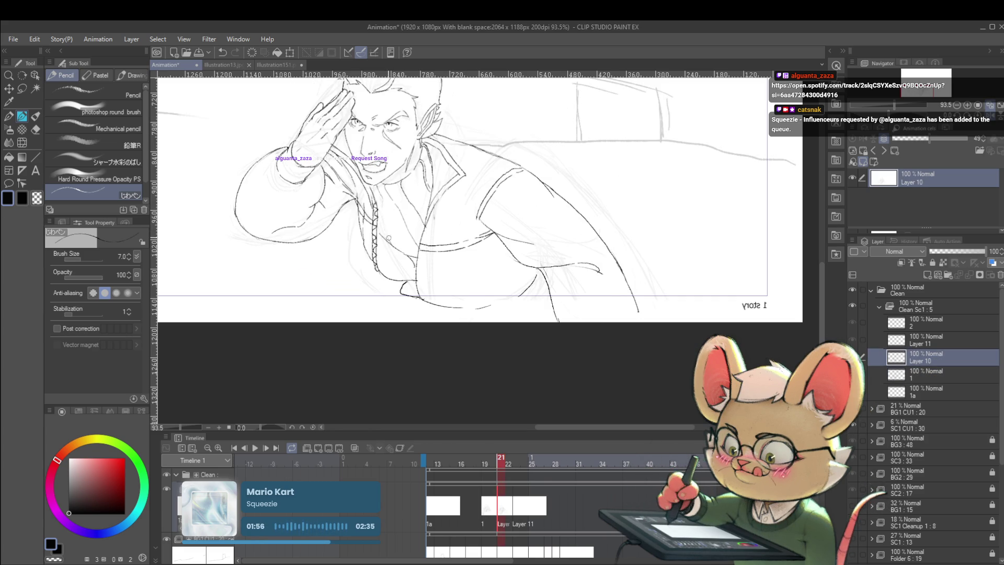
pyautogui.press('Left')
pyautogui.press('Right')
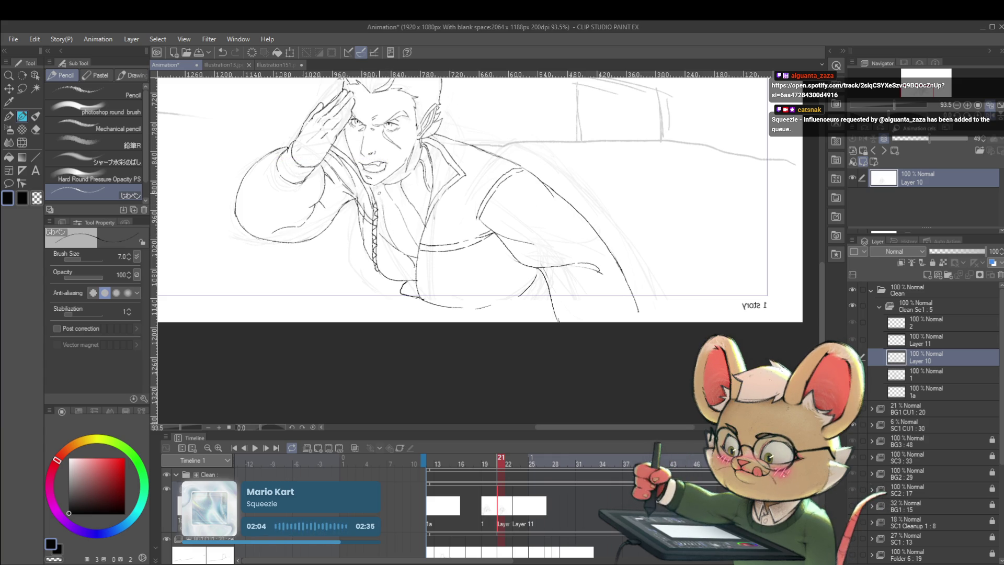
pyautogui.press('Left')
pyautogui.press('Right')
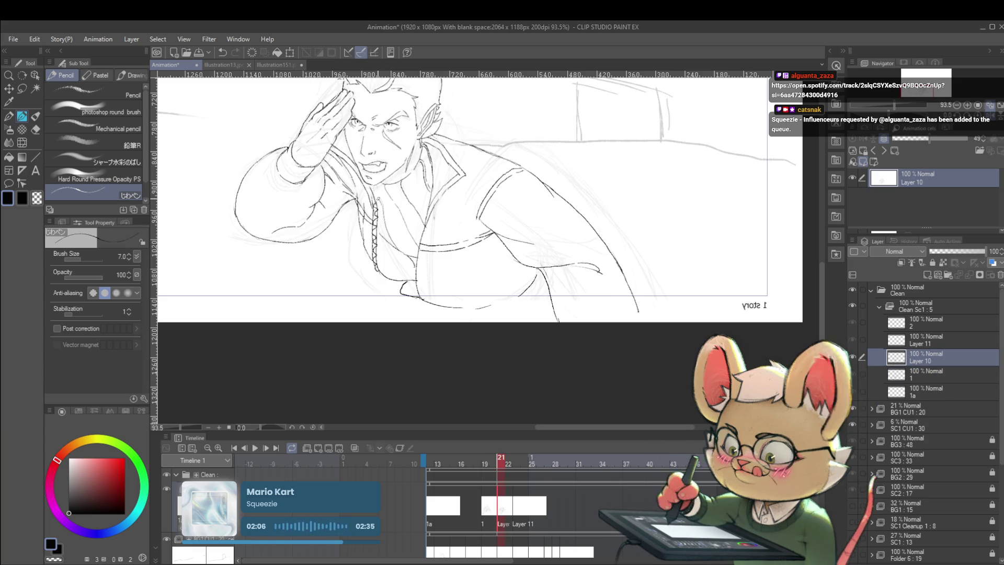
pyautogui.press('Left')
pyautogui.press('Right')
pyautogui.press('Left')
pyautogui.press('Right')
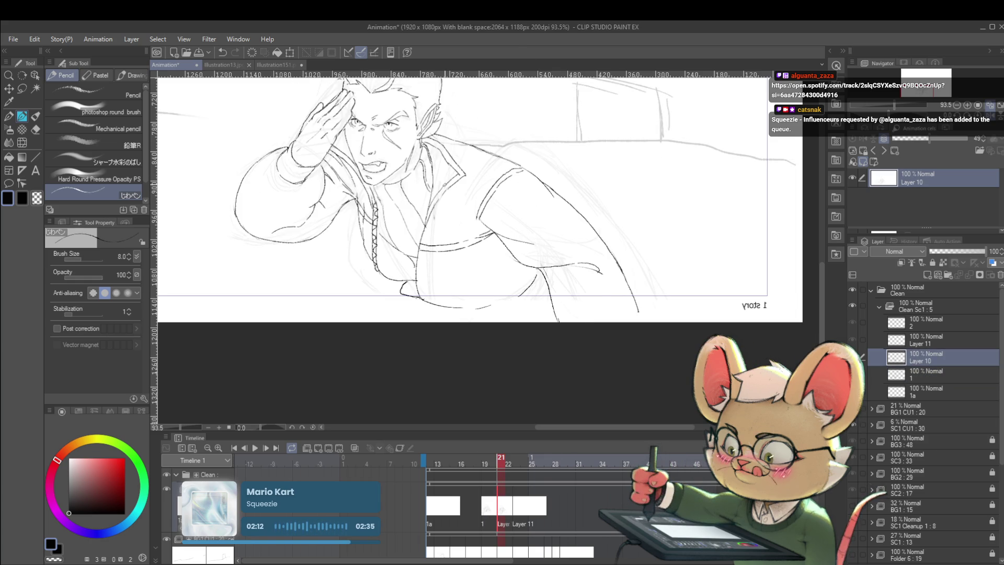
pyautogui.scroll(3, 389, 194)
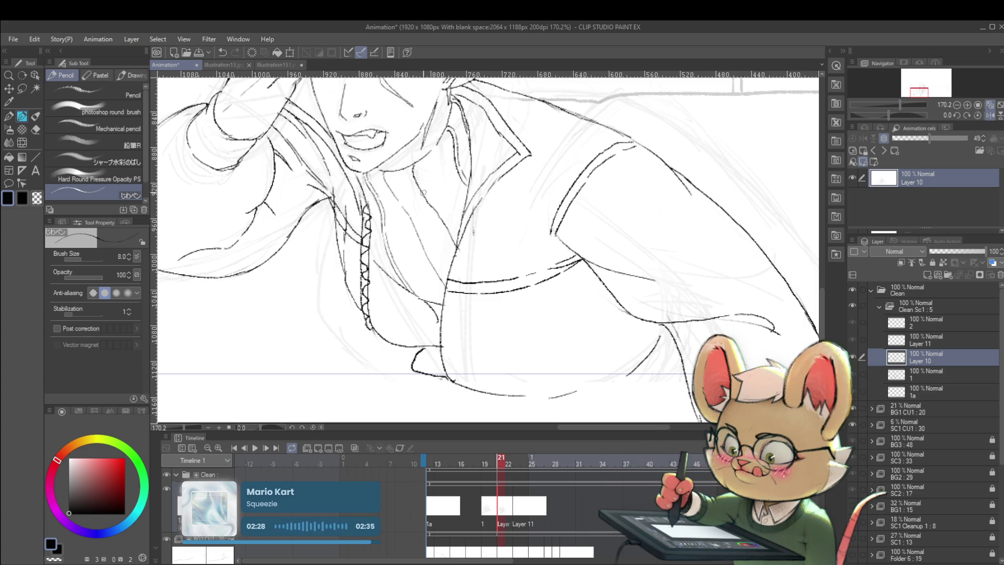
# Check the frame 21 salute's jacket against frame 20's arm-extended pose by flipping between them.
pyautogui.press('Left')
pyautogui.press('Right')
pyautogui.press('Left')
pyautogui.press('Right')
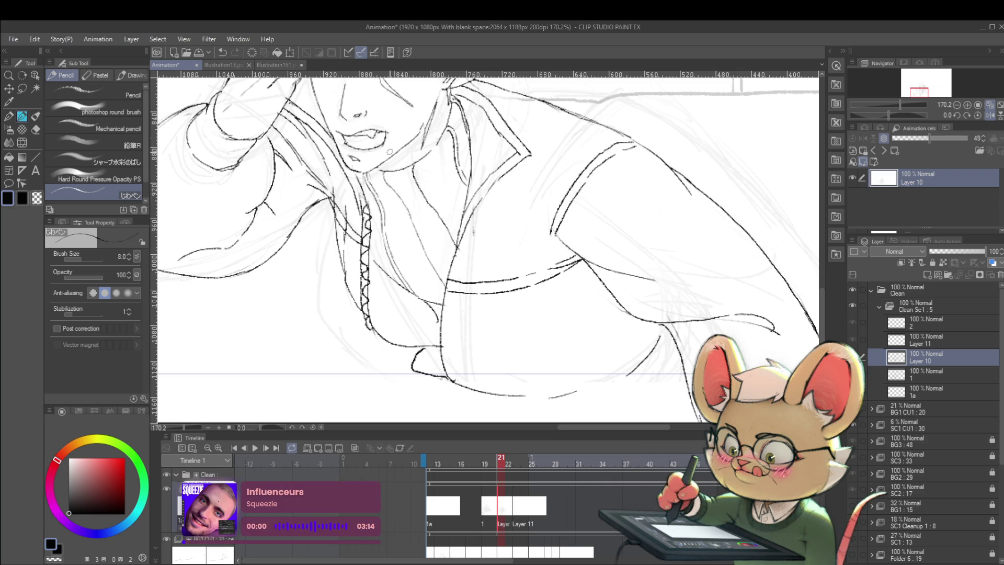
pyautogui.scroll(-5, 448, 188)
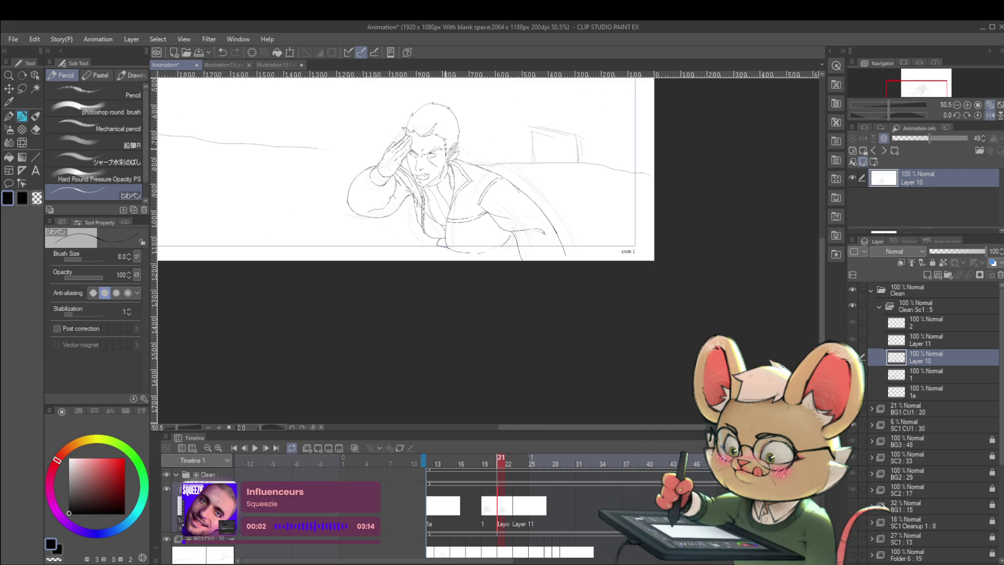
pyautogui.scroll(2, 446, 186)
pyautogui.press('Left')
pyautogui.press('Right')
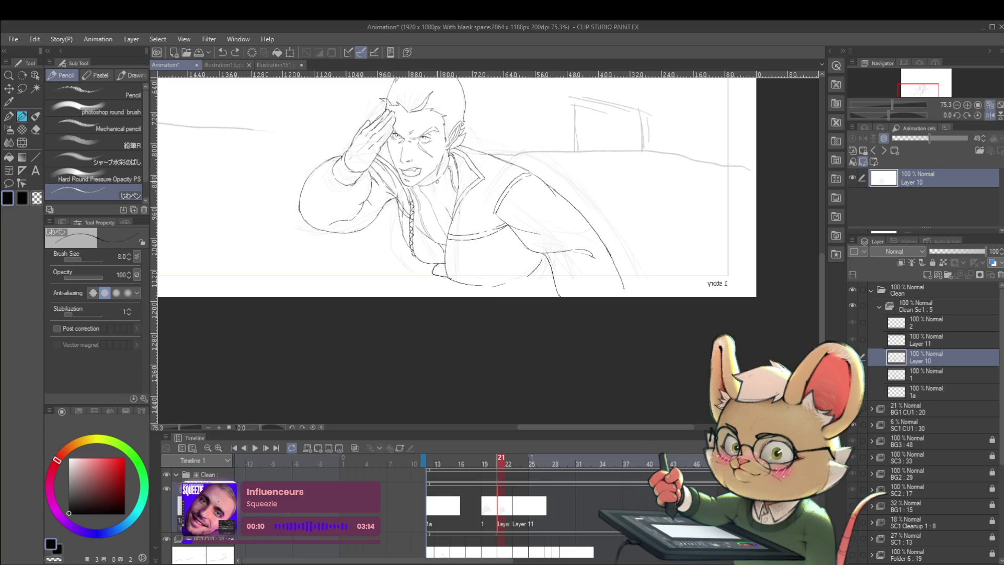
pyautogui.scroll(-3, 453, 90)
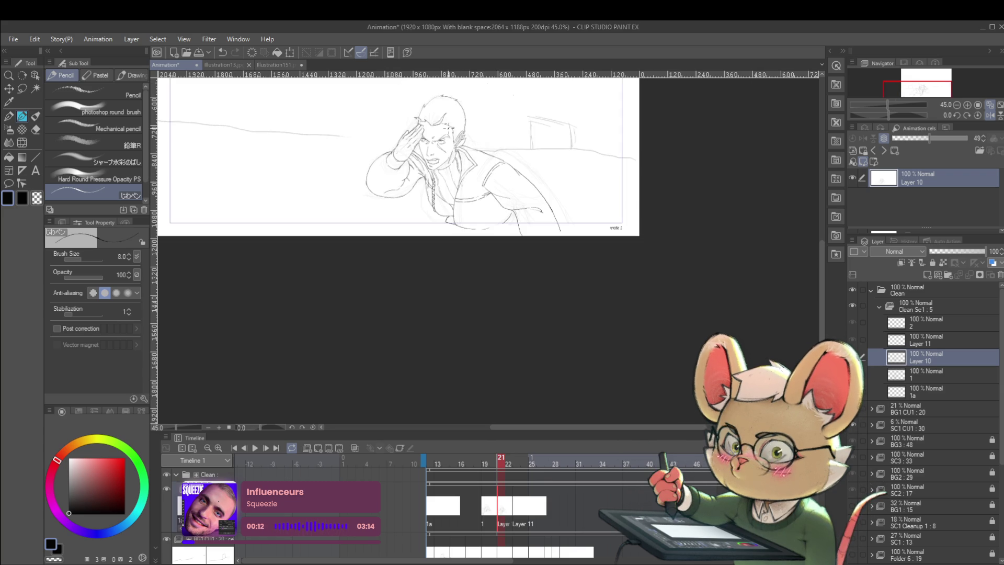
pyautogui.press('Left')
pyautogui.press('Right')
pyautogui.press('Left')
pyautogui.press('Right')
pyautogui.press('Left')
pyautogui.press('Right')
pyautogui.press('Left')
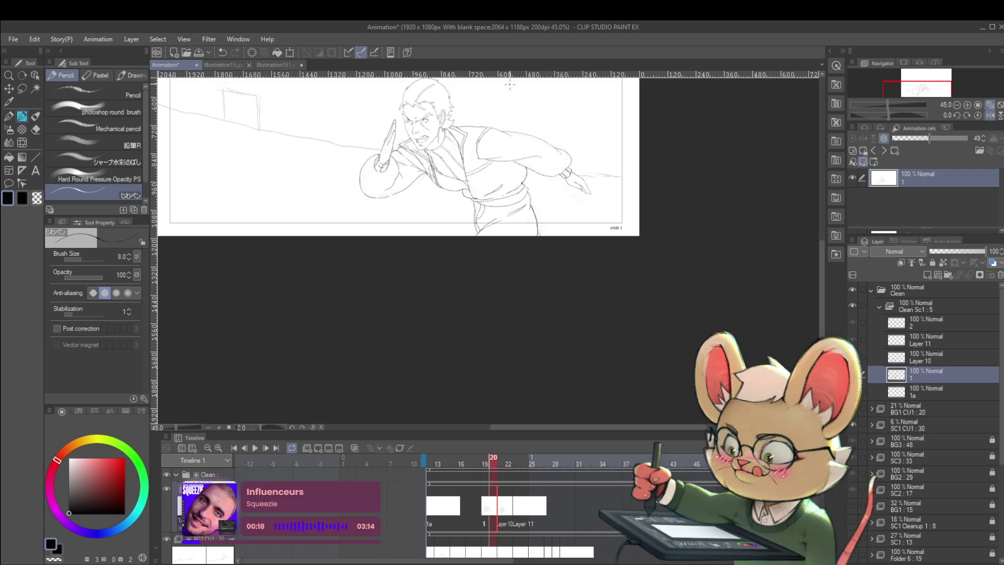
pyautogui.press('Right')
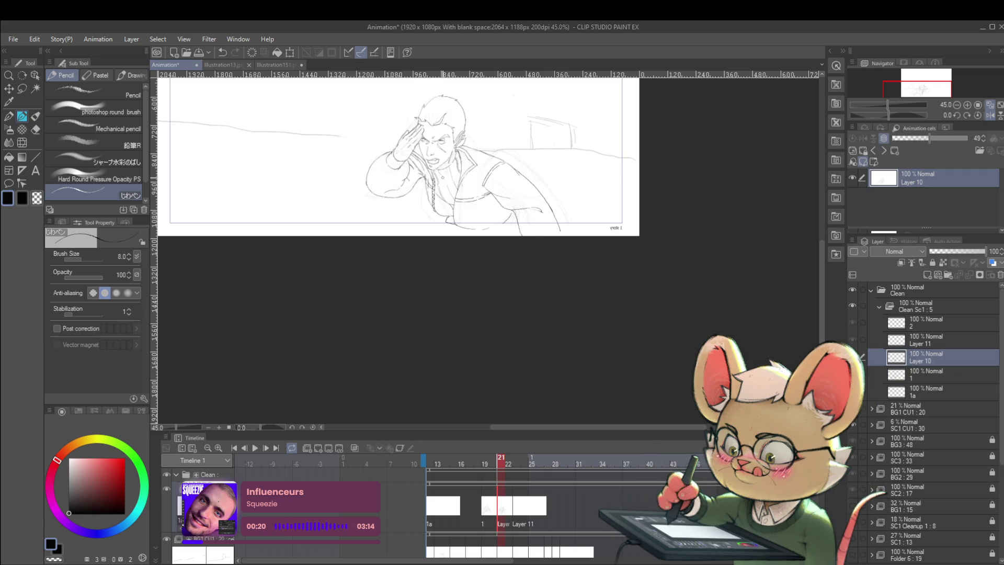
pyautogui.press('Left')
pyautogui.press('Right')
pyautogui.press('Left')
pyautogui.press('Right')
pyautogui.press('Left')
pyautogui.press('Right')
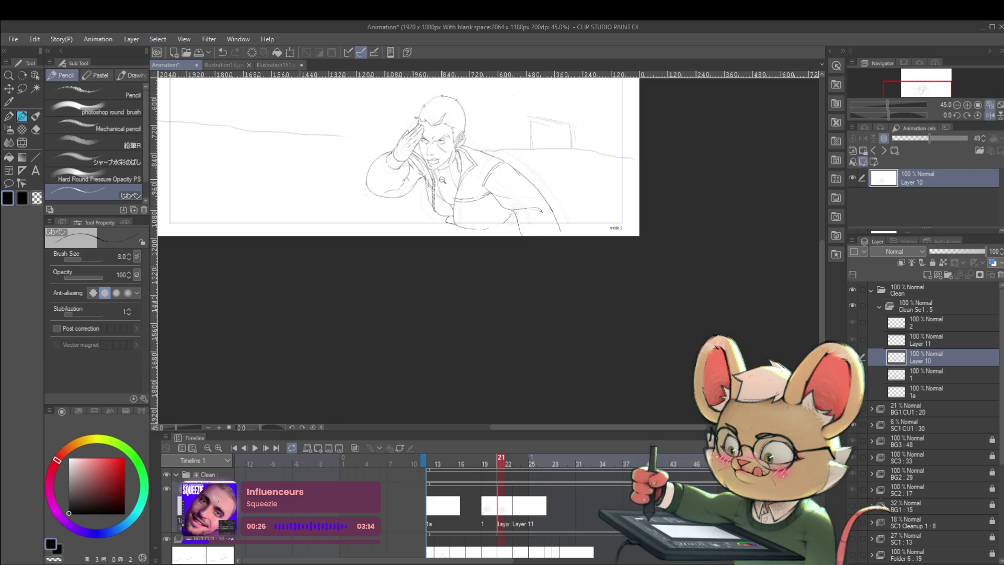
pyautogui.scroll(3, 471, 198)
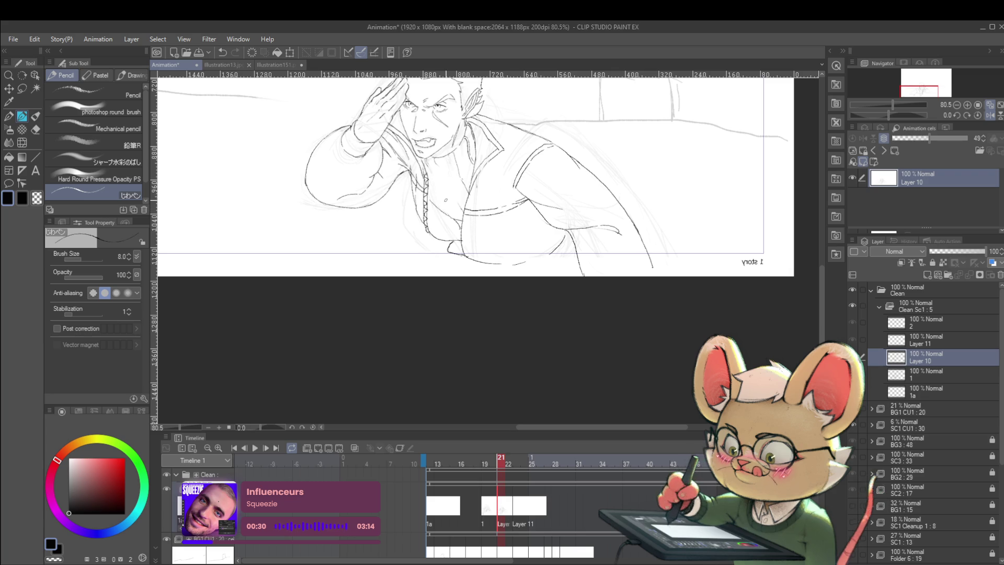
pyautogui.press('Left')
pyautogui.press('Right')
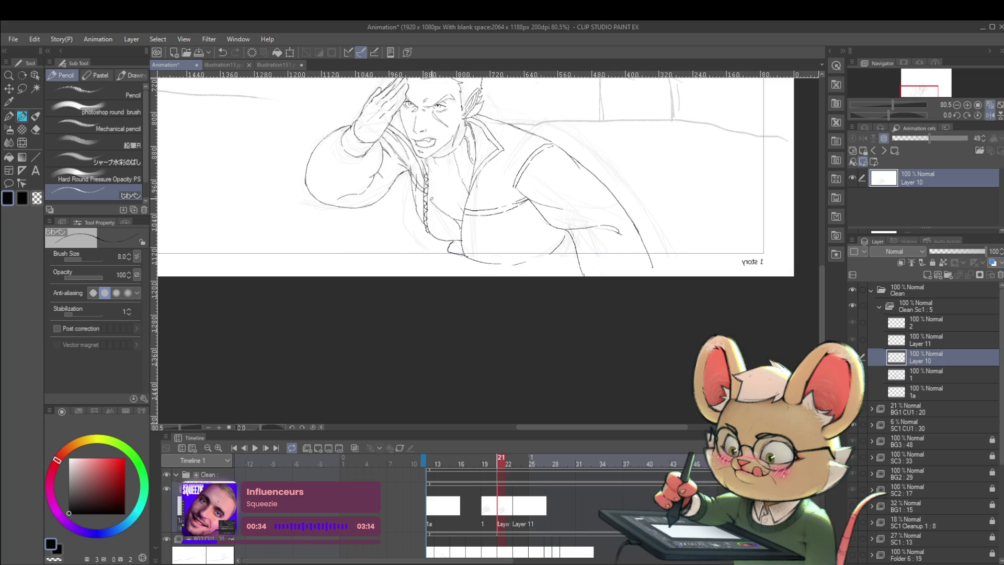
pyautogui.press('Left')
pyautogui.press('Right')
pyautogui.press('Left')
pyautogui.press('Right')
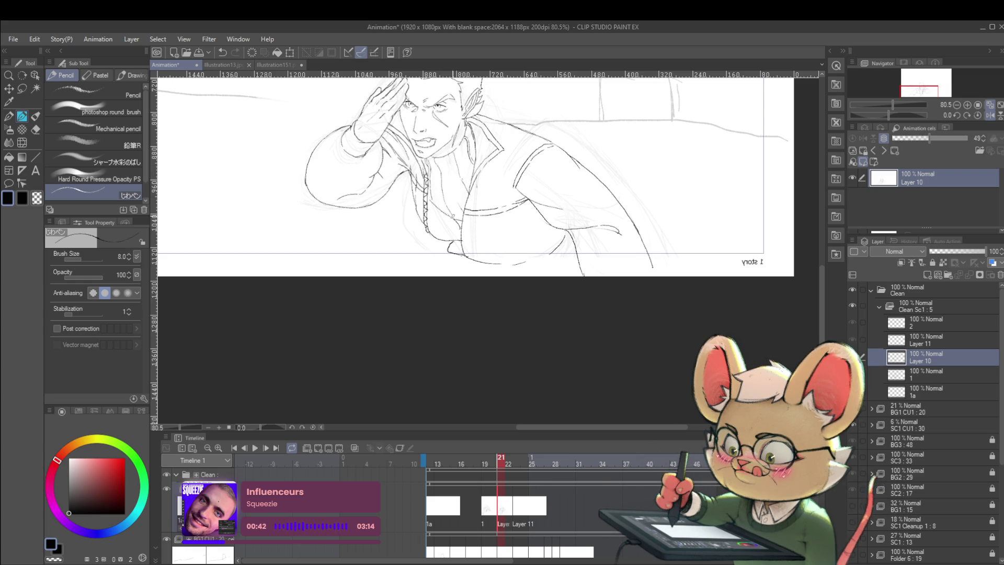
pyautogui.press('Left')
pyautogui.press('Right')
pyautogui.press('Left')
pyautogui.press('Right')
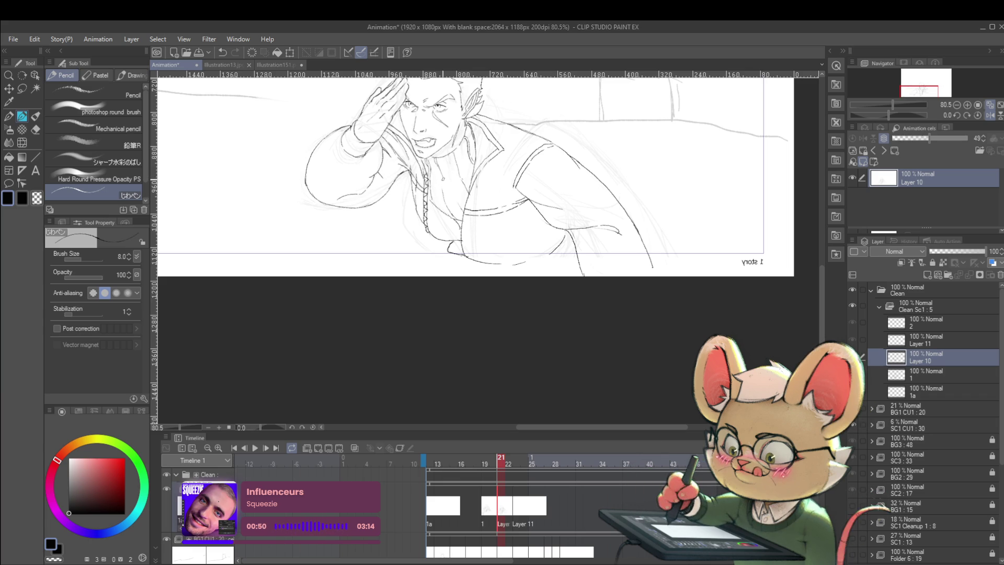
# Ink a small button on the saluting man's jacket on Layer 10.
pyautogui.press('Left')
pyautogui.press('Right')
pyautogui.press('Left')
pyautogui.press('Right')
pyautogui.moveTo(443, 159); pyautogui.dragTo(445, 192)
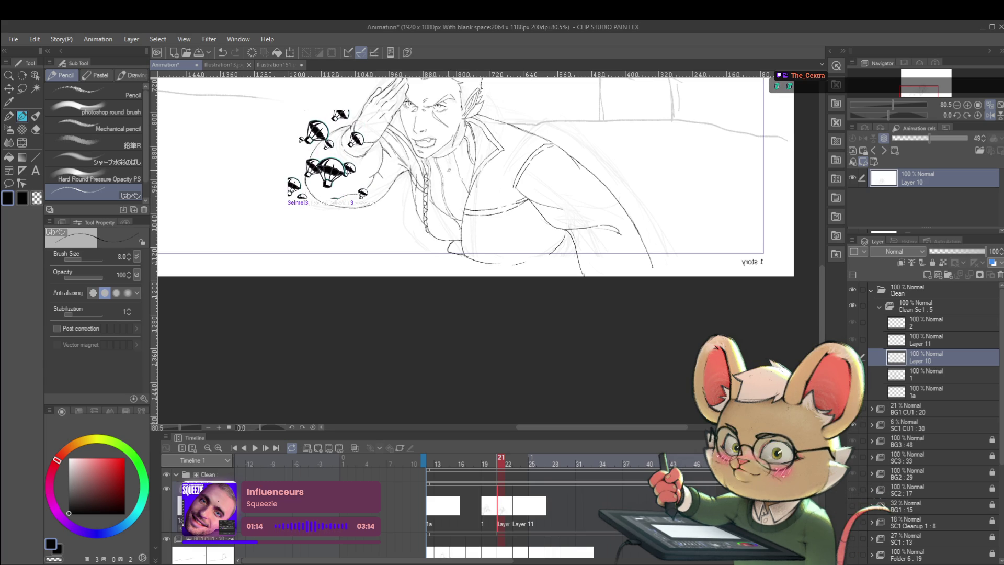
pyautogui.moveTo(543, 217); pyautogui.dragTo(538, 265)
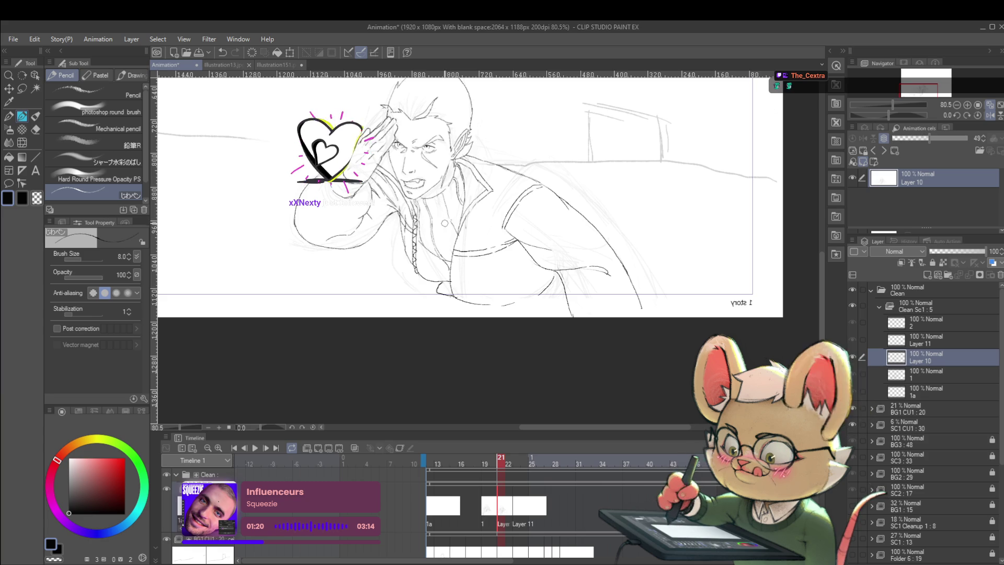
# Flip between frames 20 and 21, nudging the view, to review the salute's line art.
pyautogui.press('Left')
pyautogui.press('Right')
pyautogui.moveTo(523, 205); pyautogui.dragTo(535, 234)
pyautogui.press('Left')
pyautogui.press('Right')
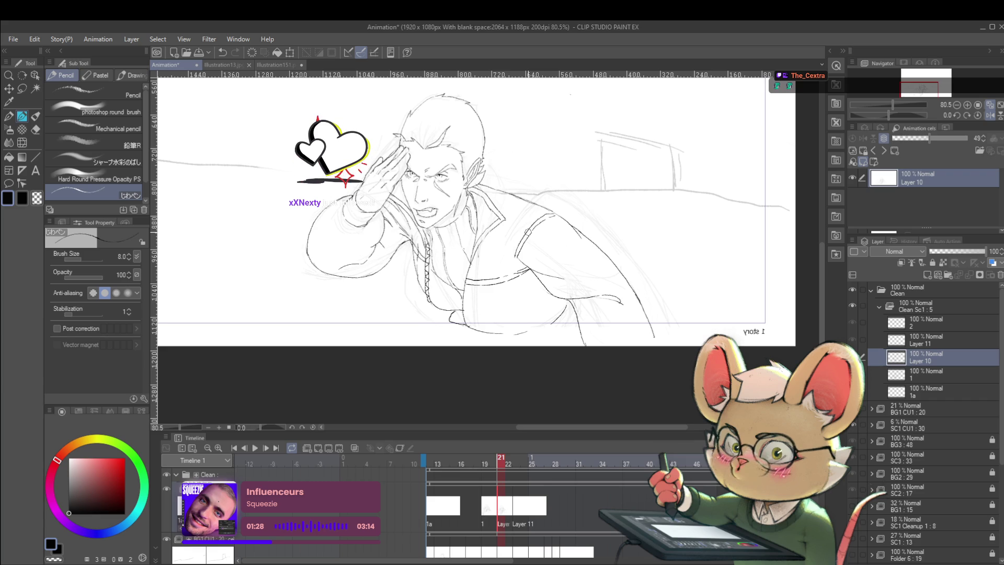
pyautogui.moveTo(471, 209); pyautogui.dragTo(482, 215)
pyautogui.press('Left')
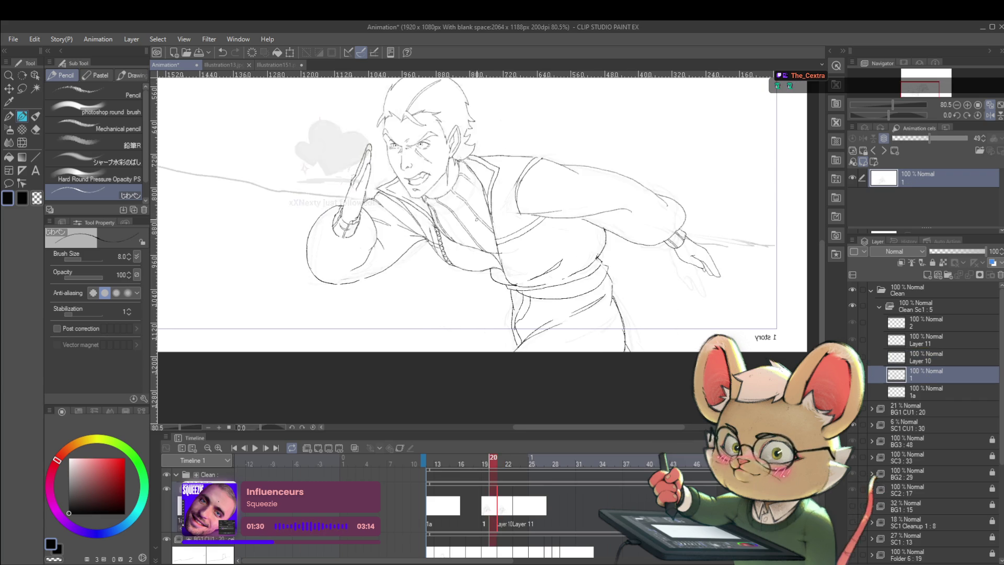
pyautogui.press('Right')
pyautogui.press('Left')
pyautogui.press('Right')
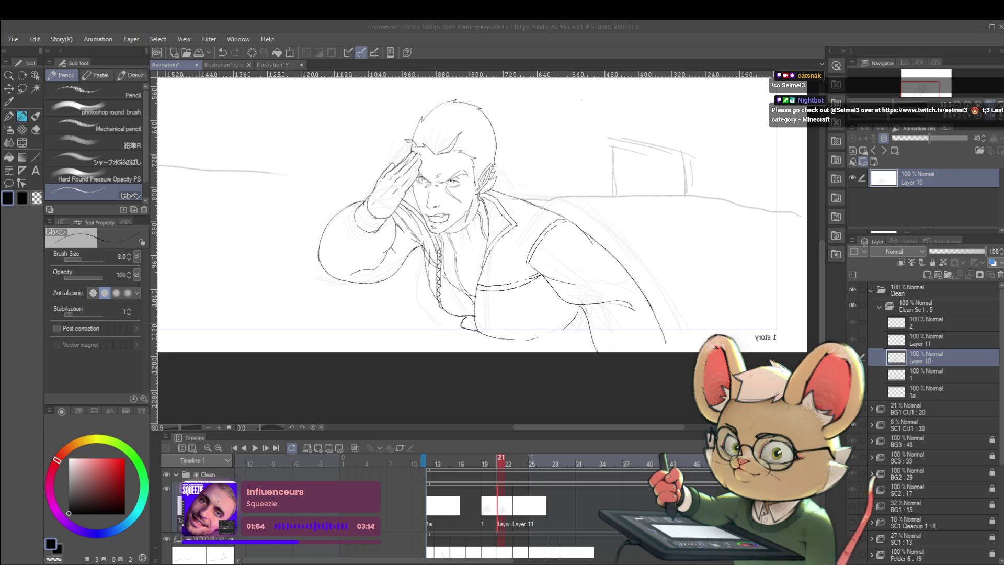
# Add a small dot and a short touch-up stroke to the Layer 10 line art.
pyautogui.click(491, 222)
pyautogui.moveTo(563, 248); pyautogui.dragTo(568, 250)
pyautogui.moveTo(487, 272); pyautogui.dragTo(494, 215)
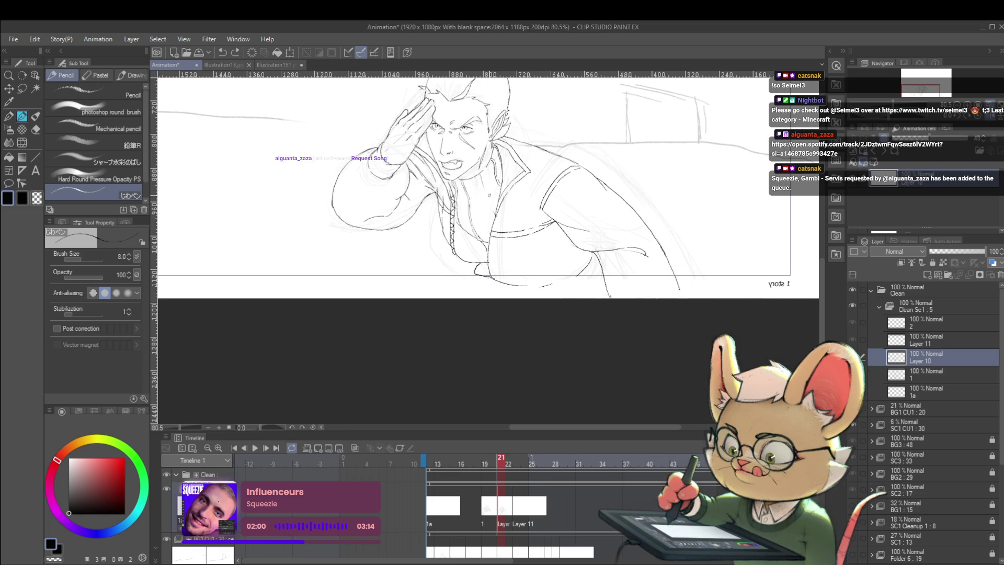
# Recheck the touched-up frame 21 salute against frame 20.
pyautogui.press('Left')
pyautogui.press('Right')
pyautogui.press('Left')
pyautogui.press('Right')
pyautogui.press('Left')
pyautogui.press('Right')
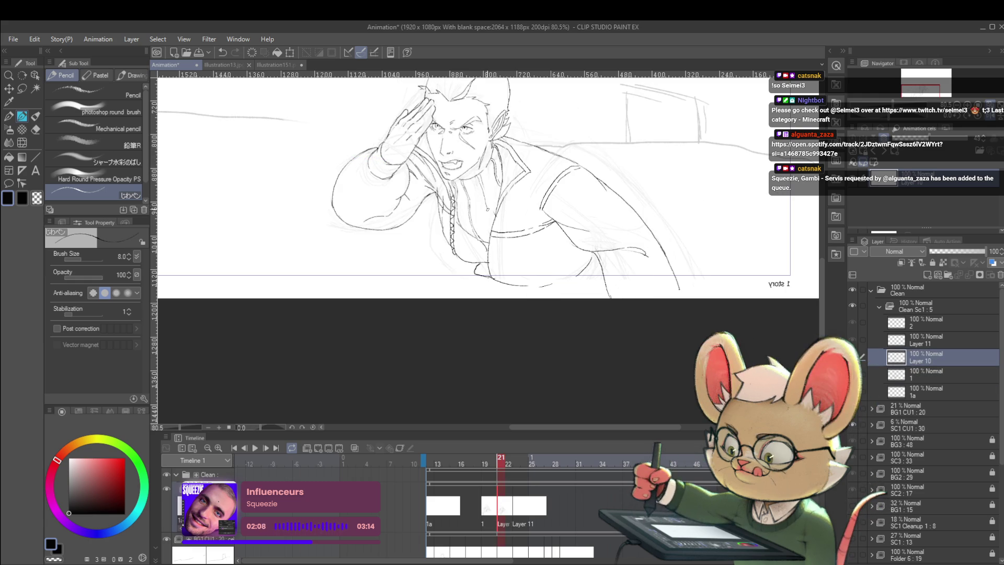
pyautogui.press('Left')
pyautogui.press('Right')
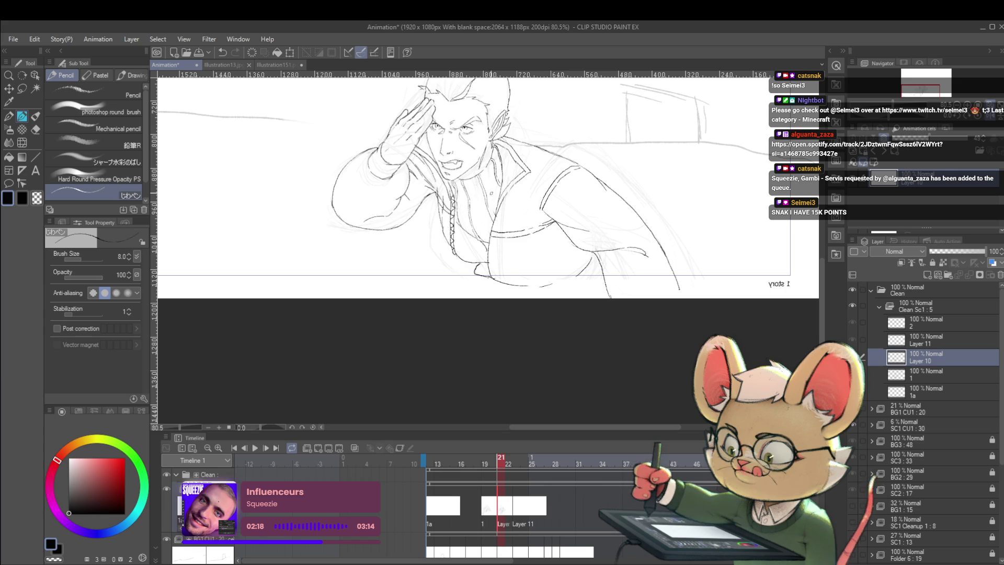
pyautogui.moveTo(489, 203); pyautogui.dragTo(489, 192)
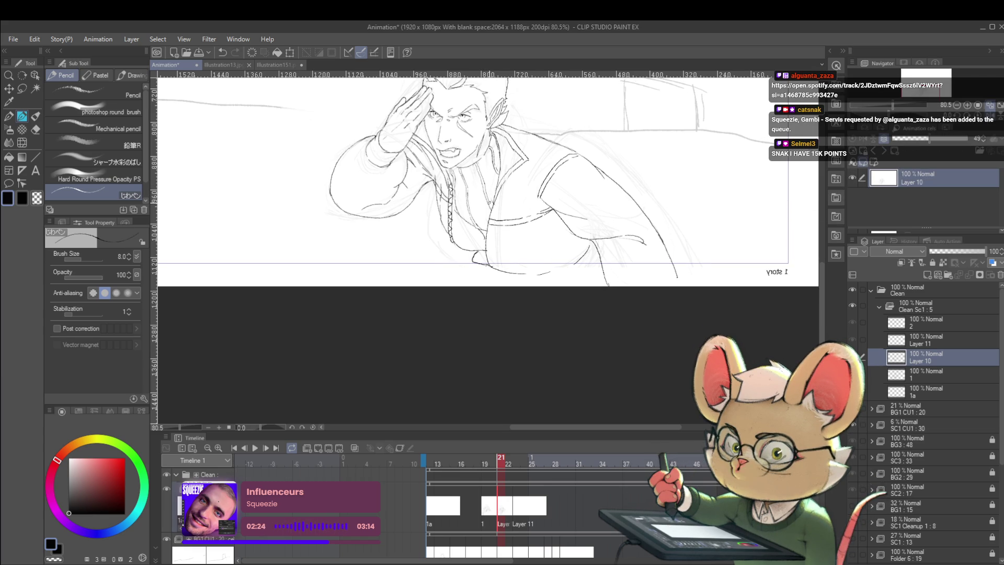
pyautogui.scroll(-3, 498, 207)
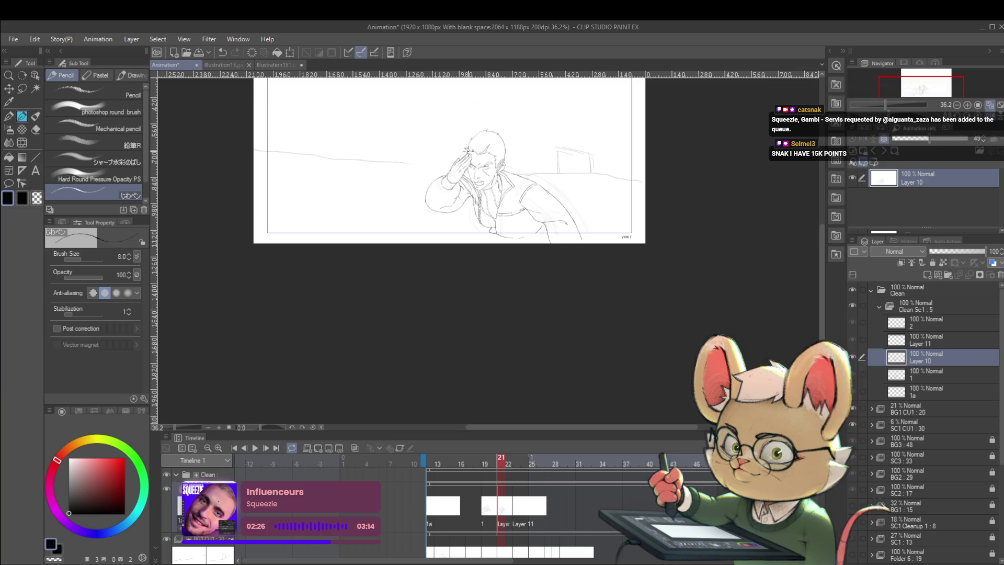
# Compare the frame 21 salute with frames 20 and 22.
pyautogui.scroll(2, 512, 191)
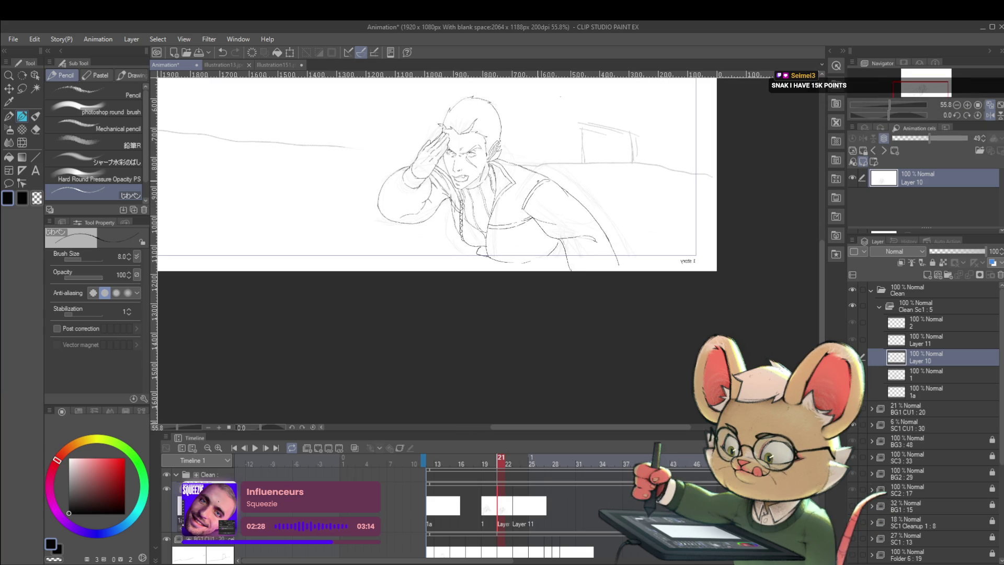
pyautogui.press('Left')
pyautogui.press('Right')
pyautogui.press('Left')
pyautogui.press('Right')
pyautogui.scroll(3, 512, 199)
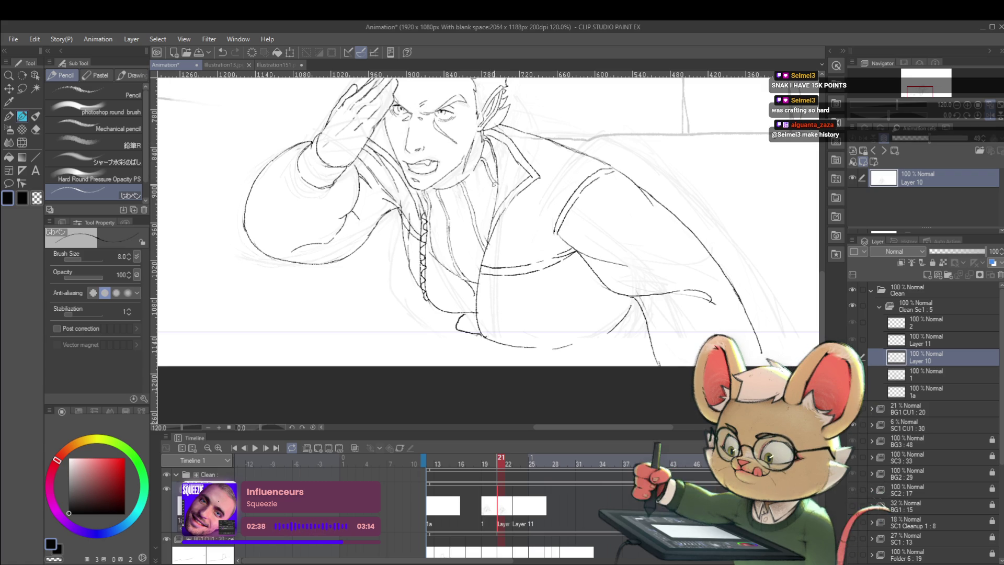
pyautogui.press('Right')
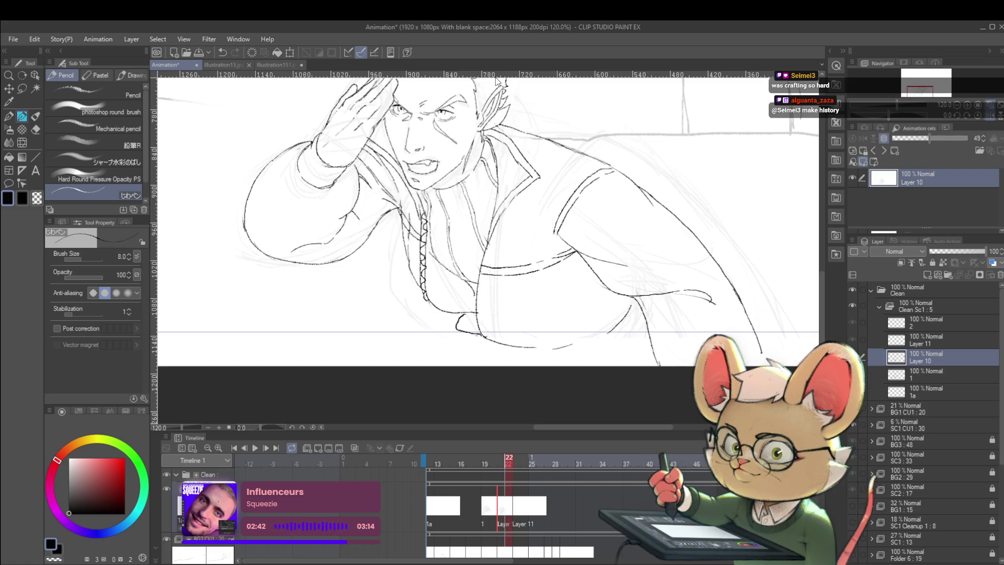
pyautogui.press('Right')
pyautogui.press('Left')
pyautogui.press('Left')
pyautogui.press('Left')
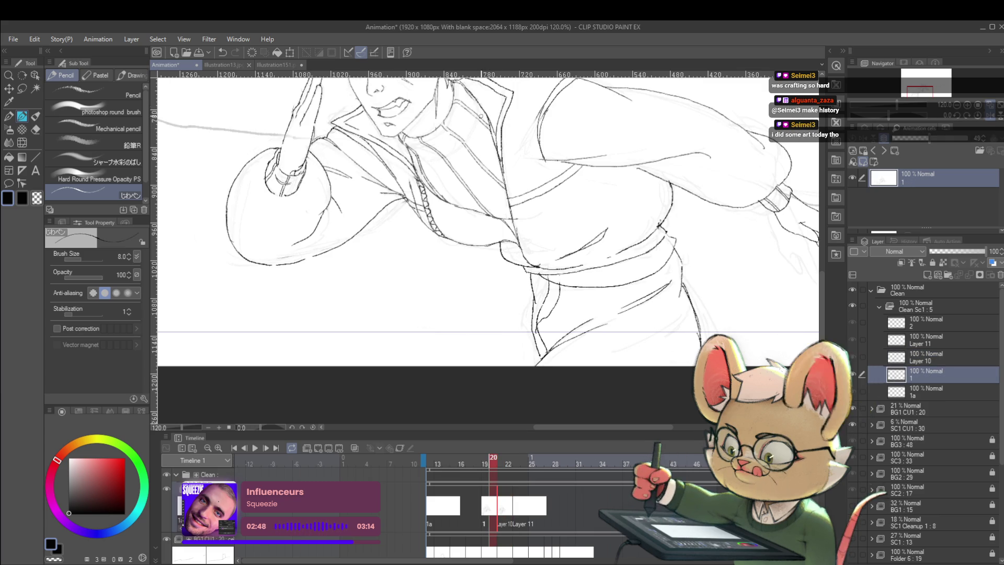
pyautogui.press('Right')
pyautogui.scroll(-5, 571, 196)
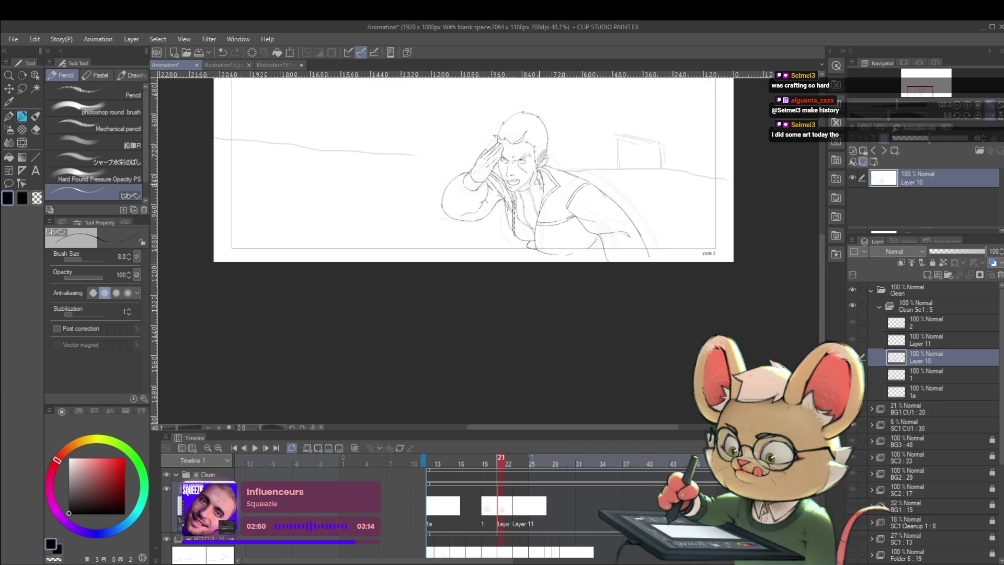
# Flip repeatedly to frame 20's arm-out pose, then reselect the Layer 10 salute drawing.
pyautogui.press('Left')
pyautogui.press('Right')
pyautogui.press('Left')
pyautogui.press('Right')
pyautogui.press('Left')
pyautogui.press('Right')
pyautogui.press('Left')
pyautogui.press('Right')
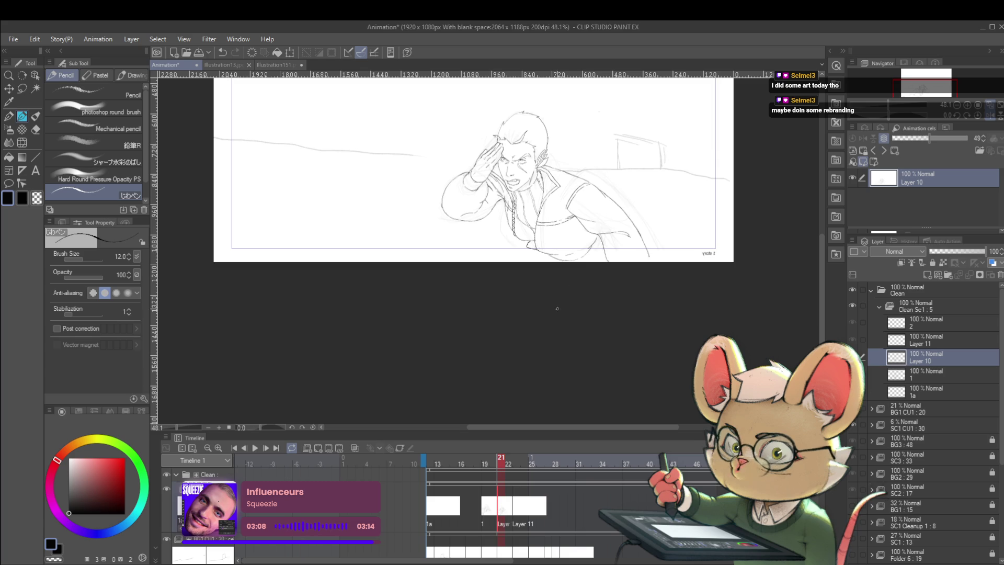
pyautogui.press(',')
pyautogui.press('.')
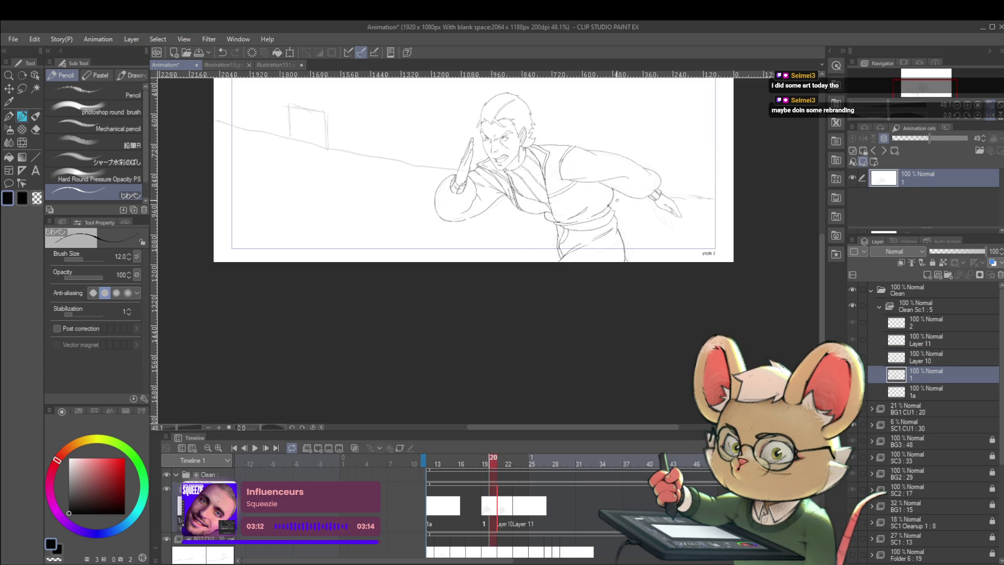
pyautogui.hotkey('alt', ']')
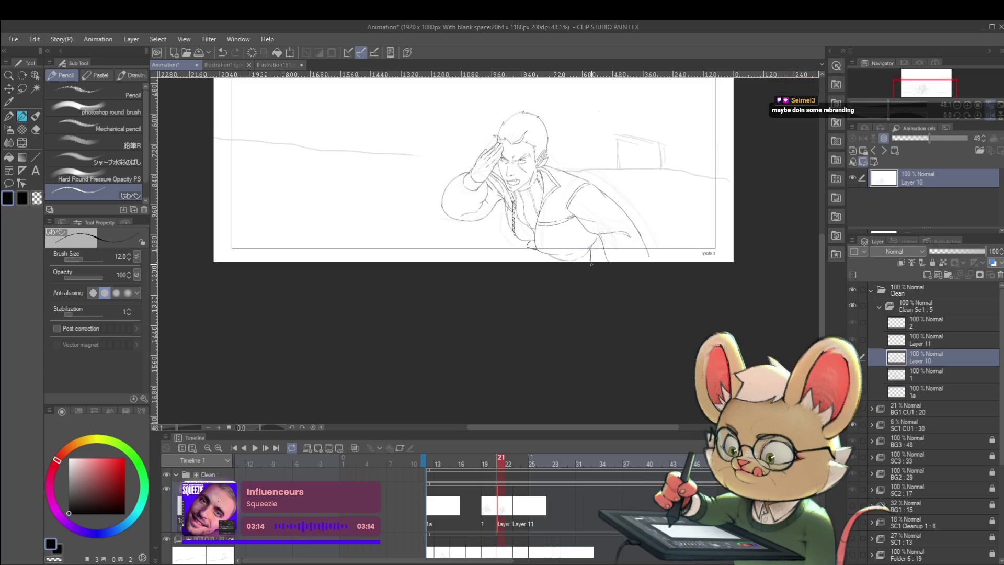
# Recheck against frame 20, then zoom in on the torso and lower jacket.
pyautogui.press('Left')
pyautogui.press('Right')
pyautogui.press('Left')
pyautogui.press('Right')
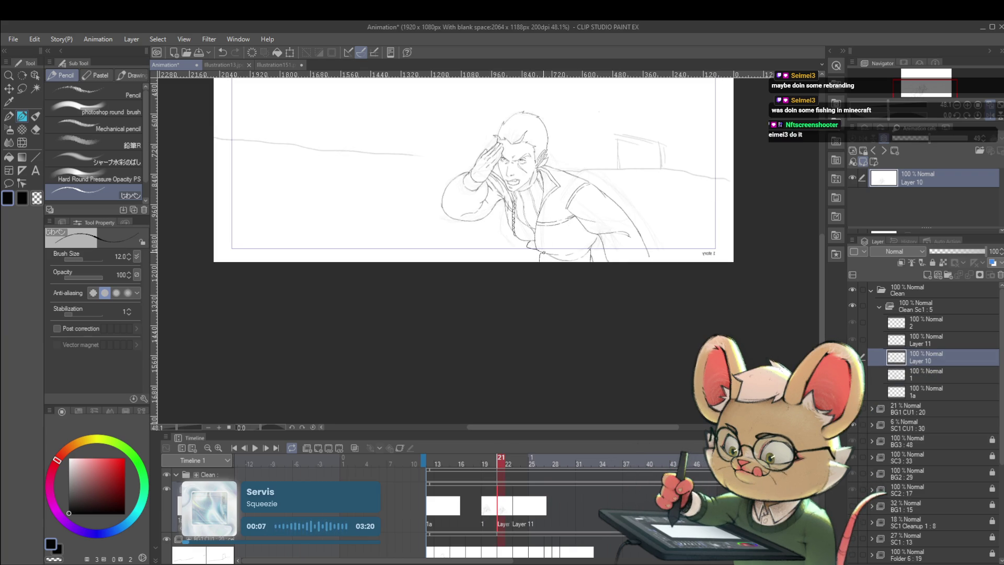
pyautogui.press('Left')
pyautogui.press('Left')
pyautogui.press('Right')
pyautogui.press('Right')
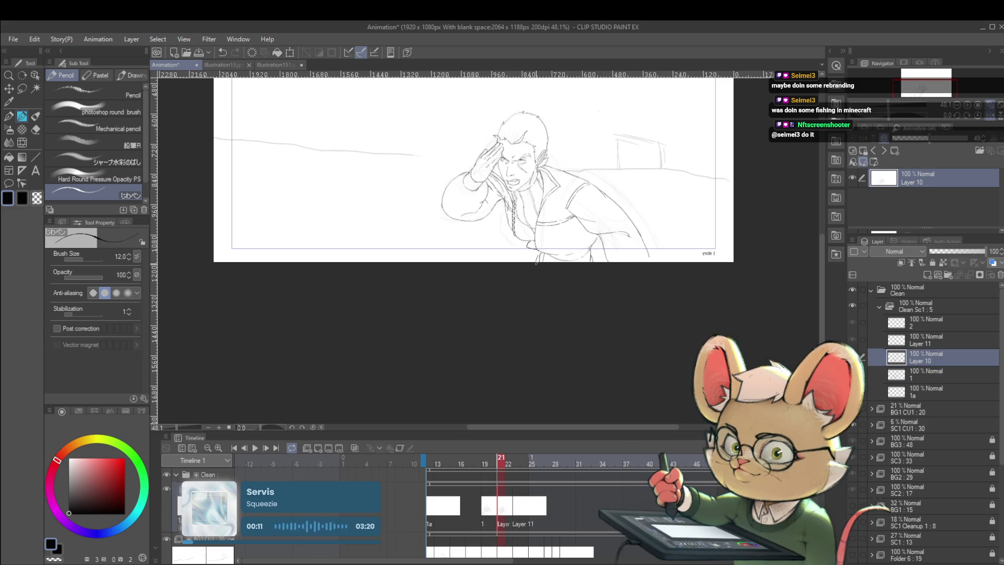
pyautogui.press('Left')
pyautogui.press('Right')
pyautogui.press('Left')
pyautogui.press('Right')
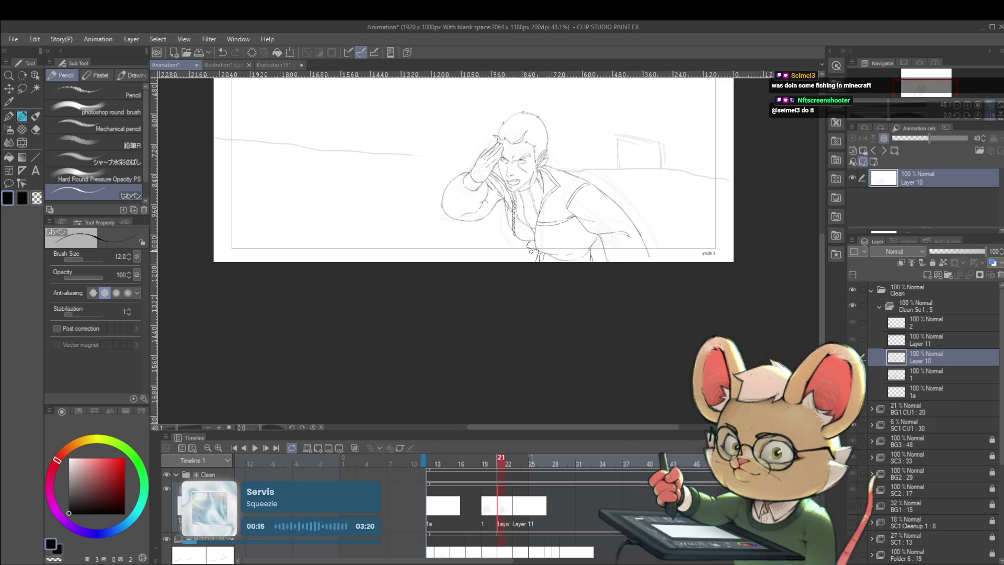
pyautogui.moveTo(555, 239); pyautogui.dragTo(564, 185)
pyautogui.click(564, 185)
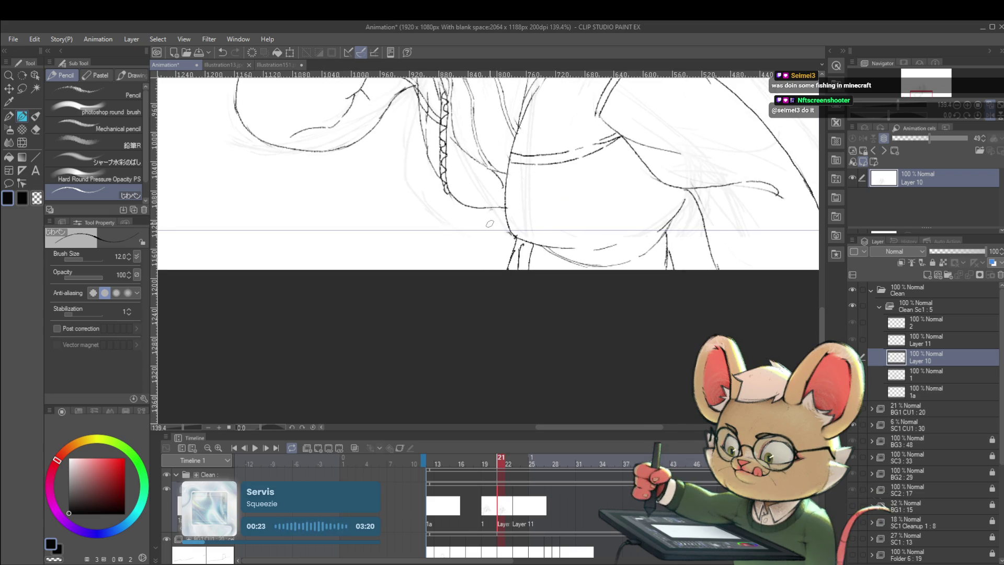
pyautogui.moveTo(487, 208); pyautogui.dragTo(509, 230)
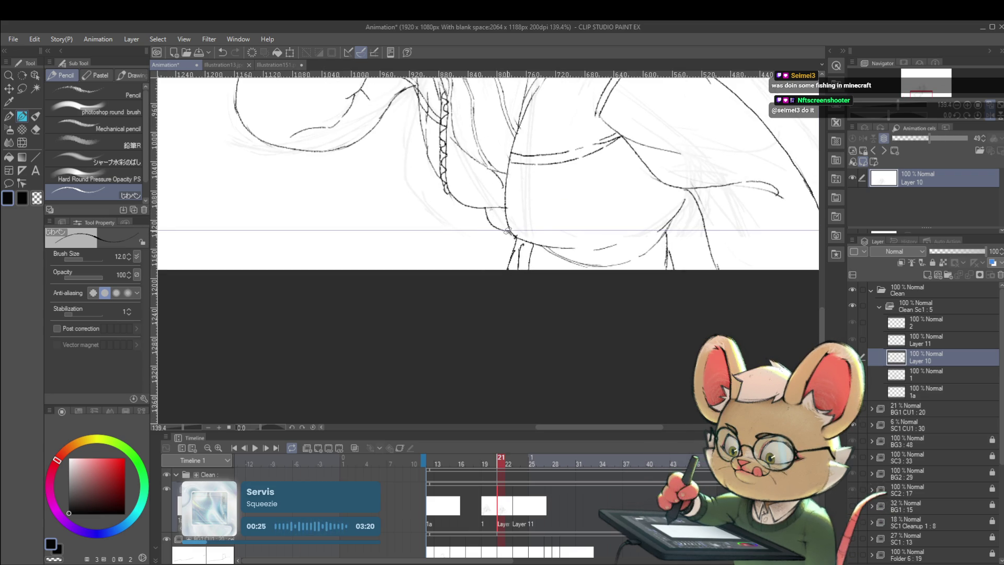
pyautogui.hotkey('ctrl', '-')
pyautogui.hotkey('ctrl', '-')
pyautogui.hotkey('ctrl', '-')
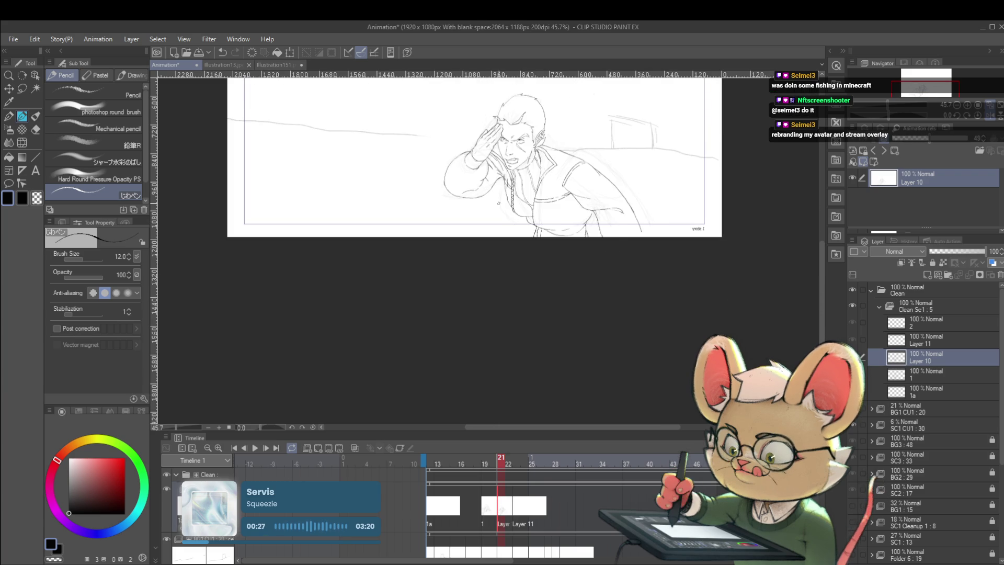
pyautogui.press('Left')
pyautogui.press('Right')
pyautogui.press('Left')
pyautogui.press('Right')
pyautogui.press('Left')
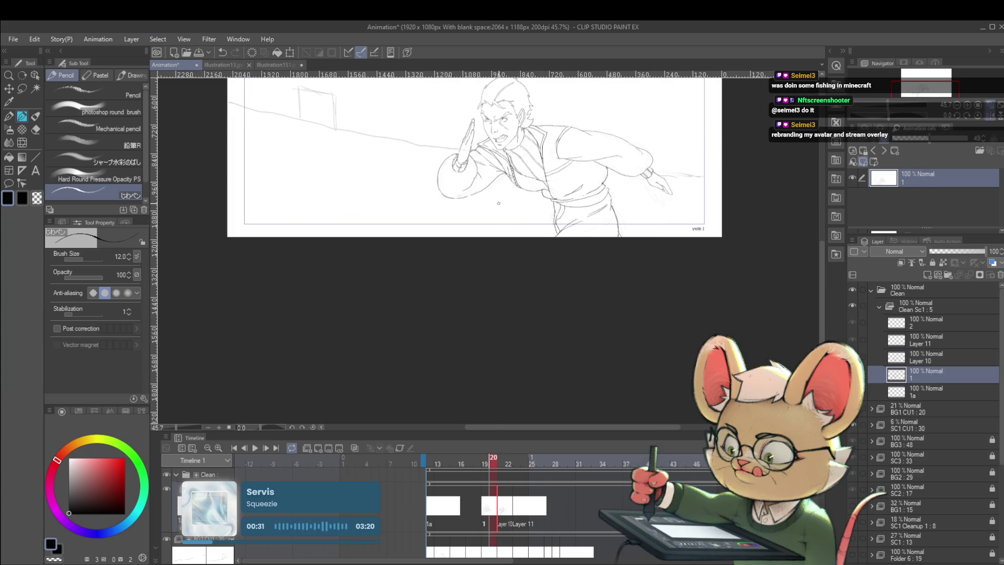
pyautogui.press('Right')
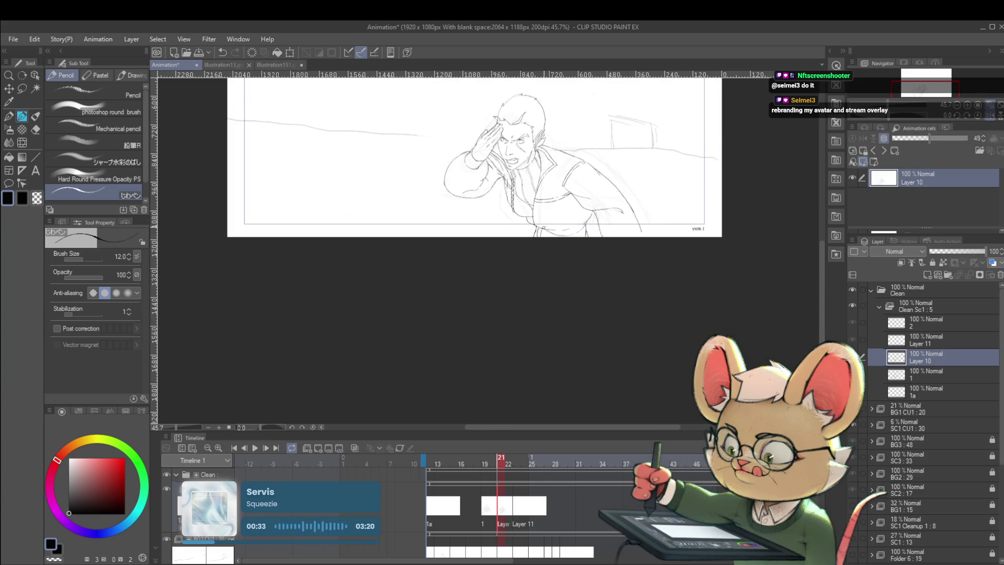
pyautogui.press('Left')
pyautogui.press('Right')
pyautogui.press('Left')
pyautogui.press('Right')
pyautogui.press('Left')
pyautogui.press('Right')
pyautogui.press('Left')
pyautogui.press('Right')
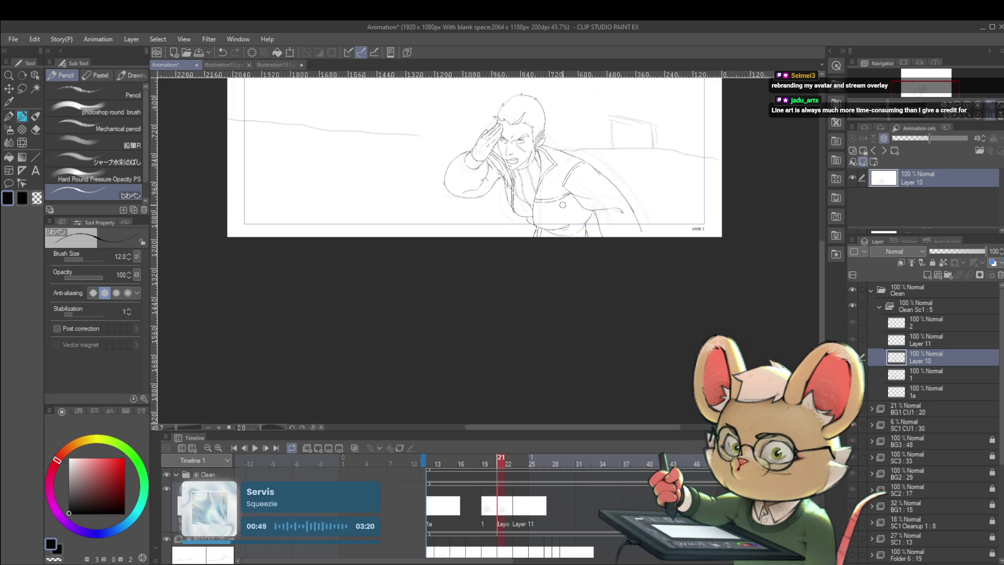
pyautogui.press('Left')
pyautogui.press('Right')
pyautogui.press('Left')
pyautogui.press('Right')
pyautogui.press('Left')
pyautogui.press('Right')
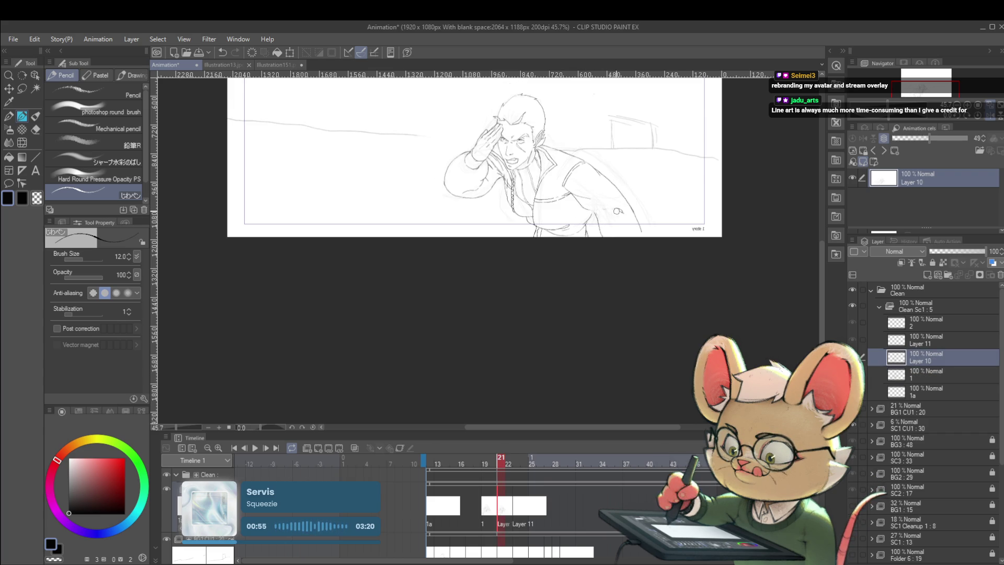
pyautogui.press('Left')
pyautogui.press('Right')
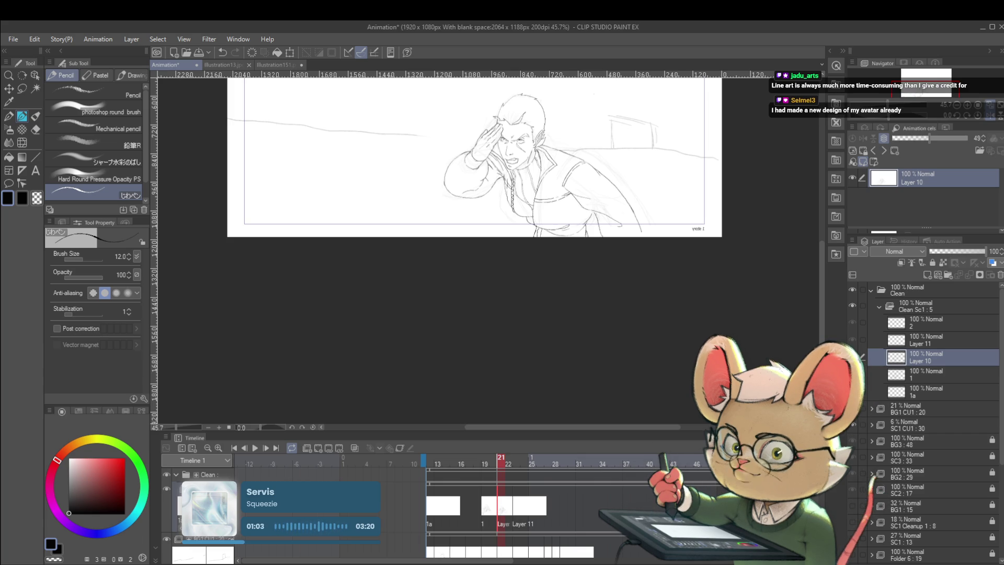
pyautogui.moveTo(611, 229); pyautogui.dragTo(595, 248)
# Reset the horizontal canvas flip so the saluting man faces normally, then check frame 20.
pyautogui.click(975, 114)
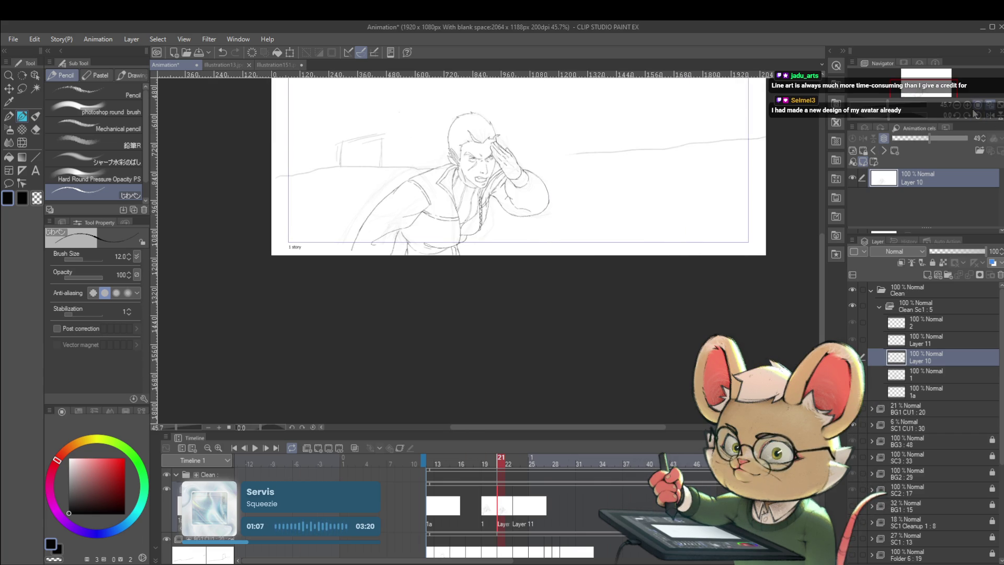
pyautogui.press('Left')
pyautogui.press('Right')
pyautogui.press('Left')
# Flip repeatedly between frames 20 and 21 to check the motion, ending on frame 21 zoomed in.
pyautogui.press('Right')
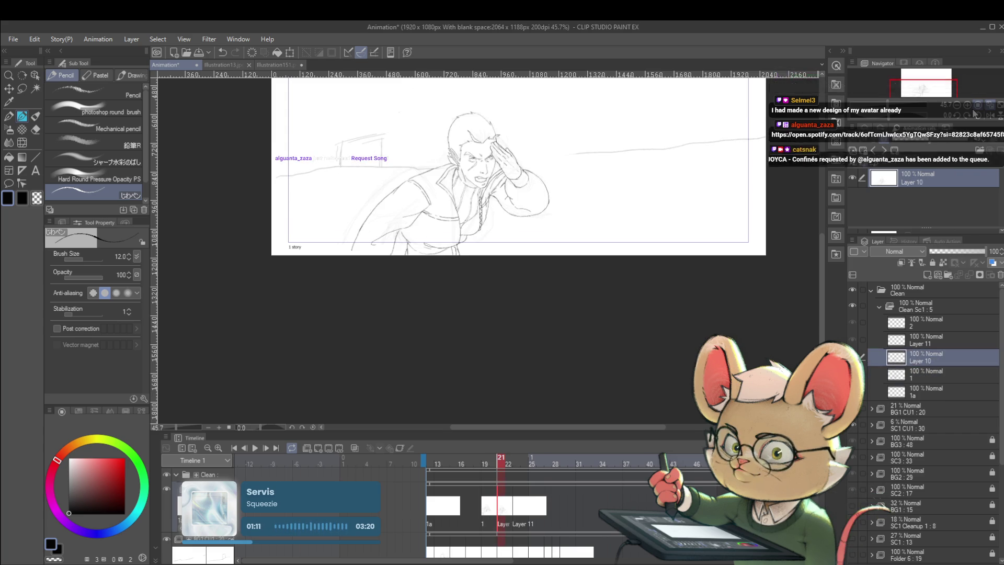
pyautogui.press('Left')
pyautogui.press('Right')
pyautogui.press('Left')
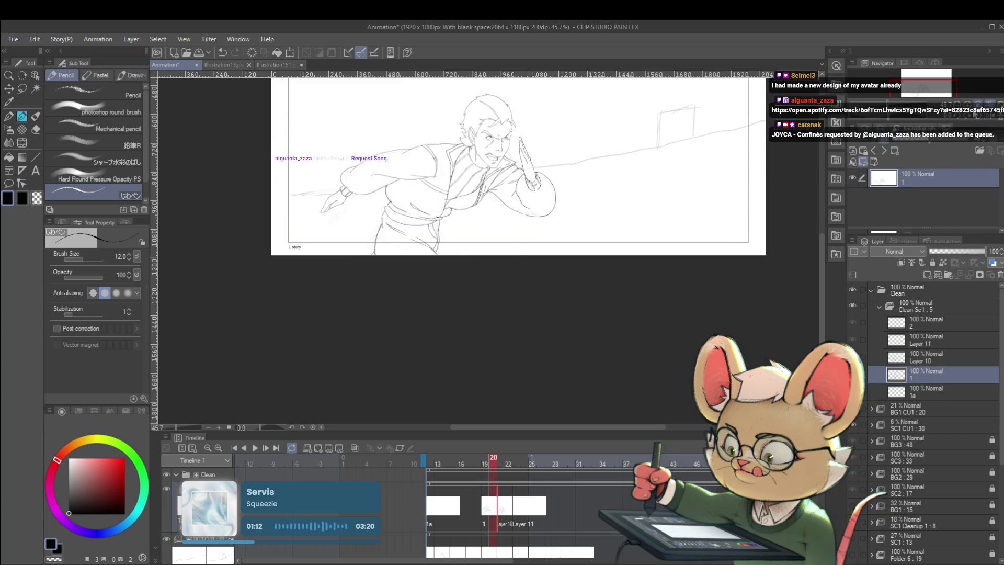
pyautogui.press('Right')
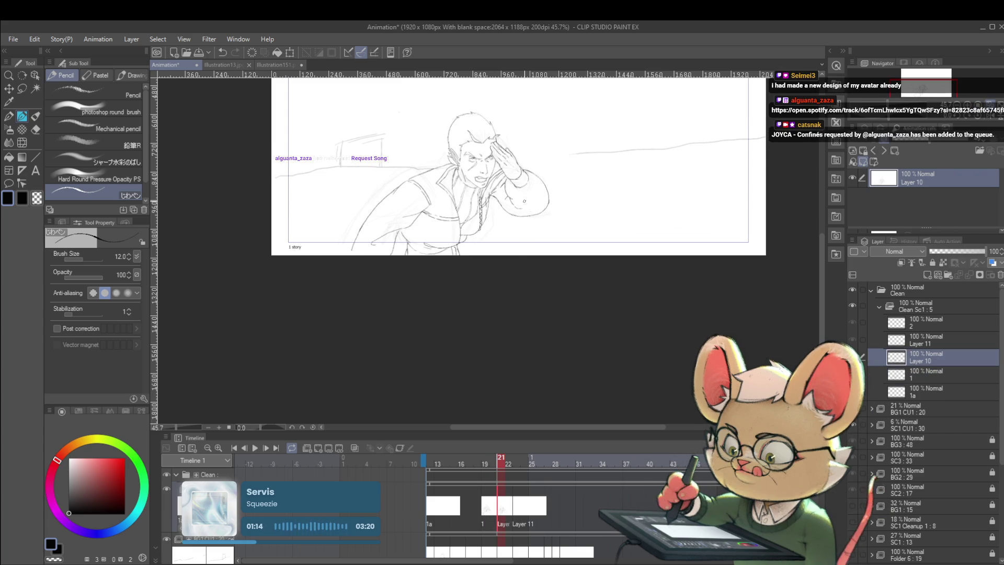
pyautogui.press('Left')
pyautogui.press('Right')
pyautogui.press('Left')
pyautogui.press('Right')
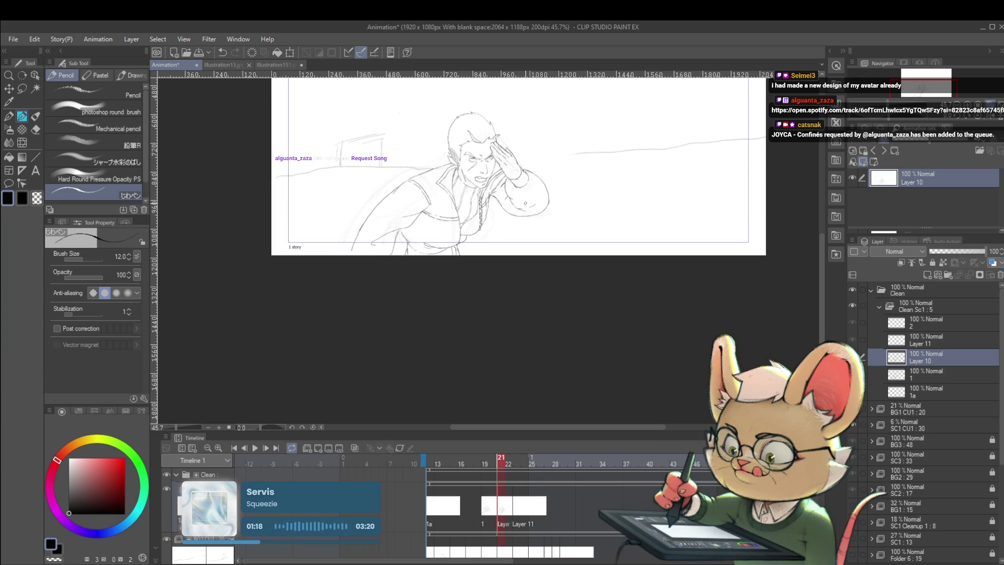
pyautogui.press('Left')
pyautogui.press('Right')
pyautogui.press('Left')
pyautogui.press('Right')
pyautogui.press('Left')
pyautogui.press('Right')
pyautogui.press('Left')
pyautogui.press('Right')
pyautogui.press('Left')
pyautogui.press('Right')
pyautogui.press('Left')
pyautogui.press('Right')
pyautogui.press('Left')
pyautogui.press('Right')
pyautogui.press('Left')
pyautogui.press('Right')
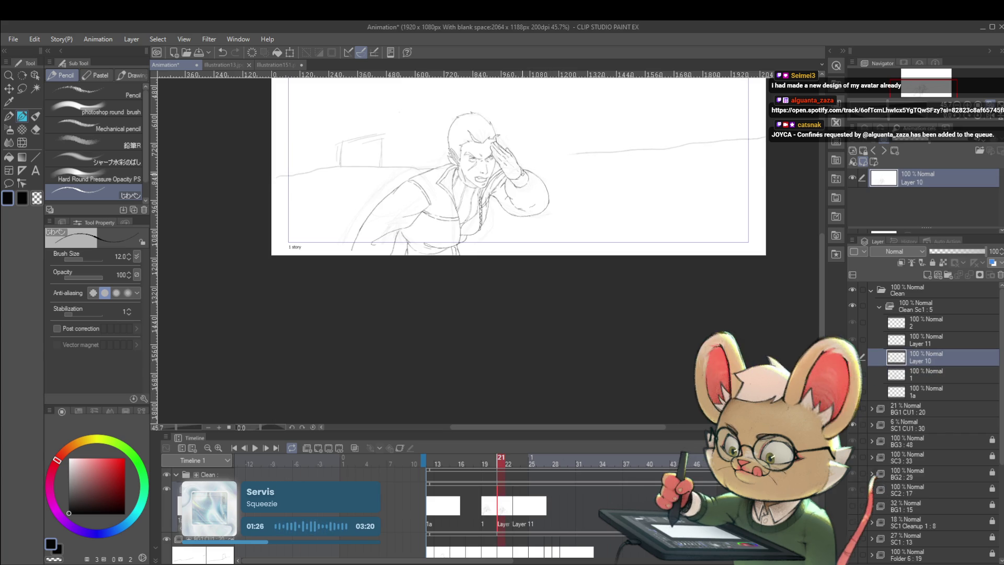
pyautogui.scroll(3, 543, 196)
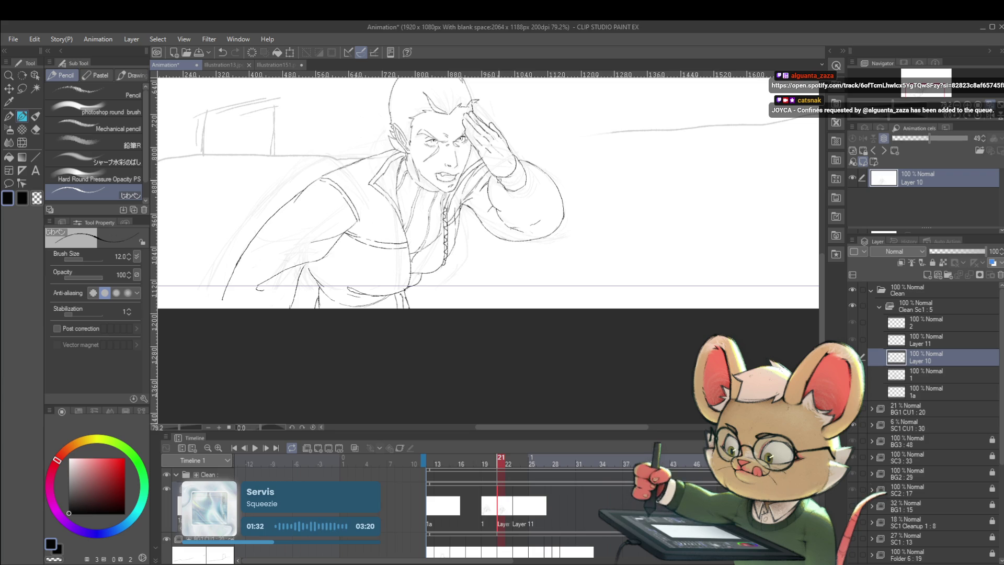
# Flip back and forth between frames 20 and 21 to compare the poses.
pyautogui.press('Left')
pyautogui.press('Right')
pyautogui.press('Left')
pyautogui.press('Right')
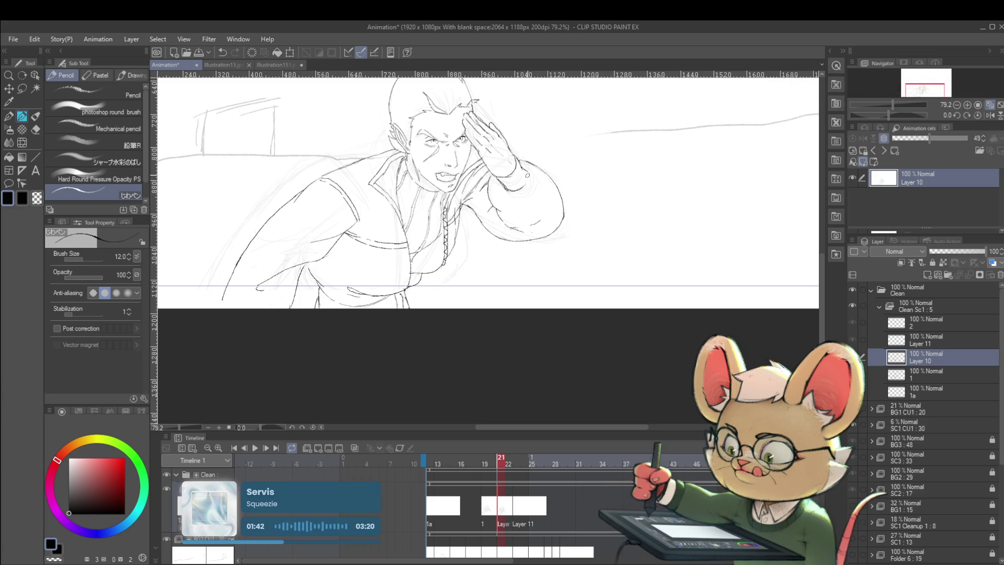
pyautogui.press('Left')
pyautogui.press('Right')
pyautogui.press('Left')
pyautogui.press('Right')
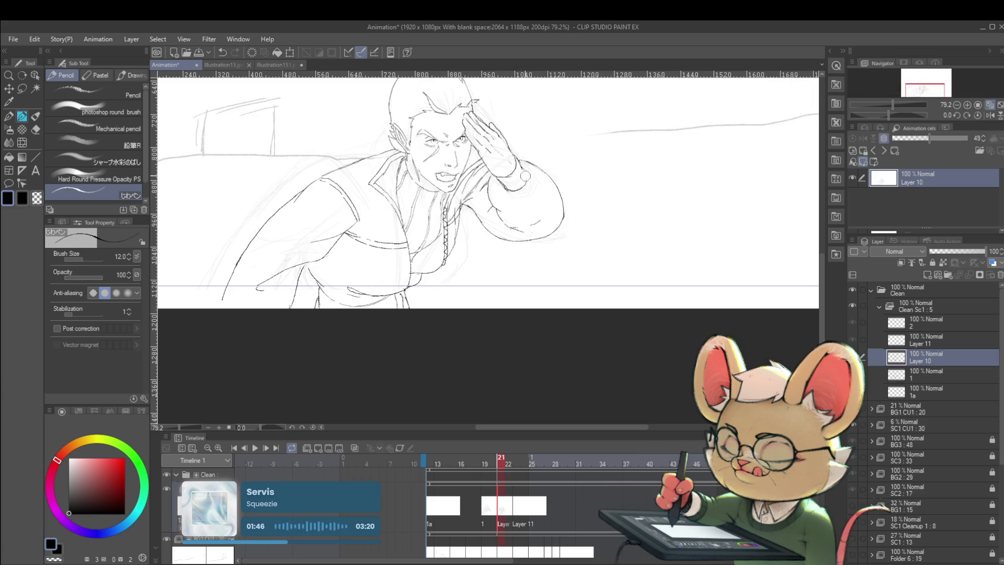
pyautogui.press('Left')
pyautogui.press('Right')
pyautogui.press('Left')
pyautogui.press('Right')
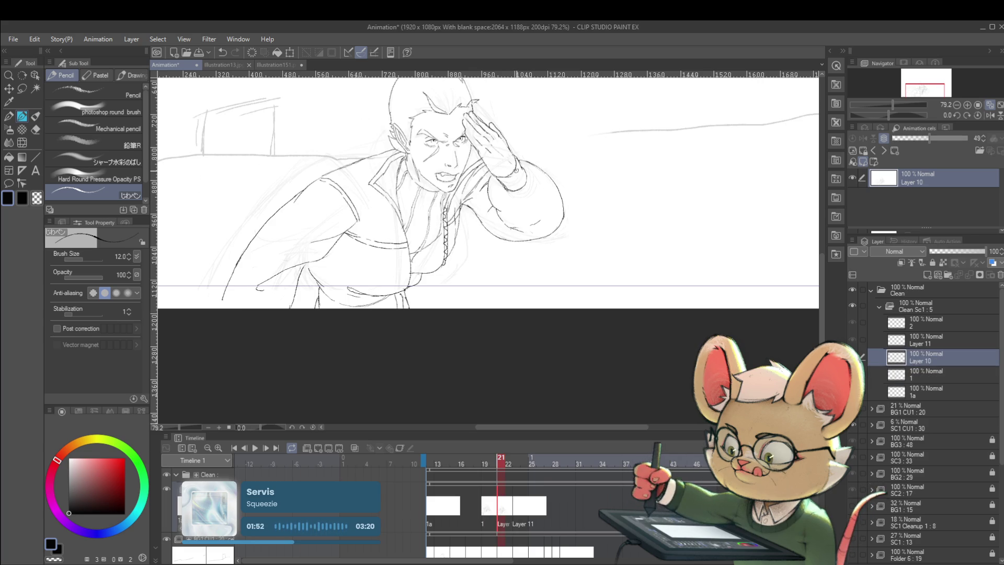
pyautogui.press('Left')
pyautogui.press('Right')
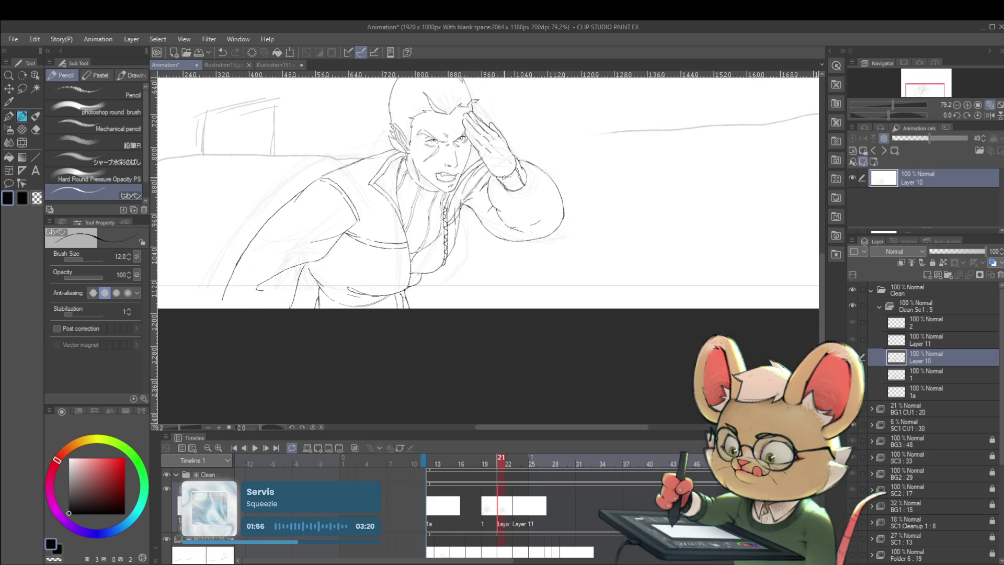
pyautogui.press('Left')
pyautogui.press('Right')
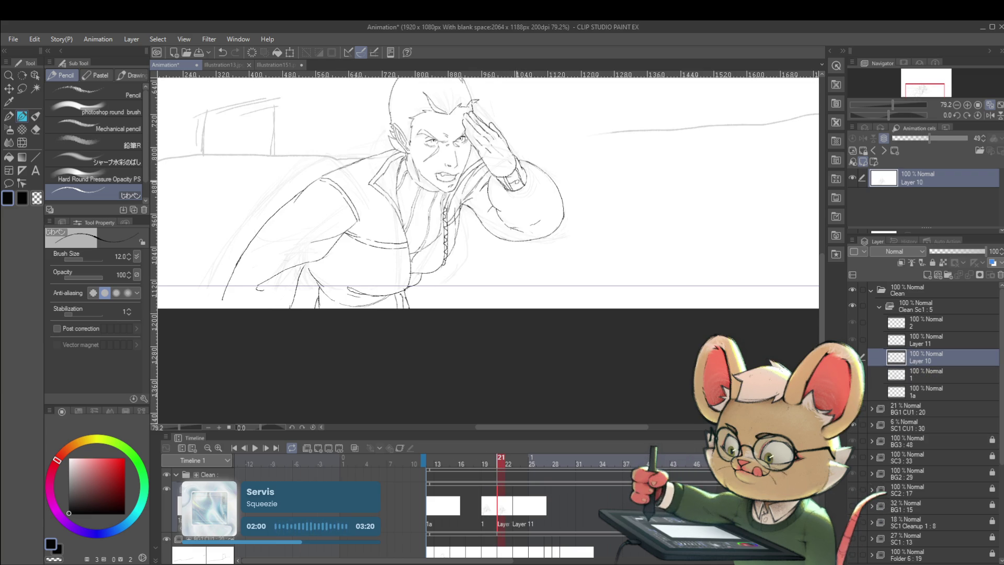
pyautogui.press('Left')
pyautogui.press('Right')
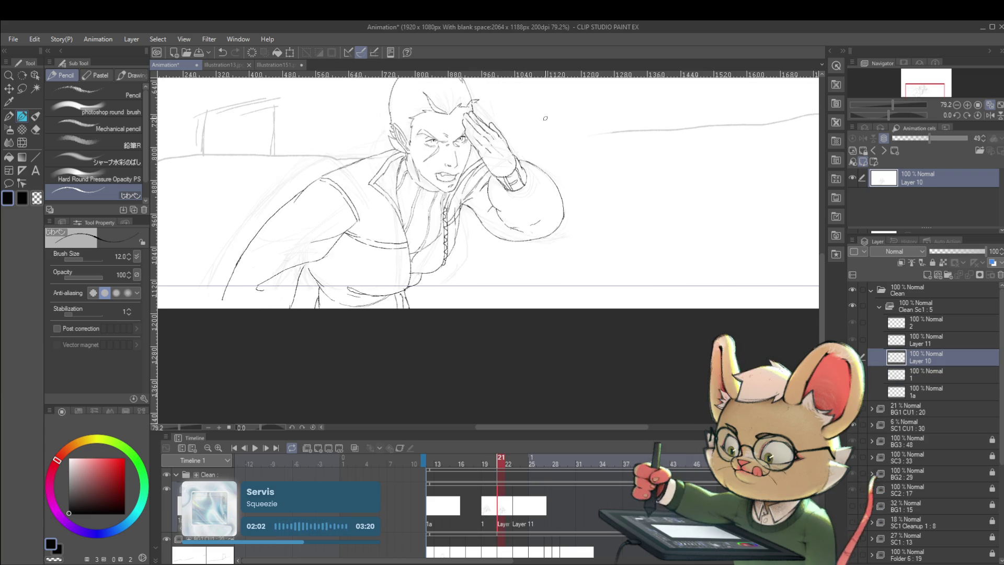
# Compare frames 20 and 21 once more, then switch to the Illustration151.png document.
pyautogui.scroll(-4, 591, 142)
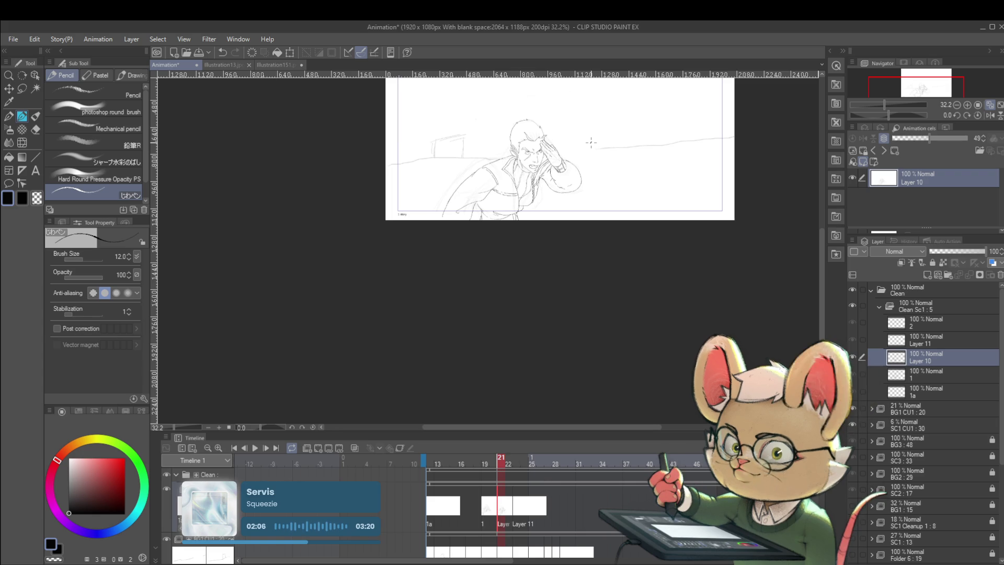
pyautogui.press('Left')
pyautogui.press('Right')
pyautogui.press('Left')
pyautogui.press('Right')
pyautogui.scroll(5, 538, 107)
pyautogui.hotkey('ctrl', 'shift', 'Tab')
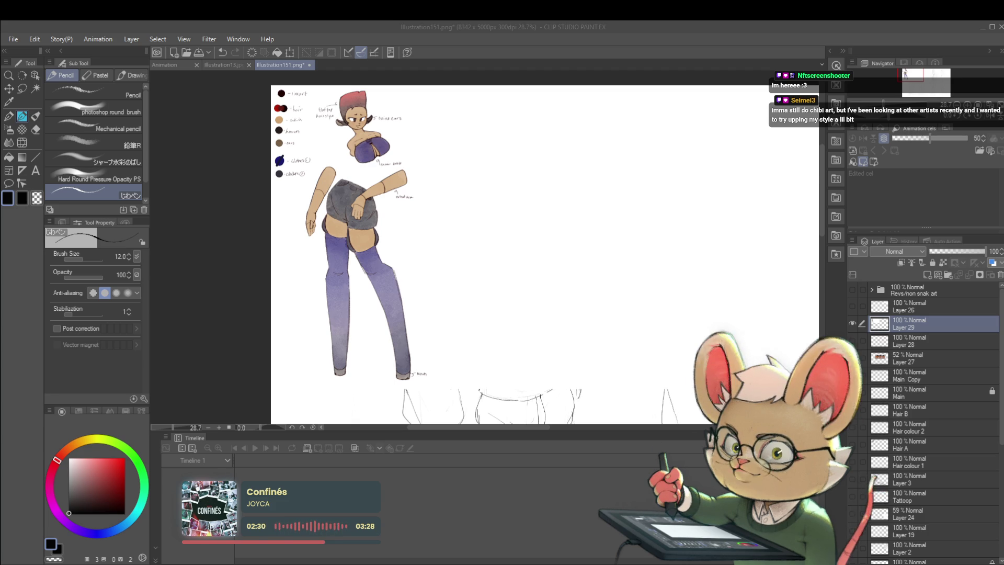
# Draw a short pencil test stroke, then zoom out to 20.6% and pan right to the jacket sketch.
pyautogui.moveTo(651, 314); pyautogui.dragTo(616, 307)
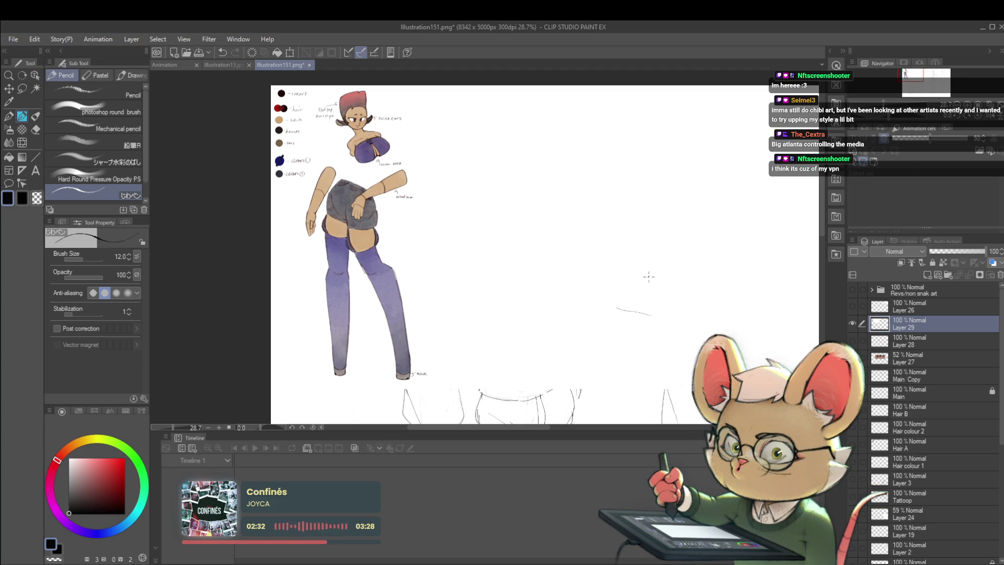
pyautogui.scroll(2, 623, 291)
pyautogui.scroll(-4, 635, 309)
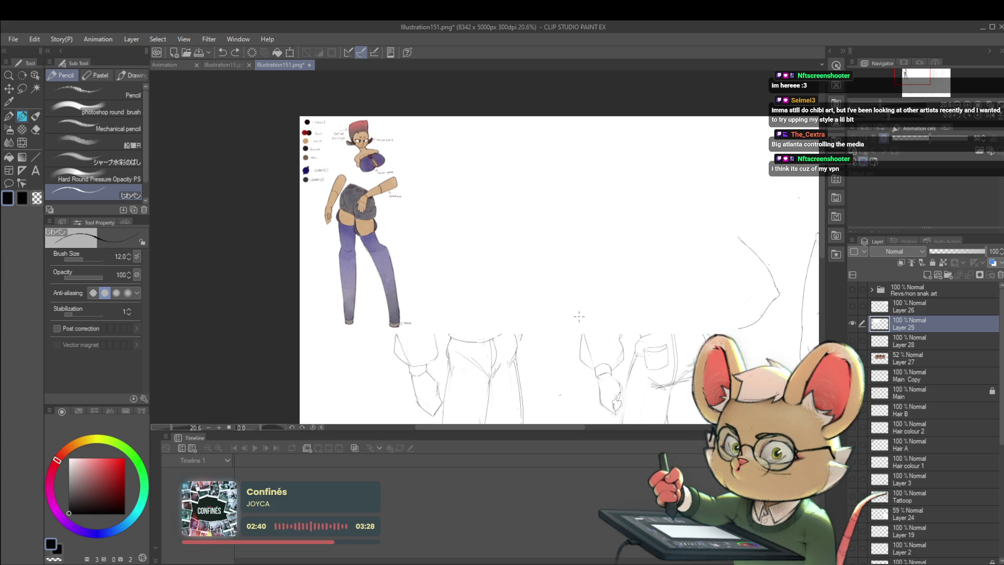
pyautogui.hscroll(4, 580, 316)
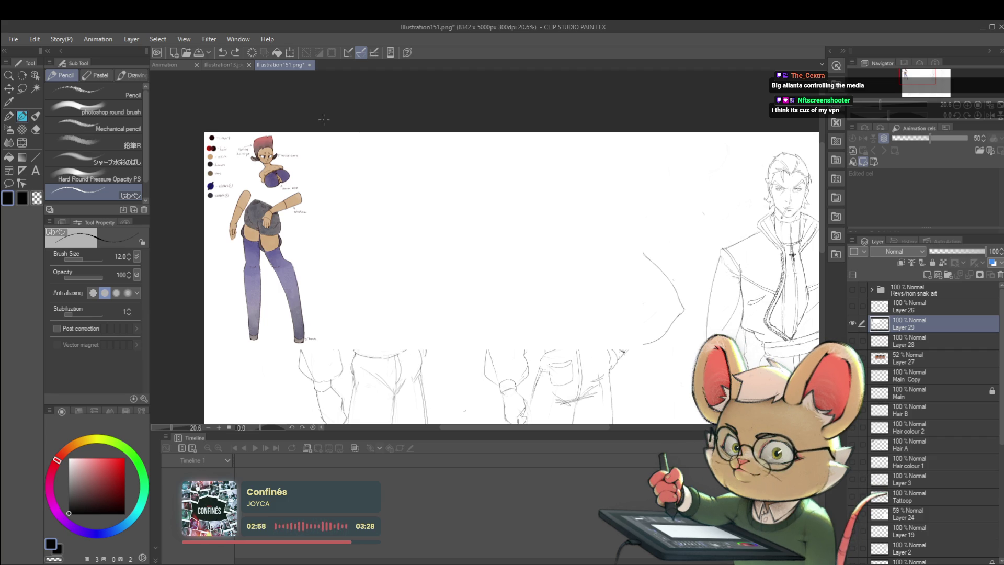
# Return to the Animation document and move to inbetween frame 23 on Layer 11.
pyautogui.click(177, 63)
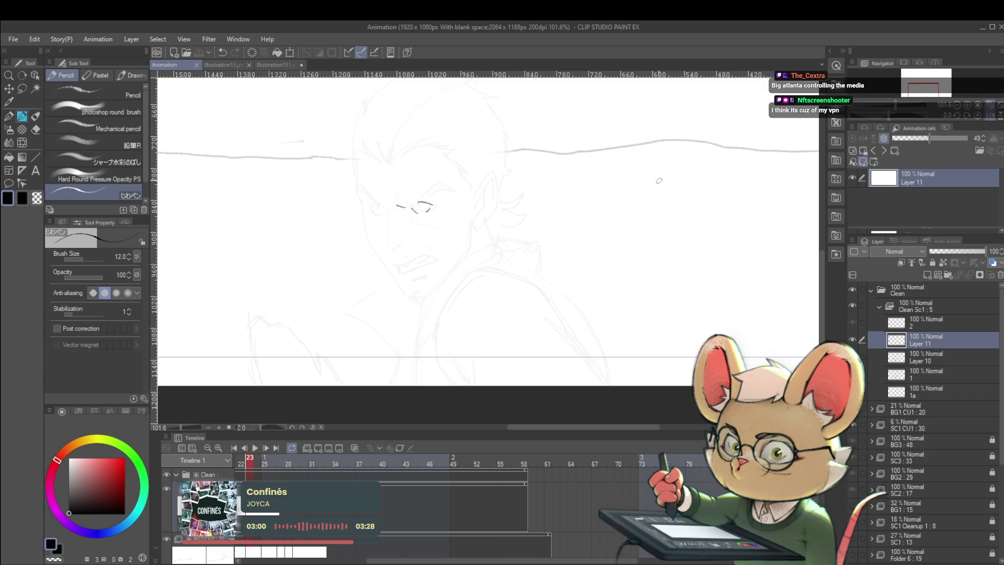
pyautogui.press('Left')
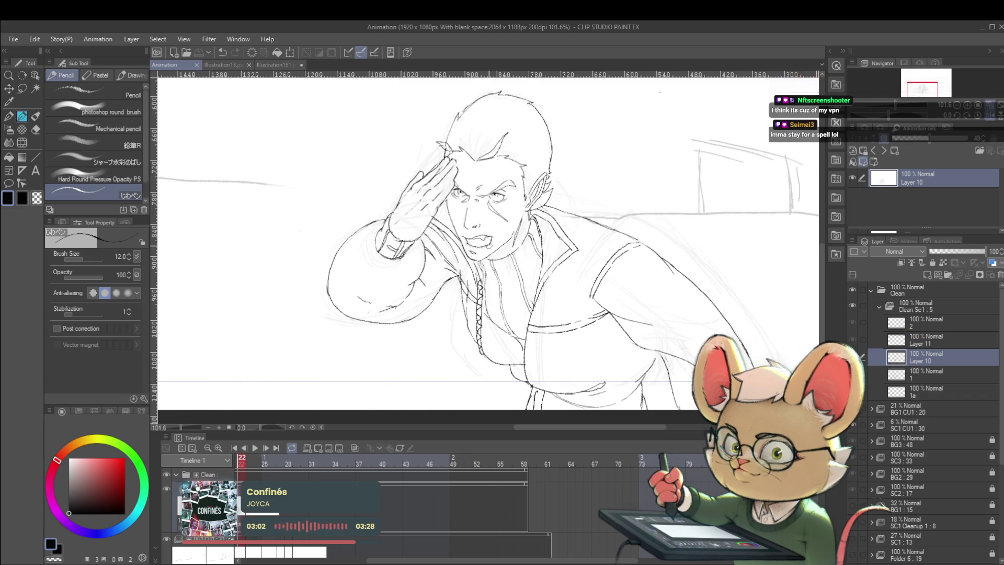
pyautogui.press('Right')
pyautogui.press('Left')
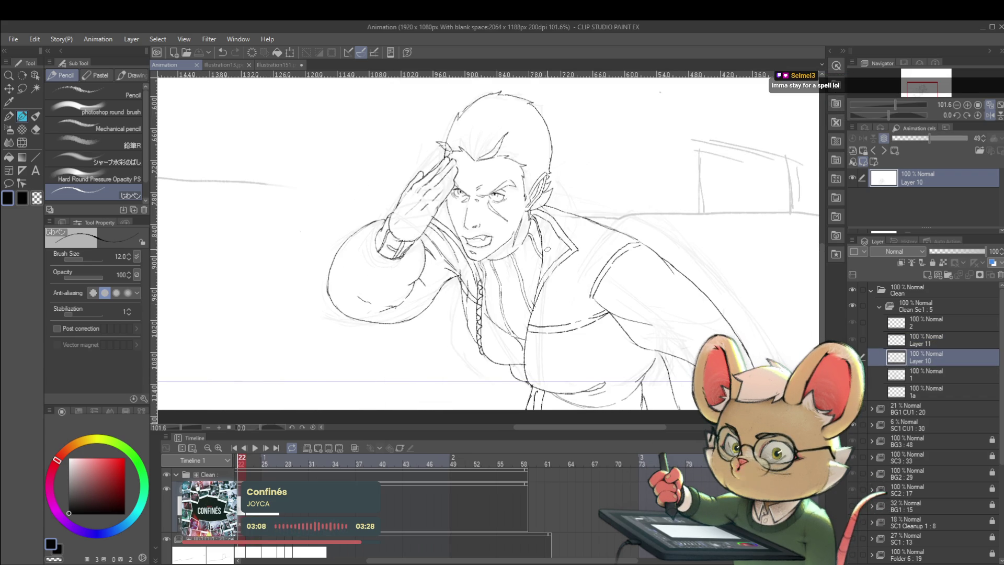
pyautogui.press('Left')
pyautogui.press('Right')
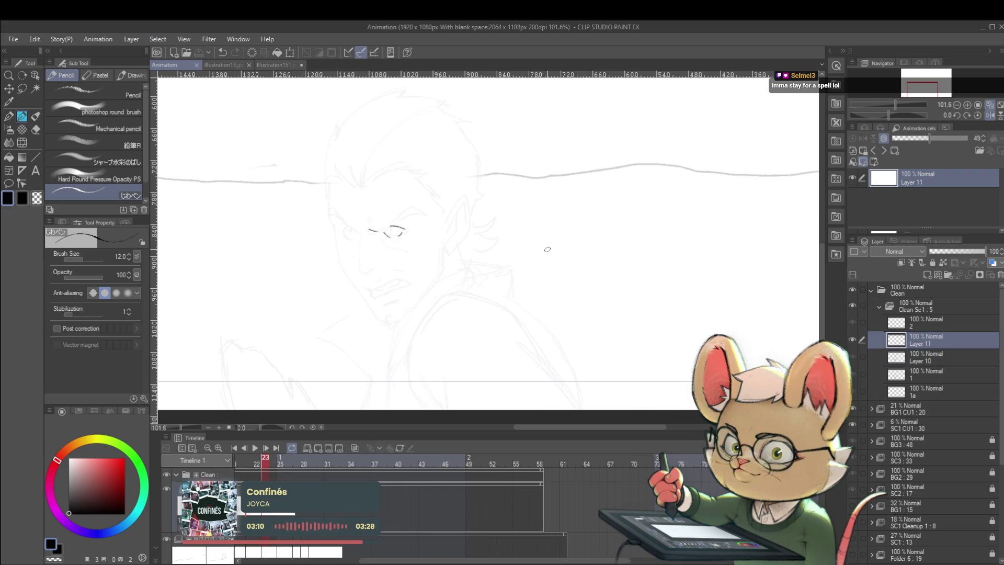
pyautogui.press('Right')
pyautogui.press('Left')
pyautogui.press('Right')
# Ink a line above the eye on frame 23, undoing unwanted strokes while comparing with frame 22.
pyautogui.moveTo(383, 232); pyautogui.dragTo(412, 211)
pyautogui.hotkey('ctrl', 'z')
pyautogui.press('Left')
pyautogui.press('Right')
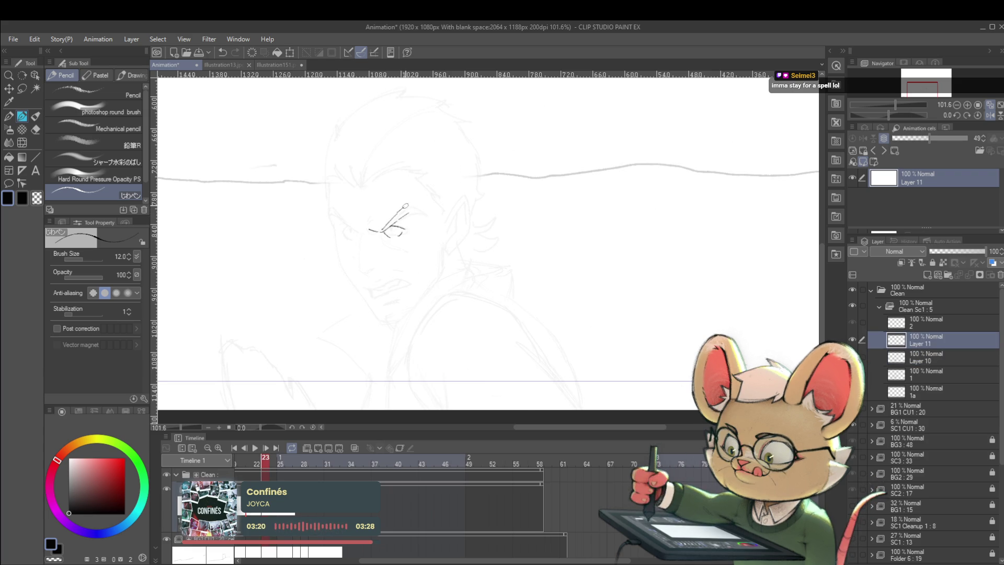
pyautogui.press('Left')
pyautogui.press('Right')
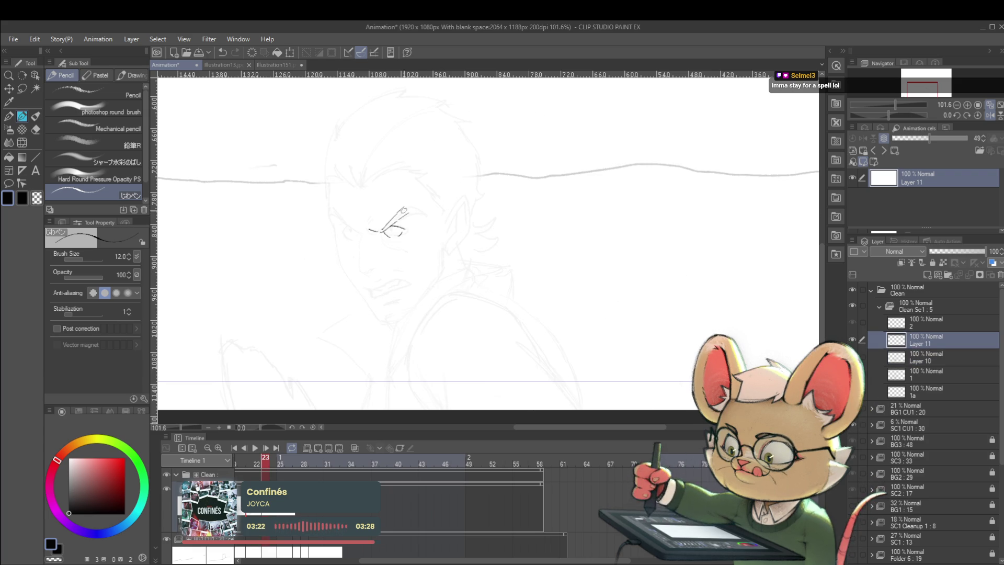
pyautogui.hotkey('ctrl', 'z')
pyautogui.hotkey('ctrl', 'z')
pyautogui.hotkey('ctrl', 'z')
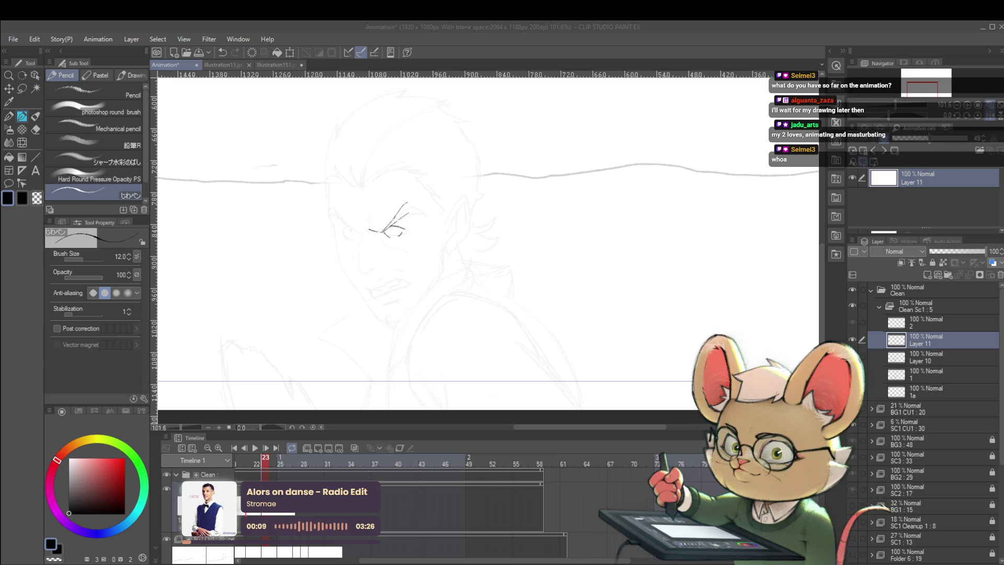
pyautogui.scroll(-3, 674, 251)
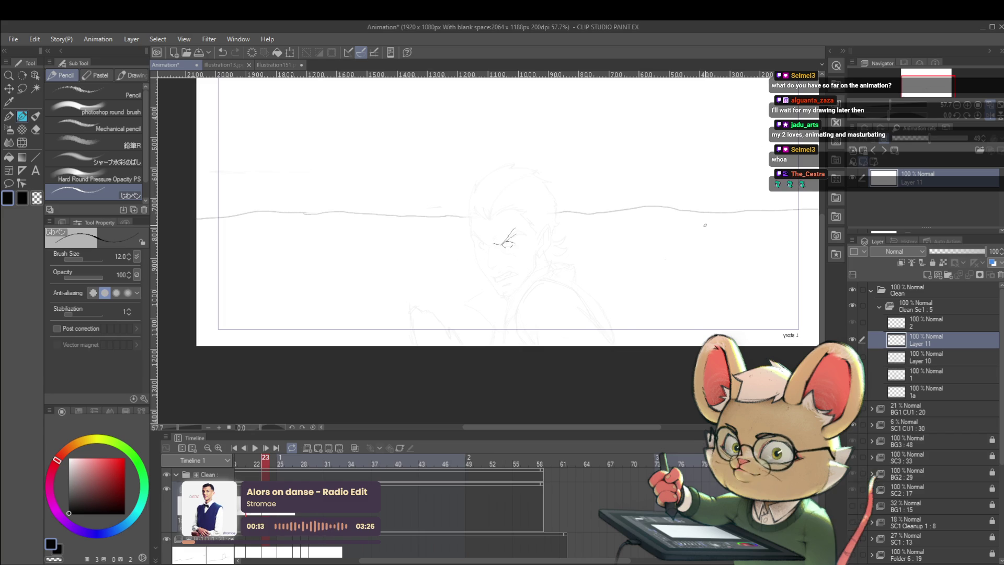
# Go to frame 20, collapse the Clean Sc1 : 5 folder and select the BG3 : 48 layer.
pyautogui.press('Left')
pyautogui.press('Left')
pyautogui.press('Left')
pyautogui.press('Right')
pyautogui.press('Left')
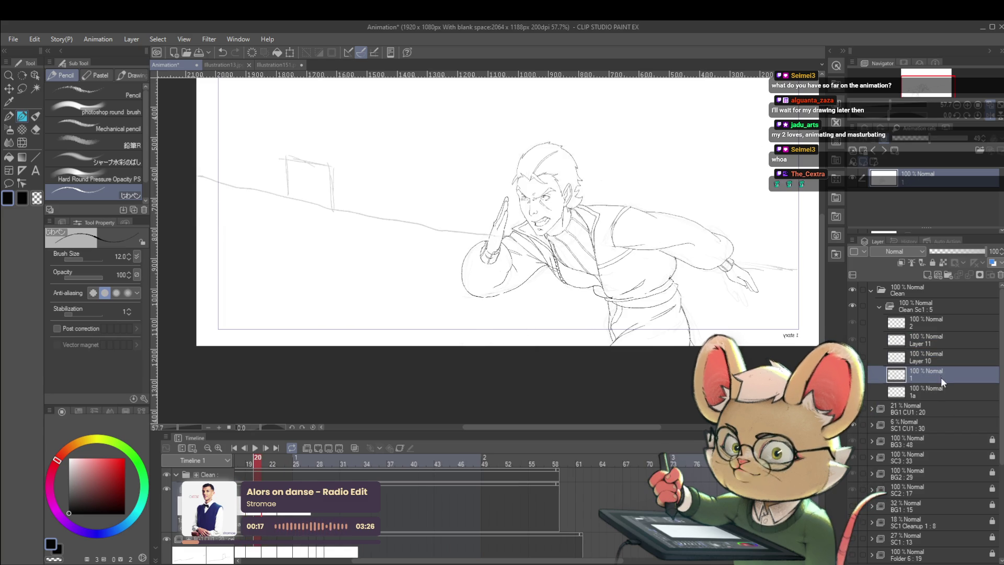
pyautogui.click(879, 306)
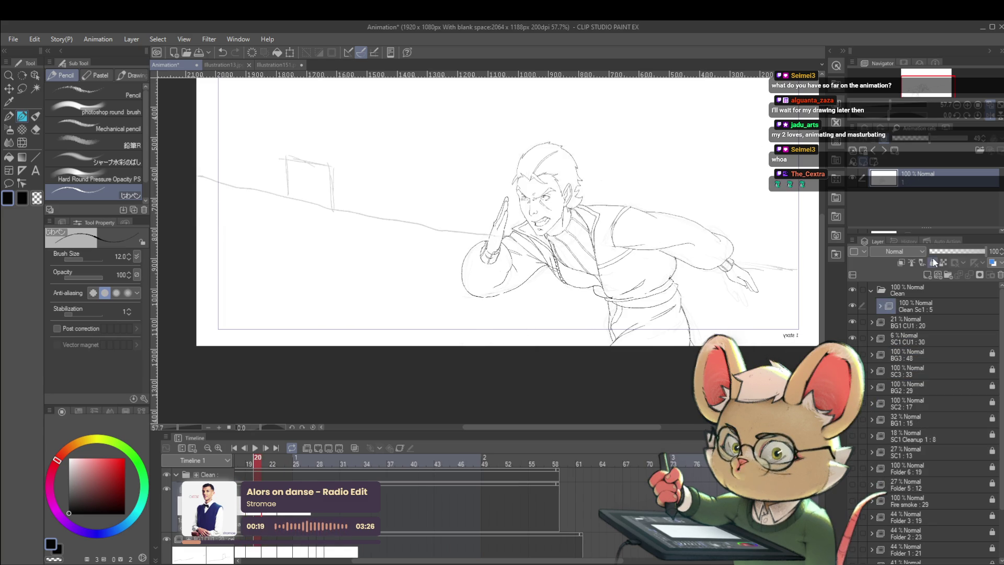
pyautogui.click(941, 355)
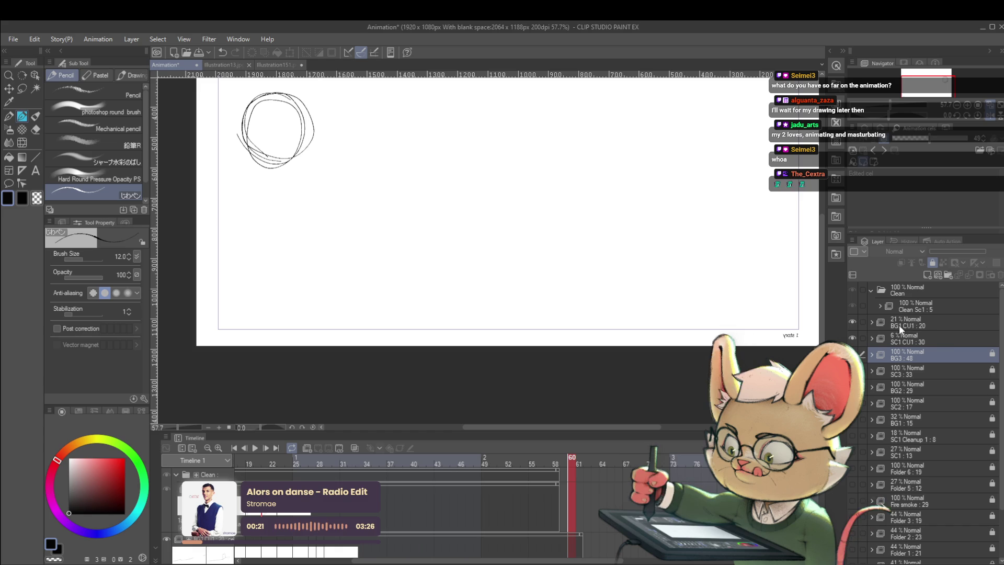
pyautogui.scroll(-2, 666, 279)
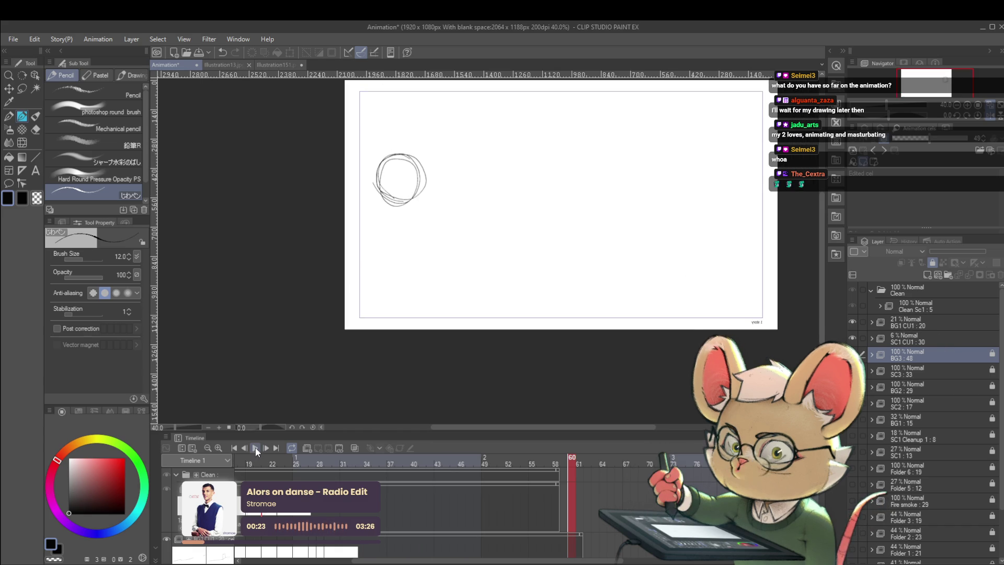
# Play and stop the animation, raise layer SC1 CU1 to 96% opacity, then play again.
pyautogui.click(255, 449)
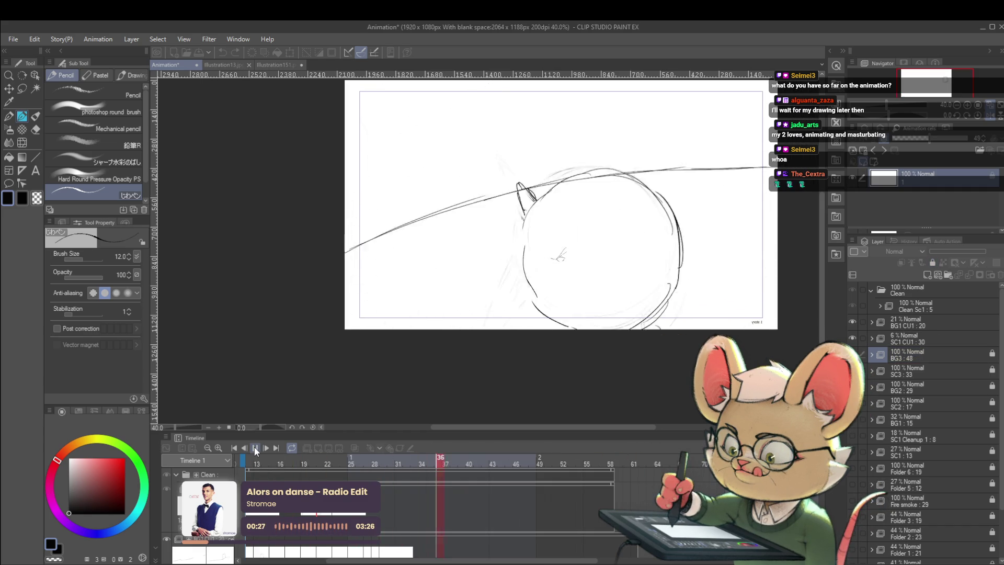
pyautogui.click(255, 449)
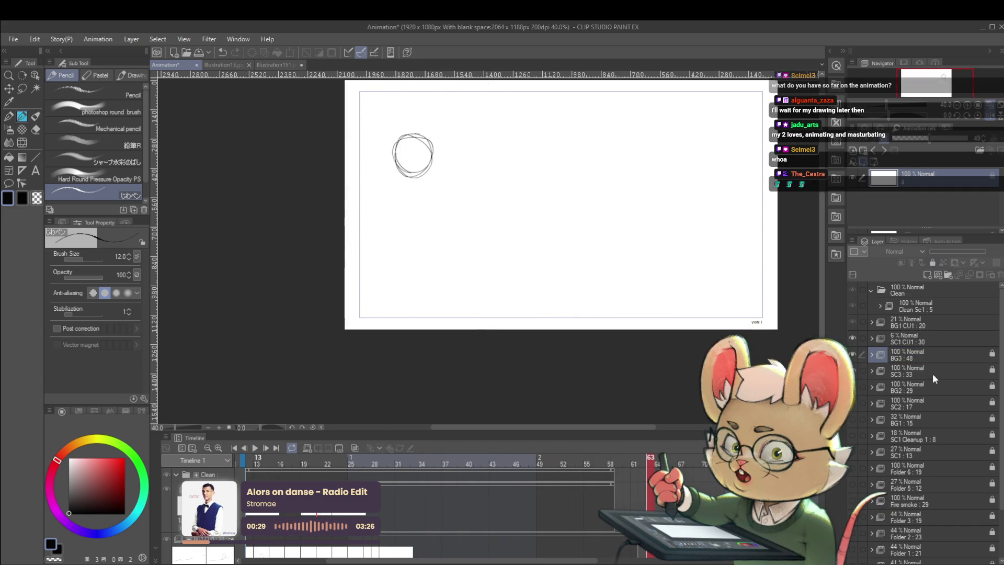
pyautogui.click(920, 337)
pyautogui.moveTo(982, 255); pyautogui.dragTo(985, 255)
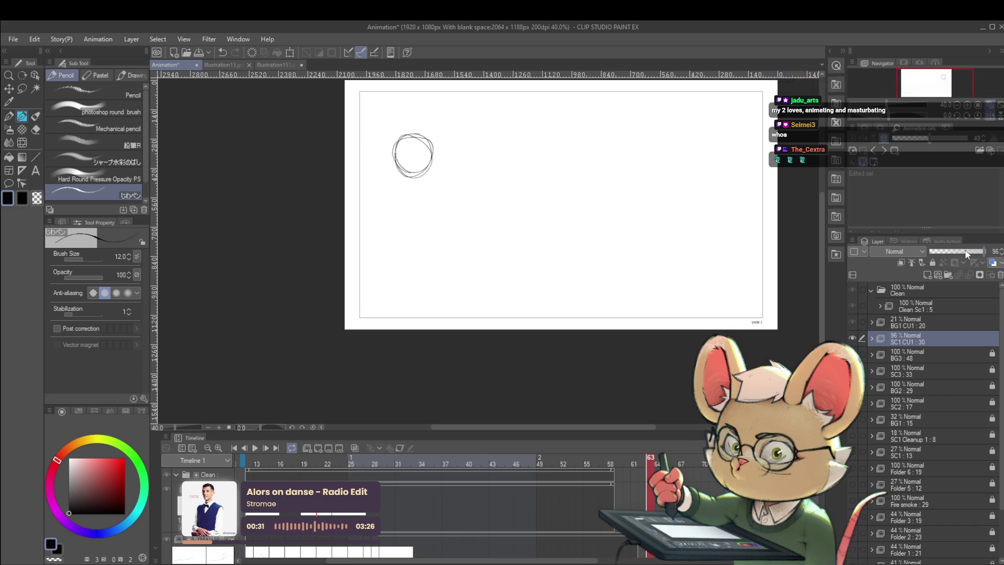
pyautogui.click(255, 449)
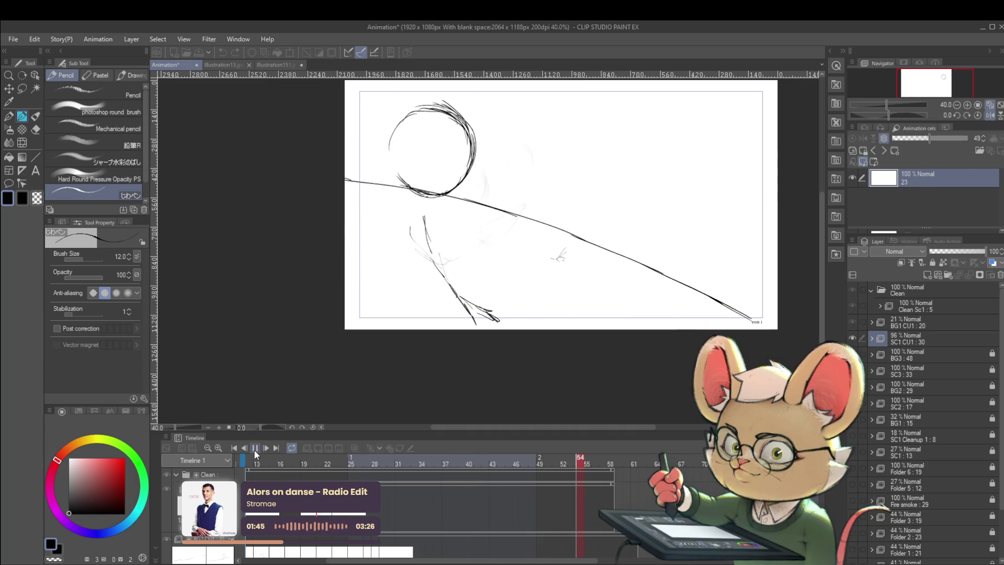
# Pause playback, lower layer SC1 CU1 to 7% opacity, and jump to frame 21.
pyautogui.click(254, 450)
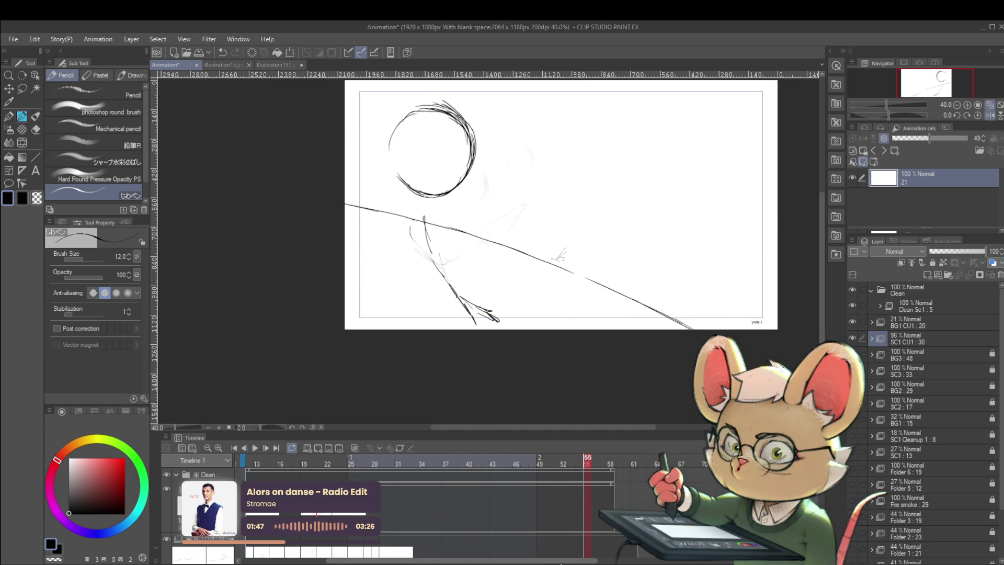
pyautogui.click(919, 337)
pyautogui.moveTo(948, 252); pyautogui.dragTo(934, 252)
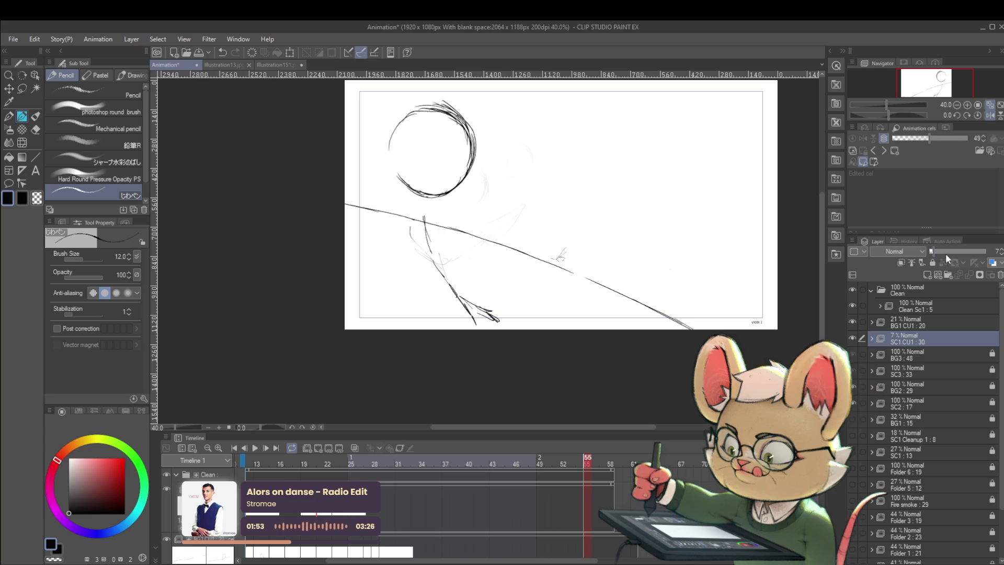
pyautogui.click(320, 458)
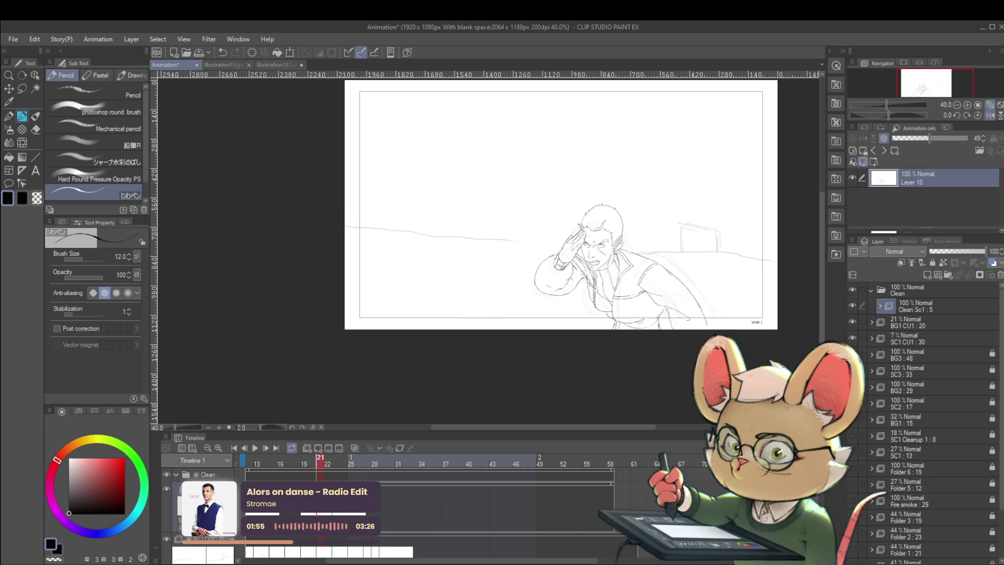
# On frame 23, extend the jaw line down toward the chin, checking it against frame 22.
pyautogui.press('Right')
pyautogui.press('Right')
pyautogui.scroll(5, 590, 223)
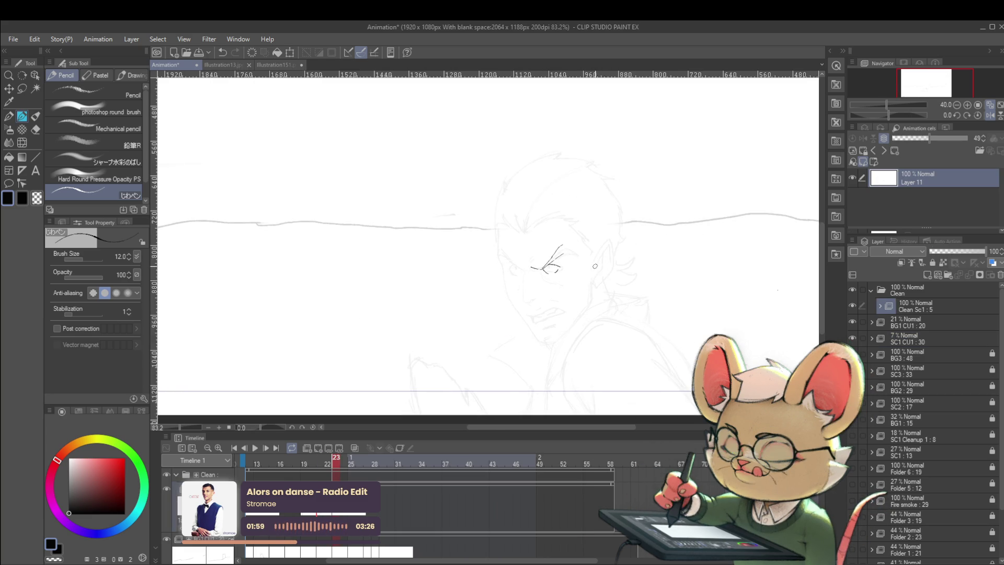
pyautogui.press('Left')
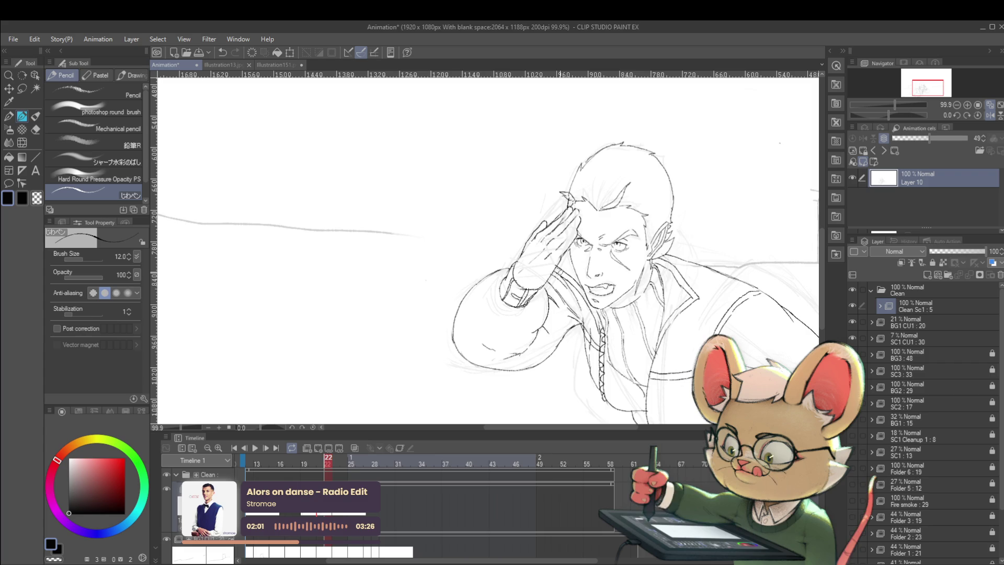
pyautogui.press('Right')
pyautogui.press('Left')
pyautogui.press('Right')
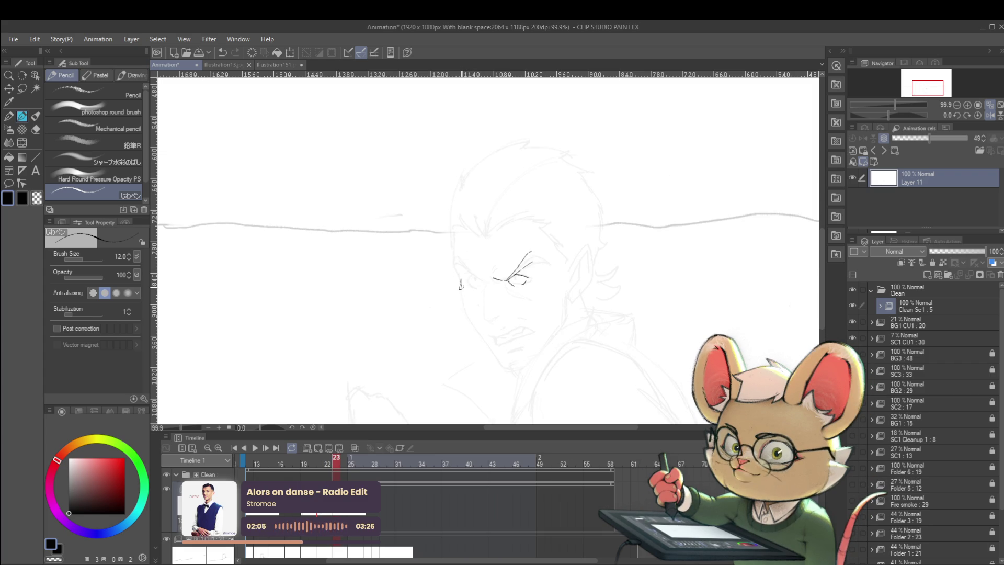
pyautogui.moveTo(496, 356); pyautogui.dragTo(504, 365)
pyautogui.press('Left')
pyautogui.press('Right')
pyautogui.press('Left')
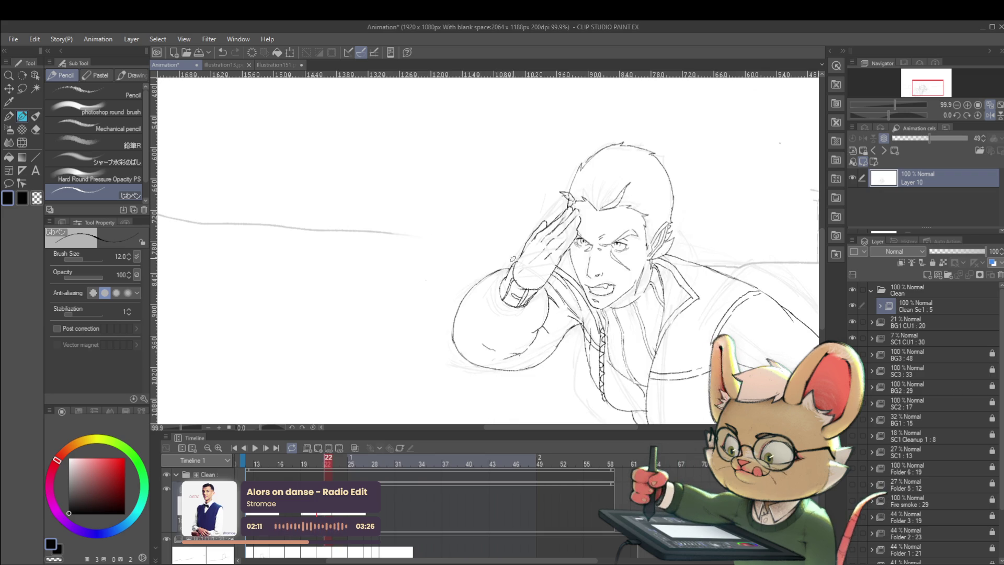
pyautogui.press('Right')
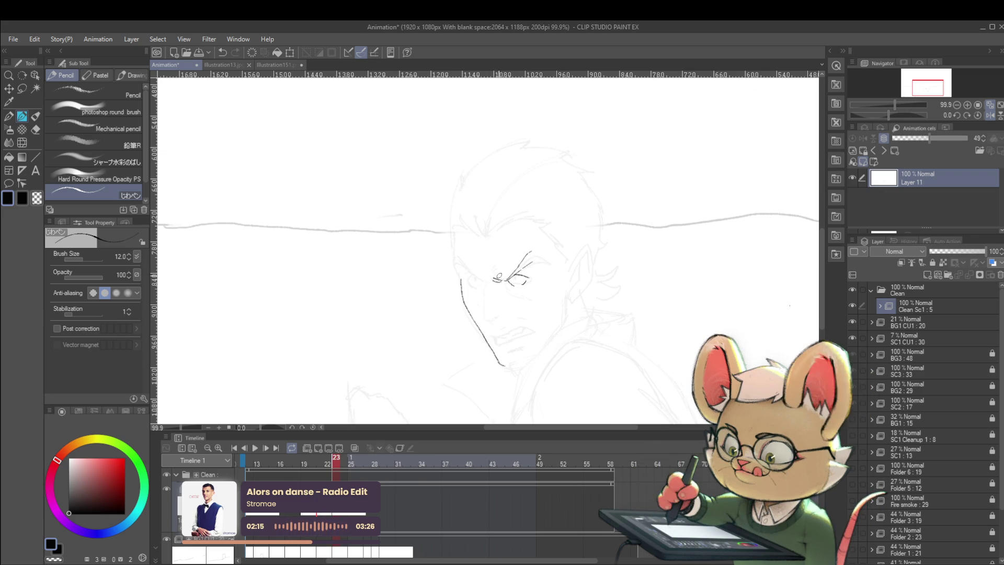
pyautogui.scroll(2, 522, 268)
# Shrink the pencil to size 10 and extend the lower brow line beside the eye.
pyautogui.press('[')
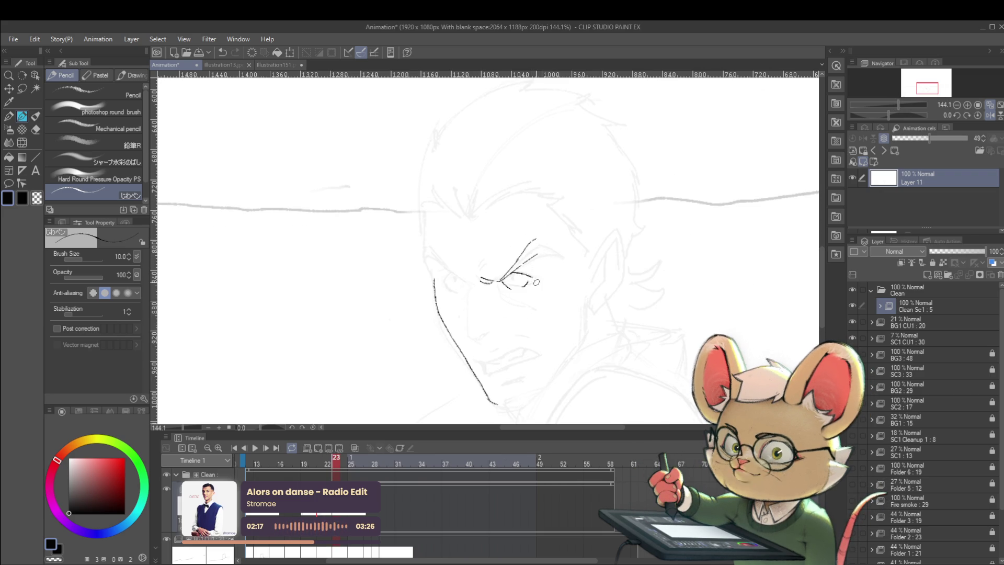
pyautogui.press('Left')
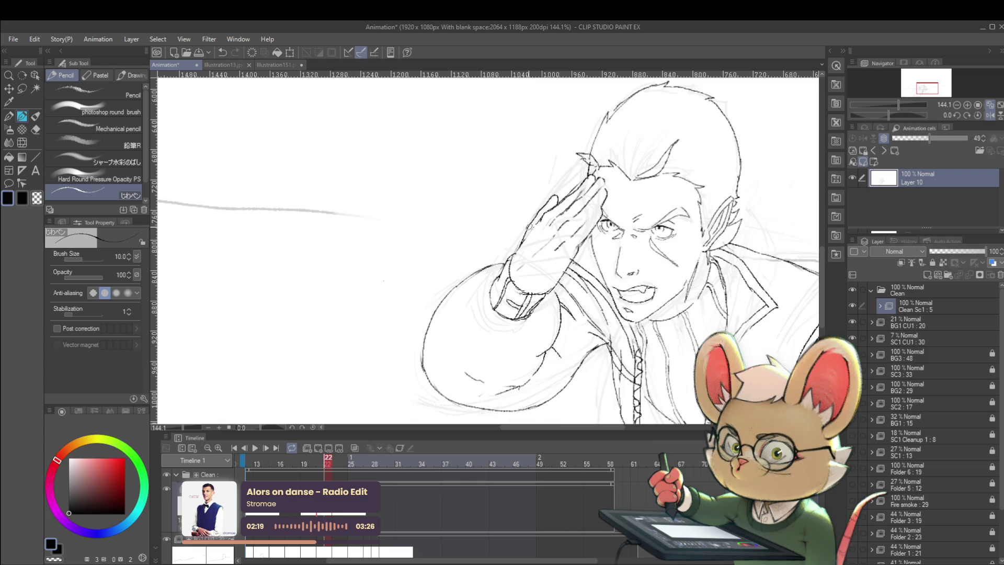
pyautogui.press('Right')
pyautogui.press('Left')
pyautogui.press('Right')
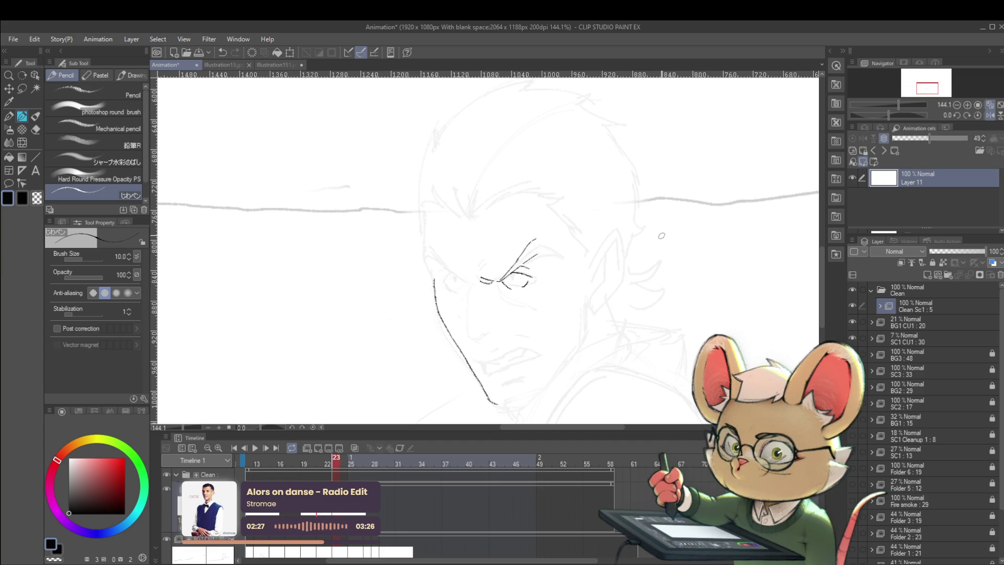
pyautogui.press('Left')
pyautogui.press('Right')
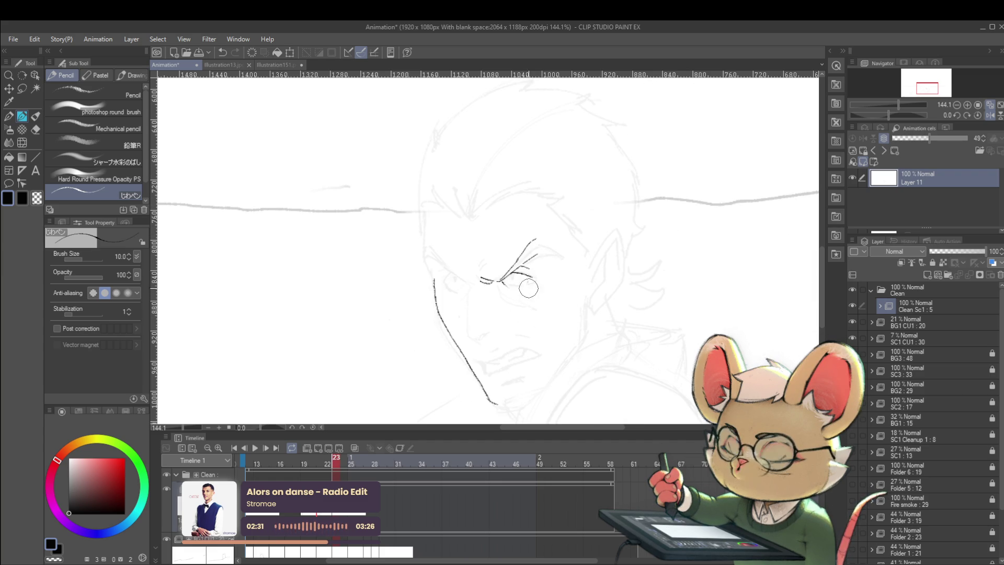
pyautogui.press('Left')
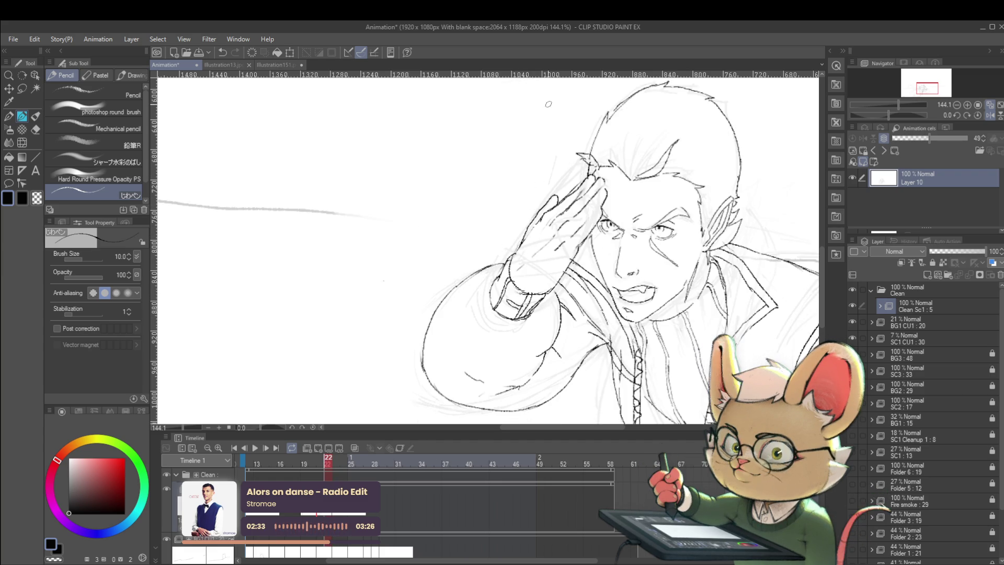
pyautogui.press('Right')
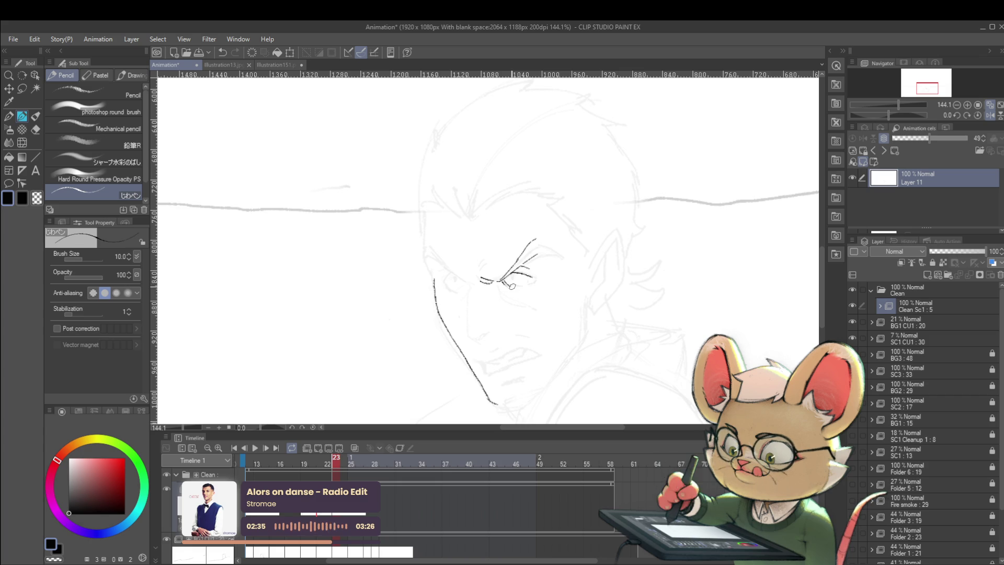
pyautogui.press('Left')
pyautogui.press('Right')
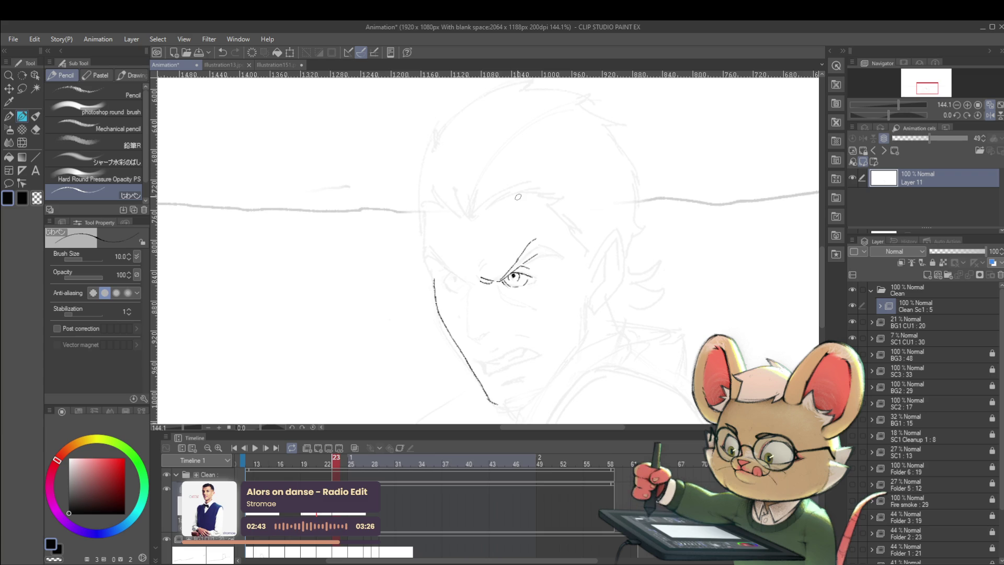
pyautogui.press('Left')
pyautogui.press('Right')
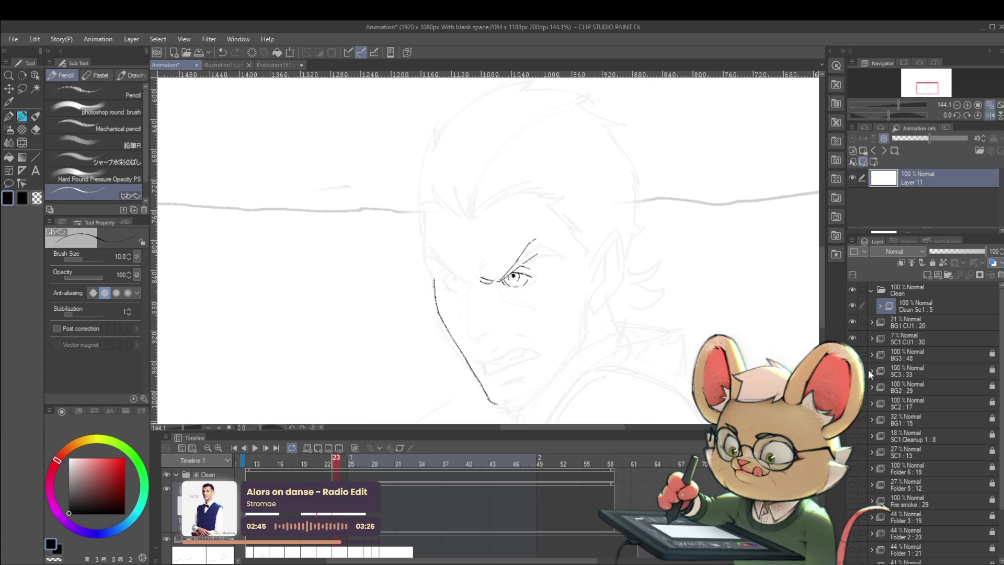
pyautogui.press('Left')
pyautogui.press('Right')
pyautogui.moveTo(534, 257); pyautogui.dragTo(548, 253)
# Draw a short stroke under the eye, checking it against frame 22.
pyautogui.press('Left')
pyautogui.press('Right')
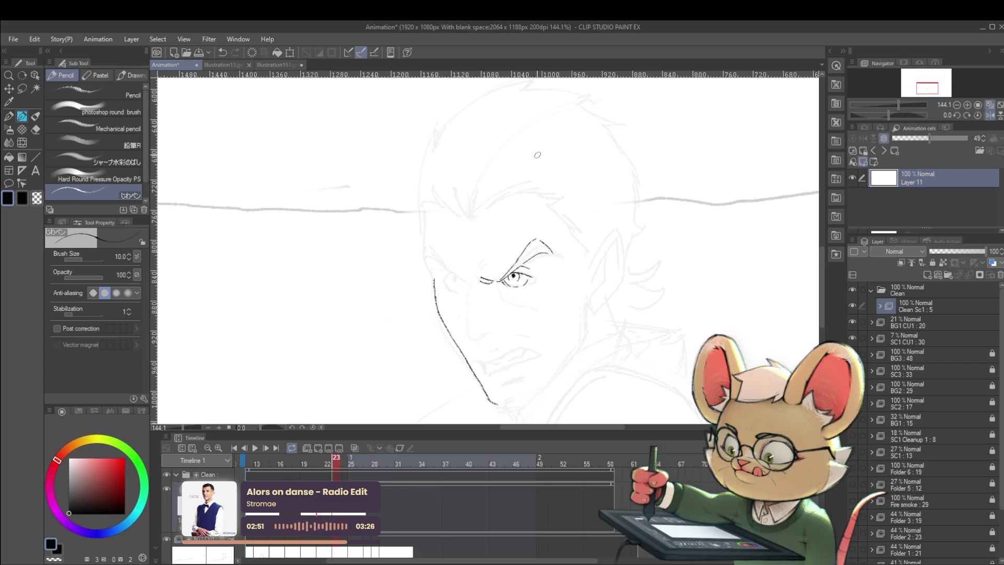
pyautogui.press('Left')
pyautogui.press('Right')
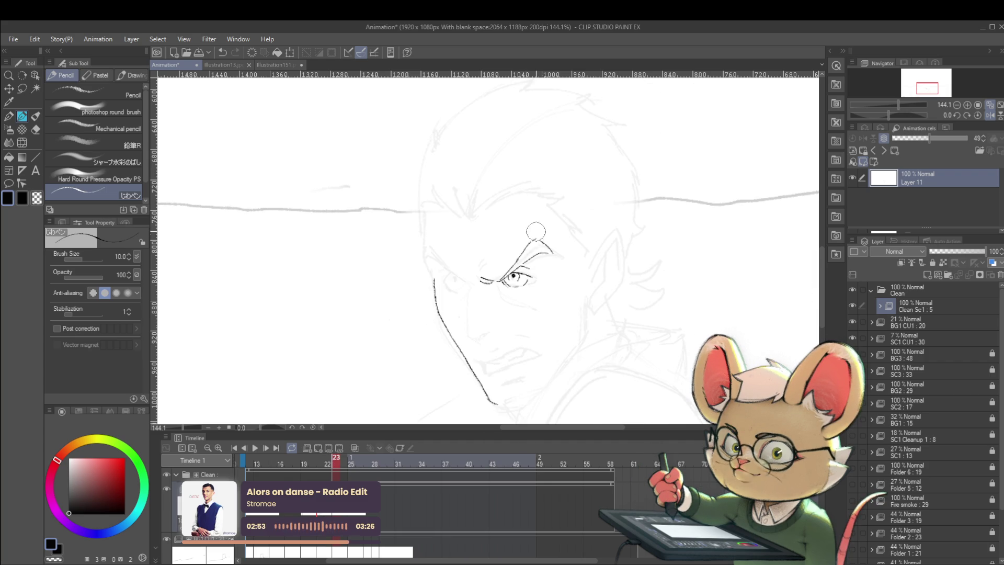
pyautogui.press('Left')
pyautogui.press('Right')
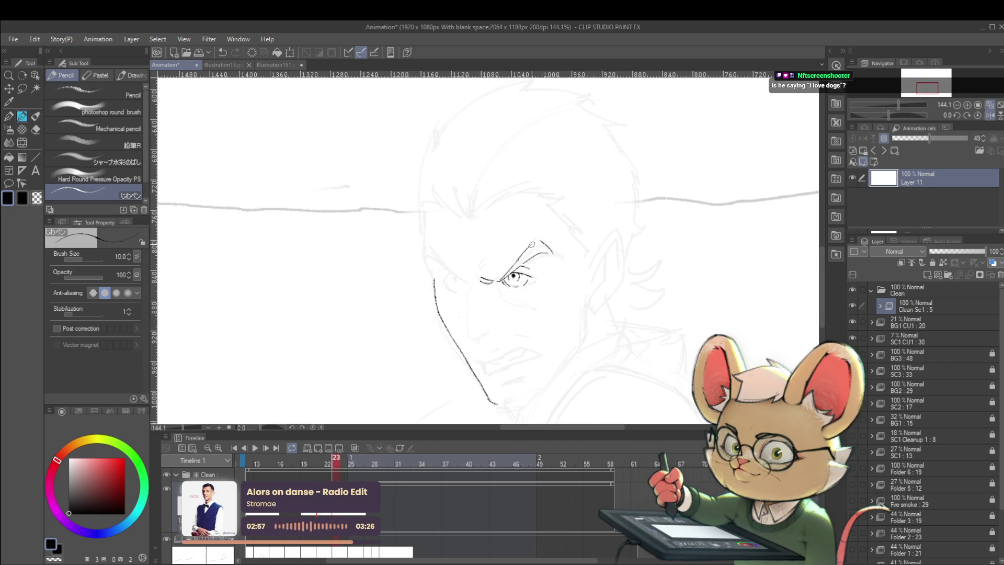
pyautogui.press('Left')
pyautogui.press('Right')
pyautogui.press('Left')
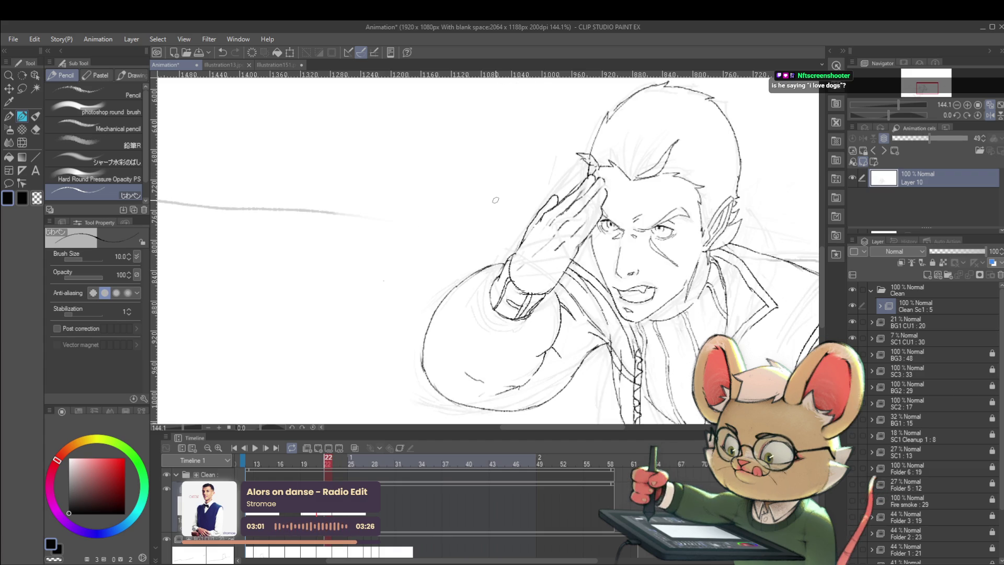
pyautogui.press('Right')
pyautogui.moveTo(504, 290); pyautogui.dragTo(513, 299)
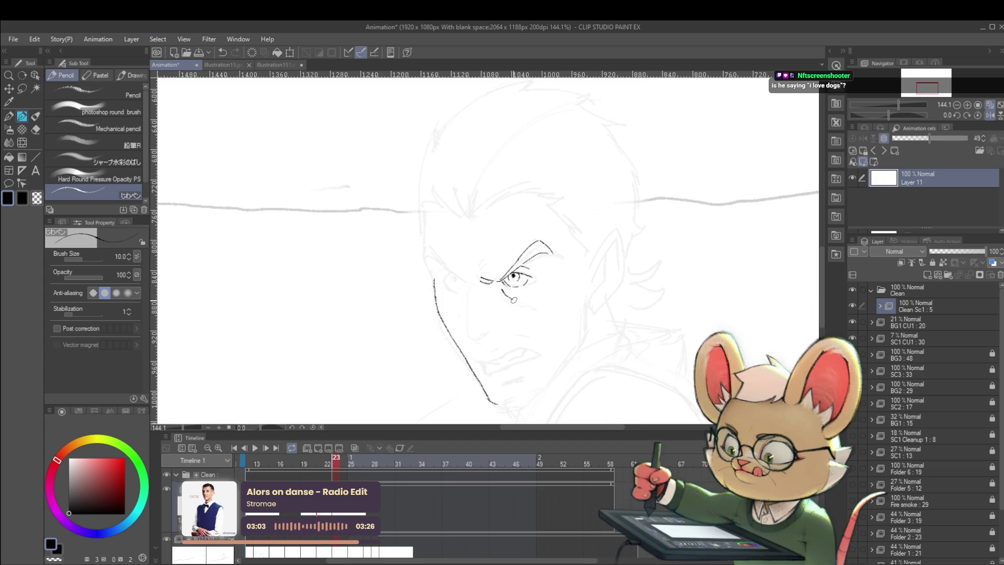
# Add a second short stroke below the eye after comparing with frame 22.
pyautogui.press('Left')
pyautogui.press('Right')
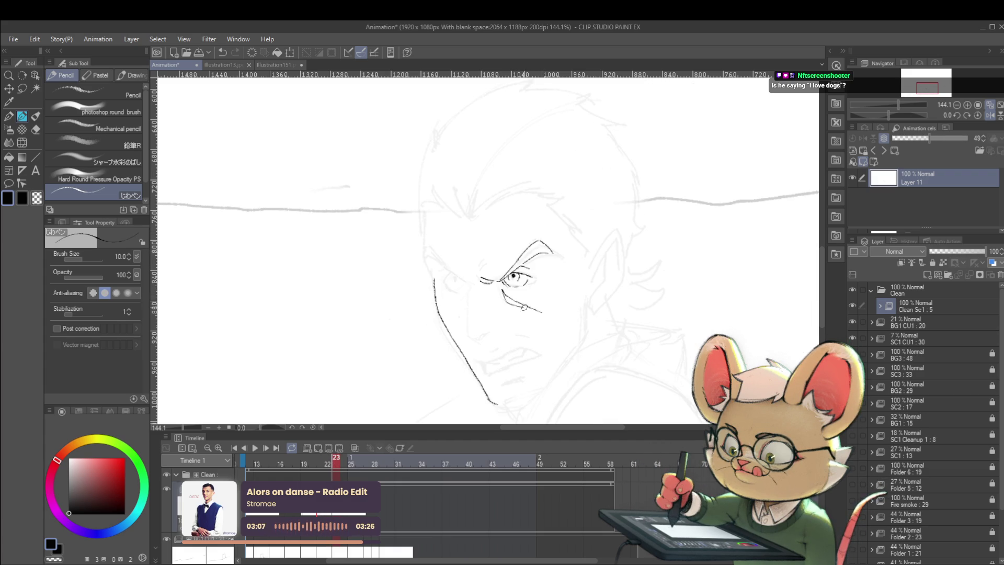
pyautogui.press('Left')
pyautogui.press('Right')
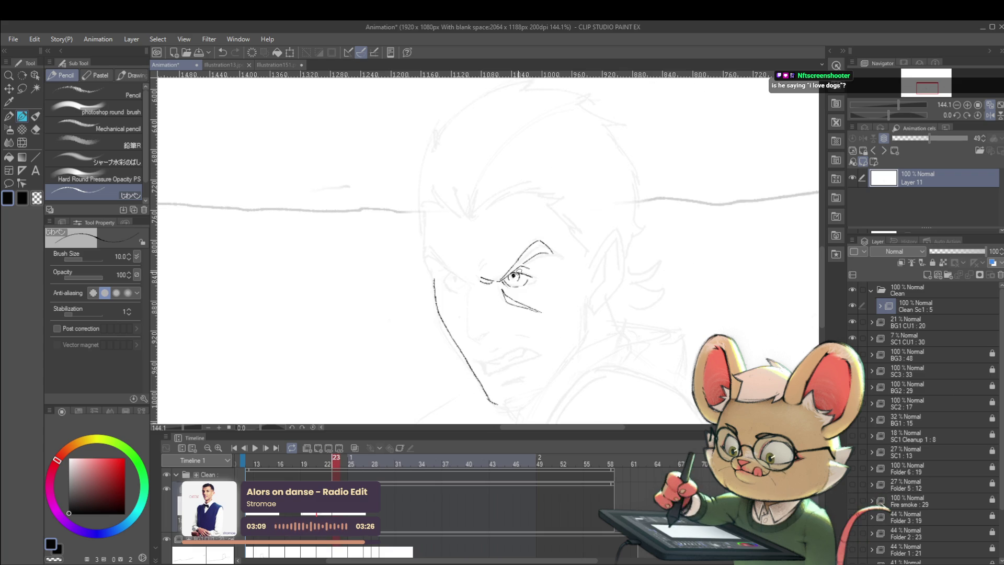
pyautogui.press('Left')
pyautogui.press('Right')
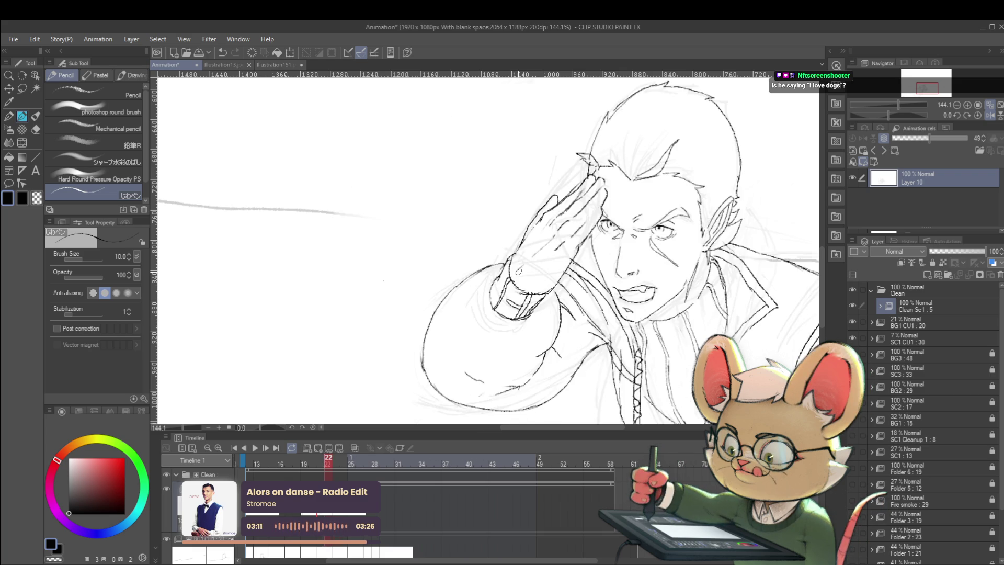
pyautogui.press('Left')
pyautogui.press('Right')
pyautogui.press('Left')
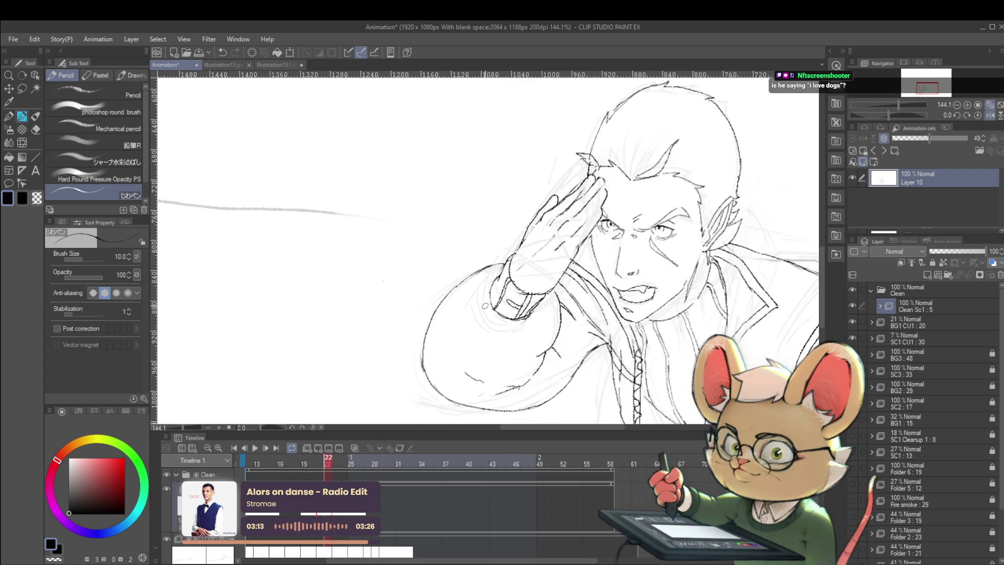
pyautogui.press('Right')
pyautogui.press('Left')
pyautogui.press('Right')
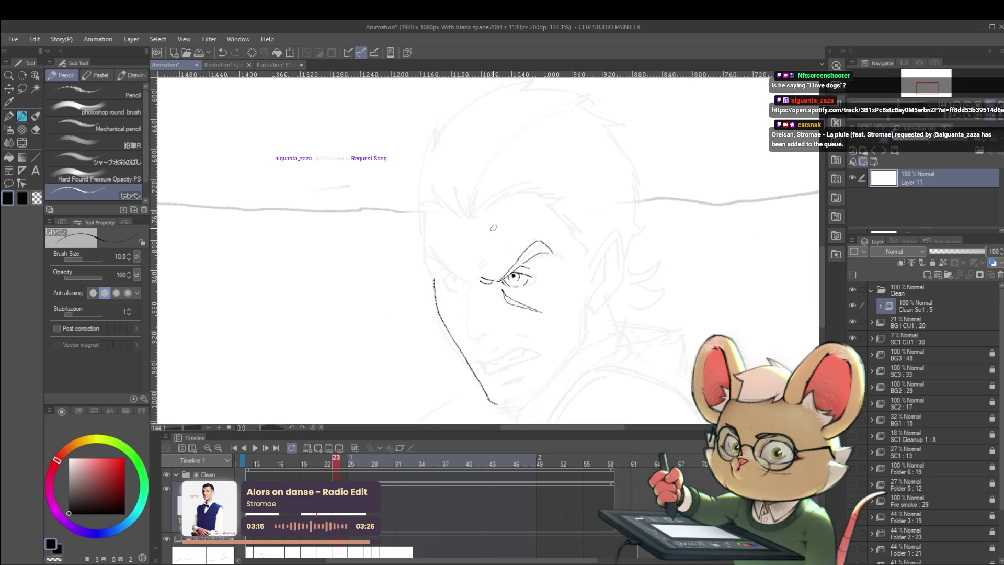
pyautogui.press('Left')
pyautogui.press('Right')
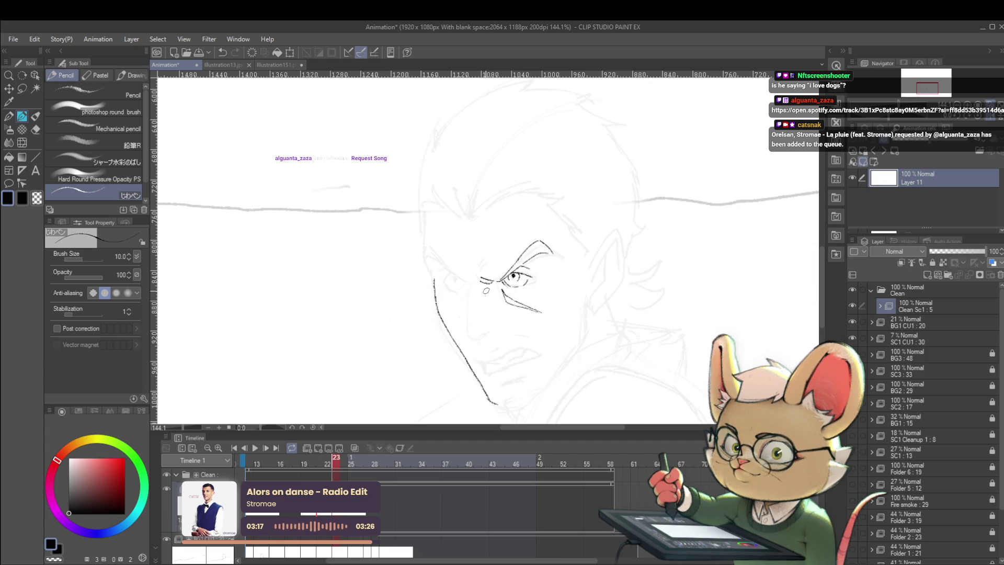
pyautogui.press('Left')
pyautogui.press('Right')
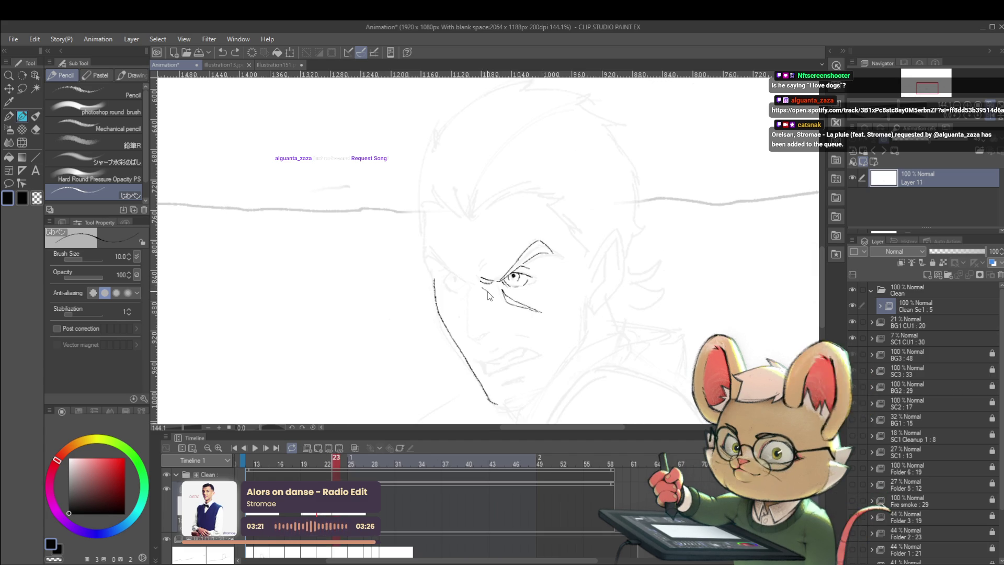
pyautogui.moveTo(486, 292); pyautogui.dragTo(482, 283)
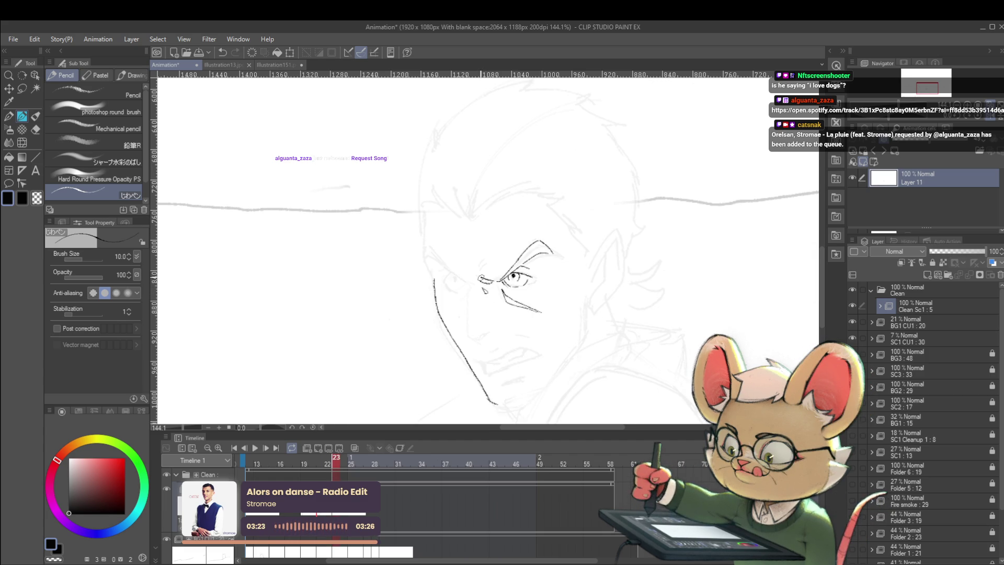
# Check the later frames and frame 22, then return to frame 23 with the Pencil.
pyautogui.press('Right')
pyautogui.press('/')
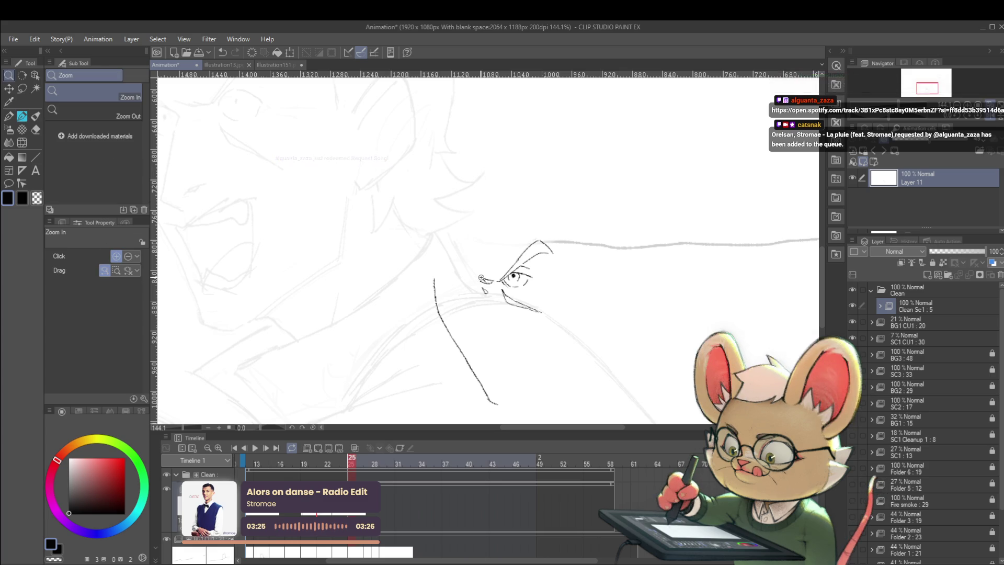
pyautogui.press('Left')
pyautogui.press('Left')
pyautogui.press('Left')
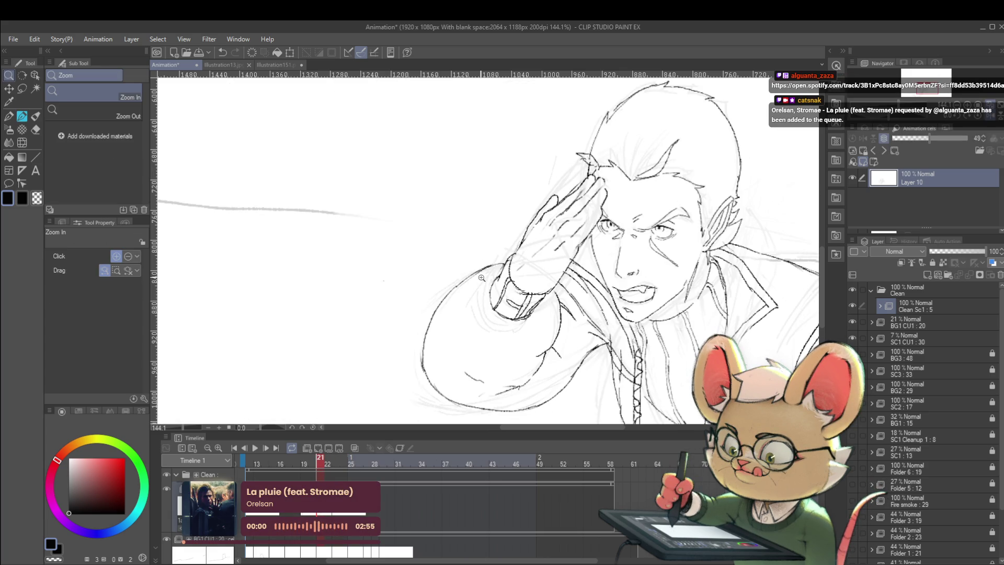
pyautogui.press('Right')
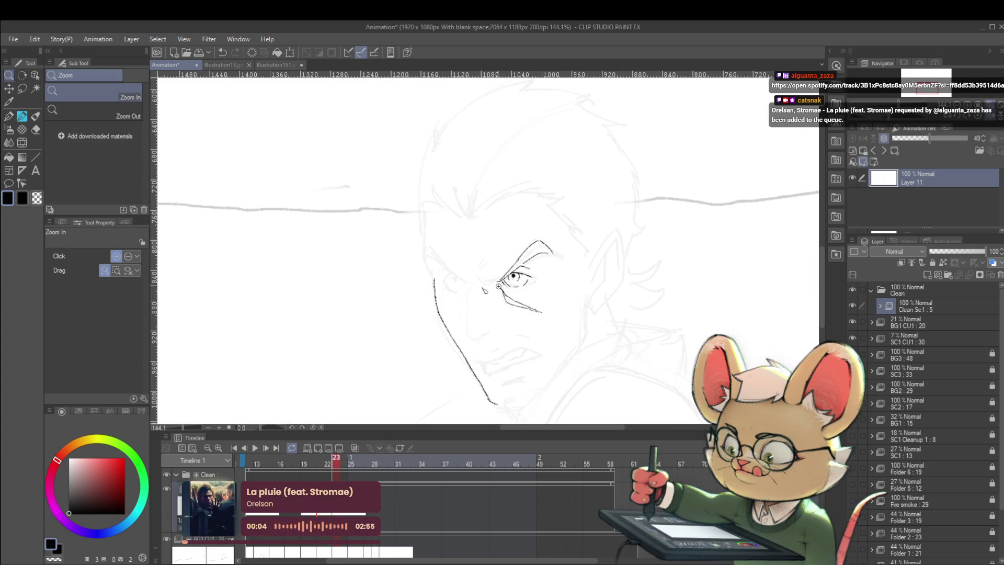
pyautogui.press('p')
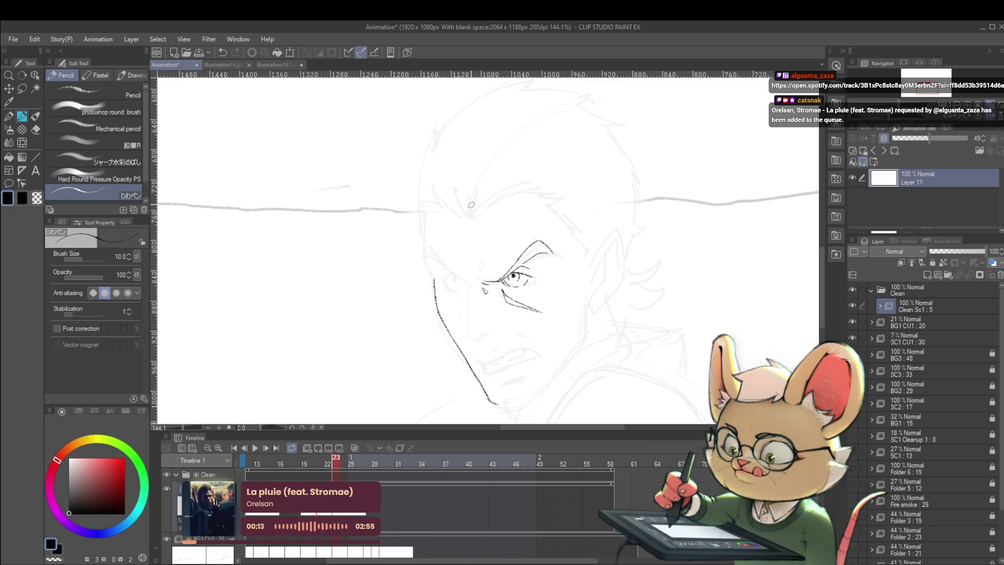
# Flip repeatedly between frames 22 and 23 to compare the inked eye details.
pyautogui.press('Left')
pyautogui.press('Right')
pyautogui.press('Left')
pyautogui.press('Right')
pyautogui.press('Left')
pyautogui.press('Right')
pyautogui.press('Left')
pyautogui.press('Right')
pyautogui.press('Left')
pyautogui.press('Right')
pyautogui.press('Left')
pyautogui.press('Right')
pyautogui.press('Left')
pyautogui.press('Right')
pyautogui.press('Left')
pyautogui.press('Right')
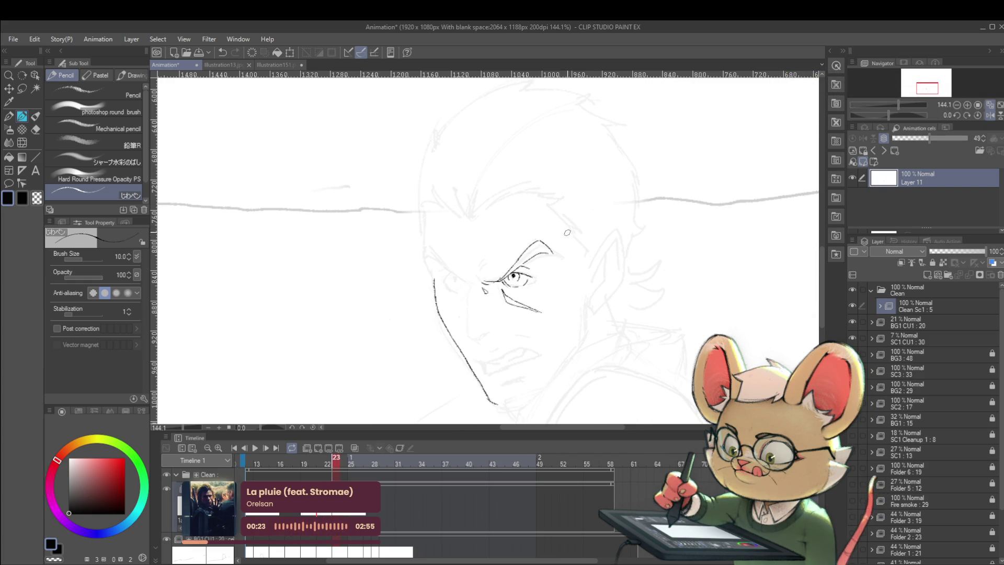
pyautogui.press('Left')
pyautogui.press('Right')
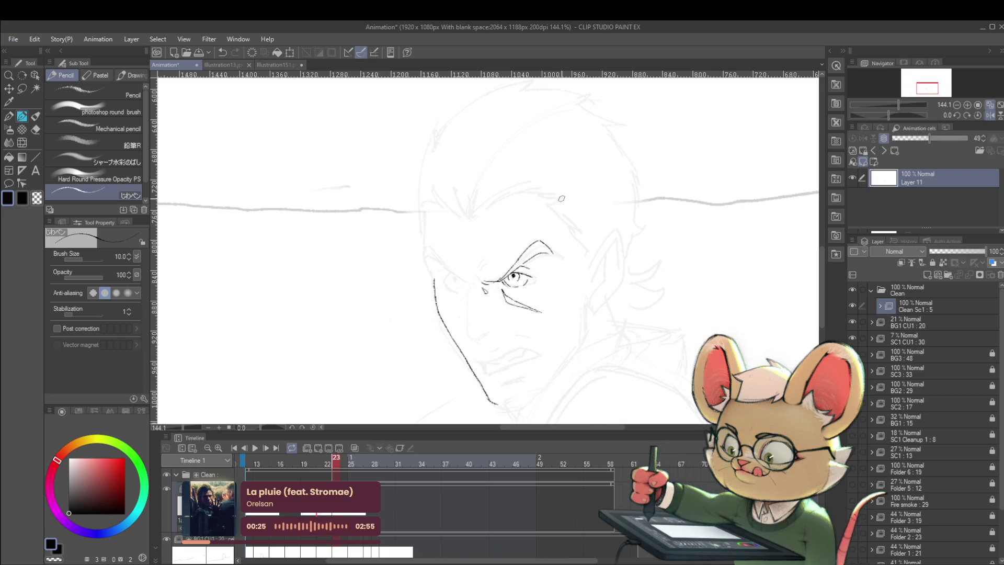
pyautogui.press('Left')
pyautogui.press('Right')
pyautogui.press('Left')
pyautogui.press('Right')
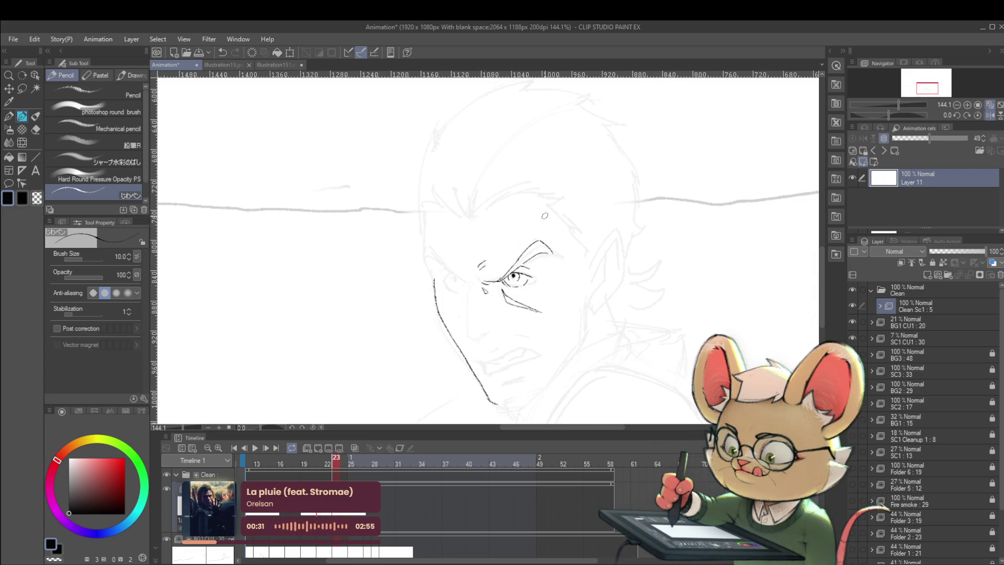
pyautogui.press('Left')
pyautogui.press('Right')
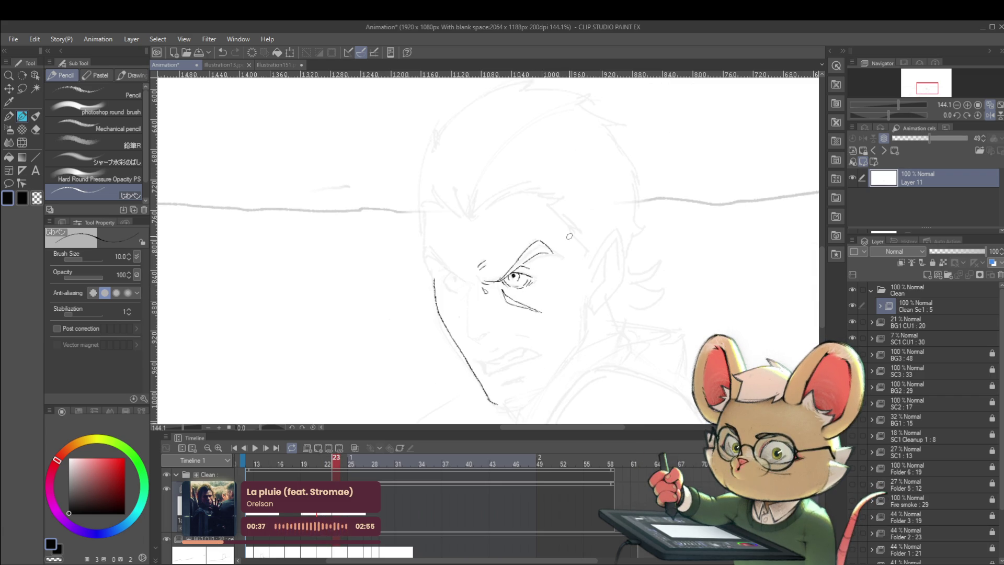
pyautogui.press('Left')
pyautogui.press('Right')
pyautogui.press('Left')
pyautogui.press('Right')
pyautogui.press('Left')
pyautogui.press('Right')
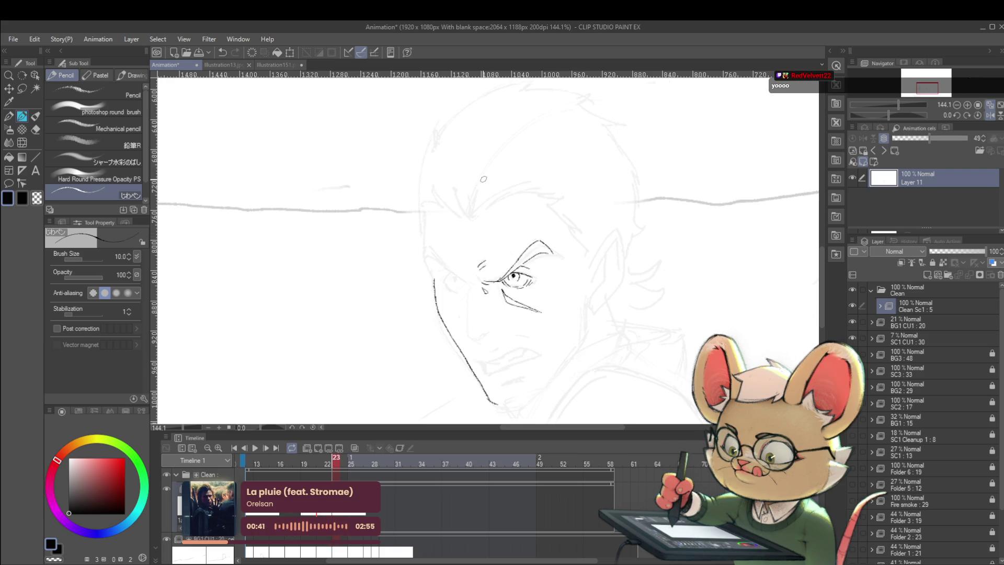
pyautogui.press('Left')
pyautogui.press('Right')
pyautogui.press('Left')
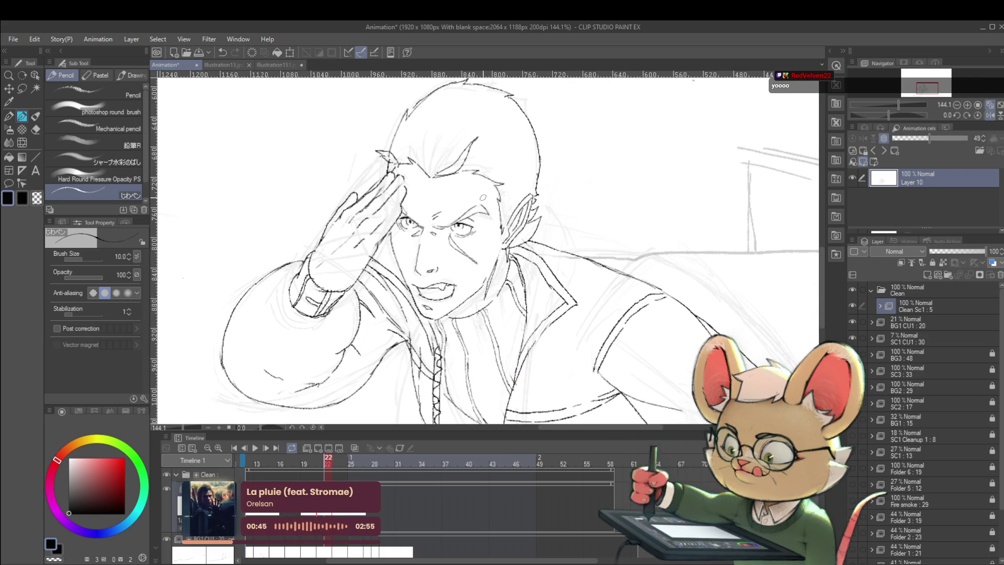
pyautogui.scroll(-3, 526, 188)
pyautogui.press('Right')
pyautogui.press('Left')
pyautogui.press('Left')
pyautogui.press('Right')
pyautogui.press('Left')
pyautogui.press('Right')
pyautogui.scroll(2, 377, 253)
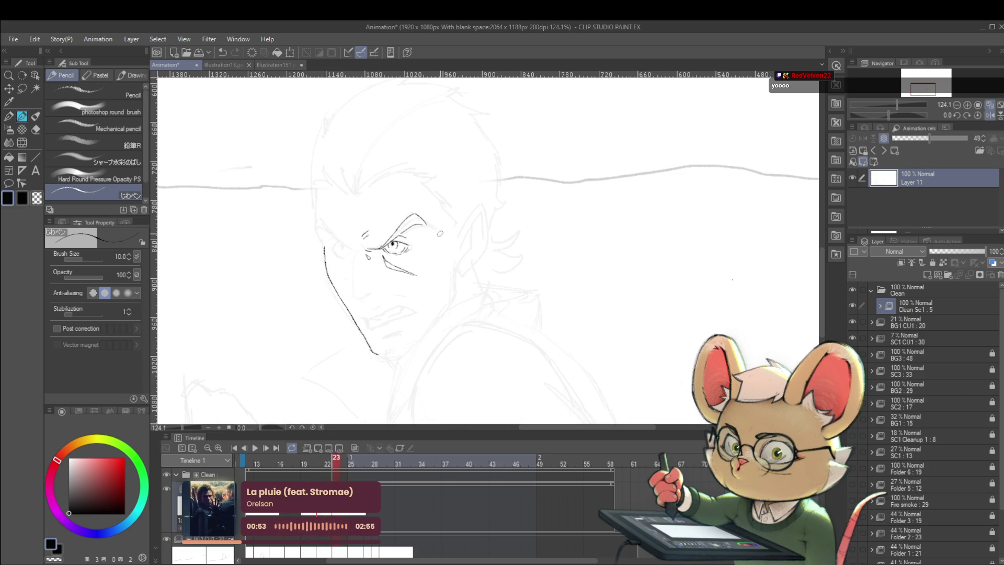
# Bring the jaw into view and extend the jaw line down toward the chin.
pyautogui.press('Left')
pyautogui.press('Right')
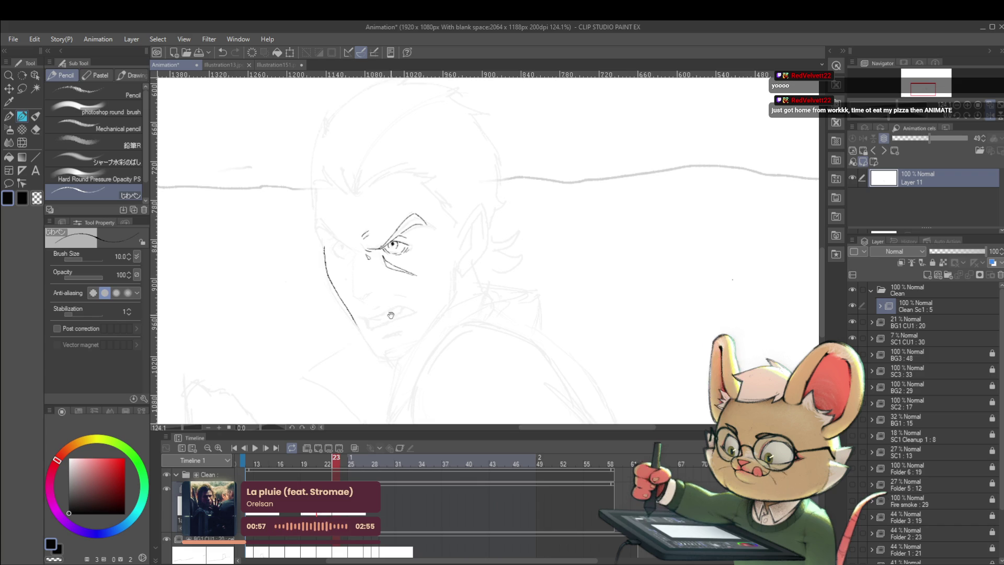
pyautogui.moveTo(397, 328); pyautogui.dragTo(400, 308)
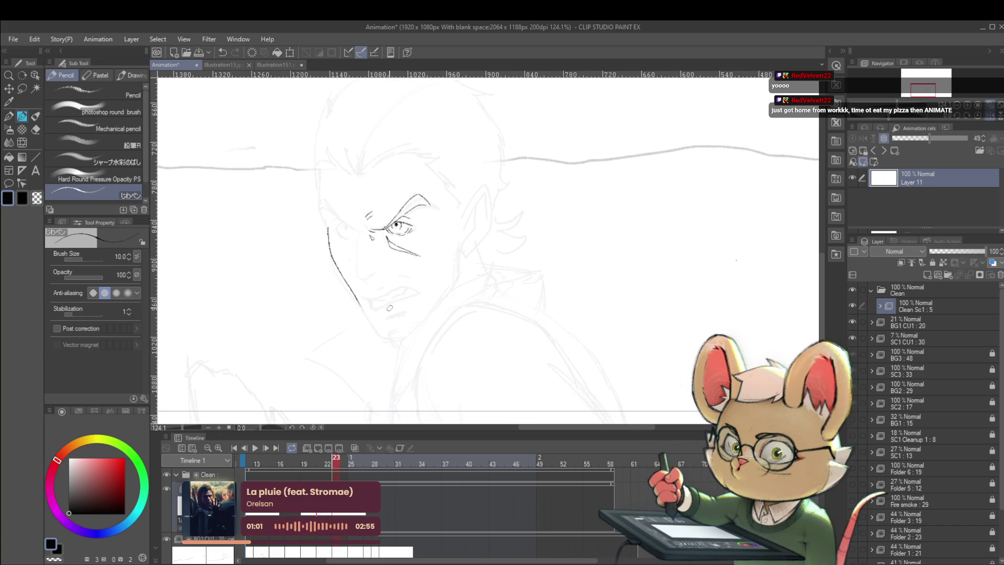
pyautogui.press('Left')
pyautogui.press('Right')
pyautogui.press('Left')
pyautogui.press('Right')
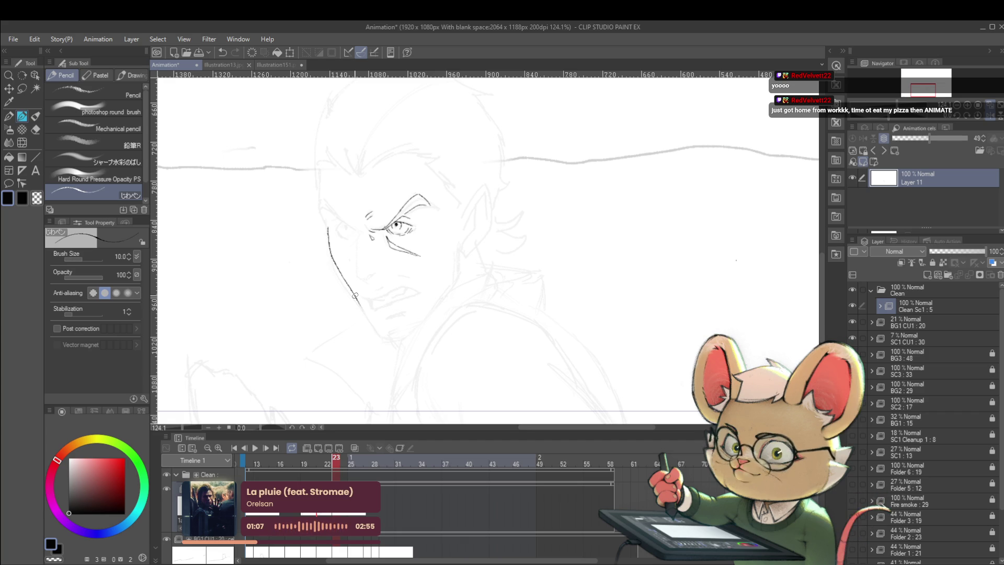
pyautogui.press('Left')
pyautogui.press('Right')
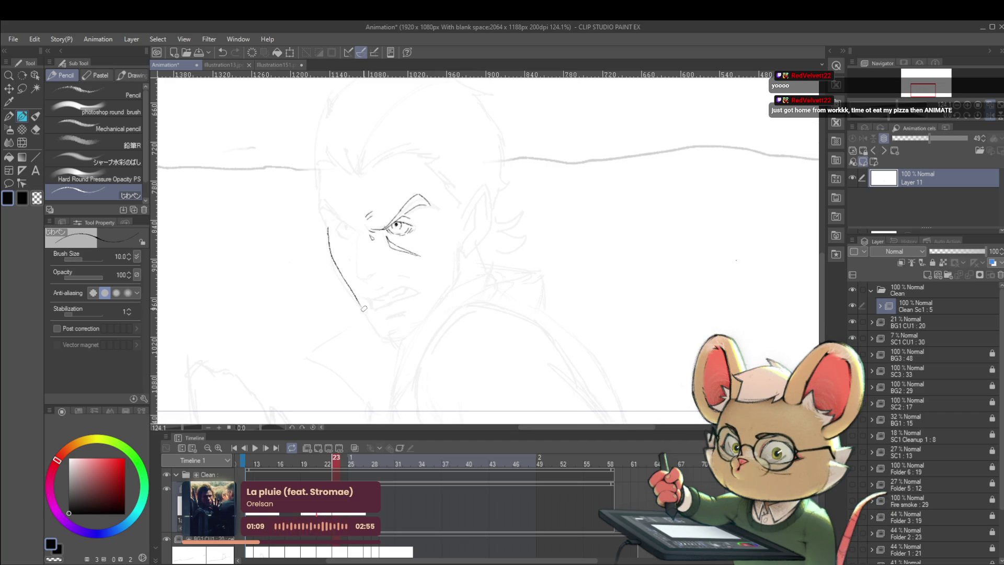
pyautogui.moveTo(367, 315); pyautogui.dragTo(394, 335)
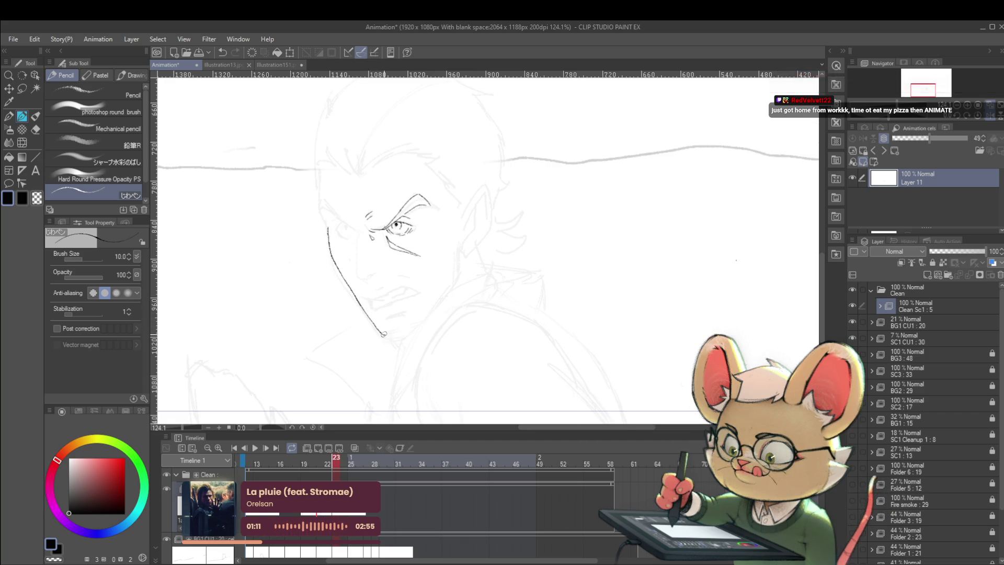
# Continue the chin line up toward the jaw, comparing with frame 22.
pyautogui.press('Left')
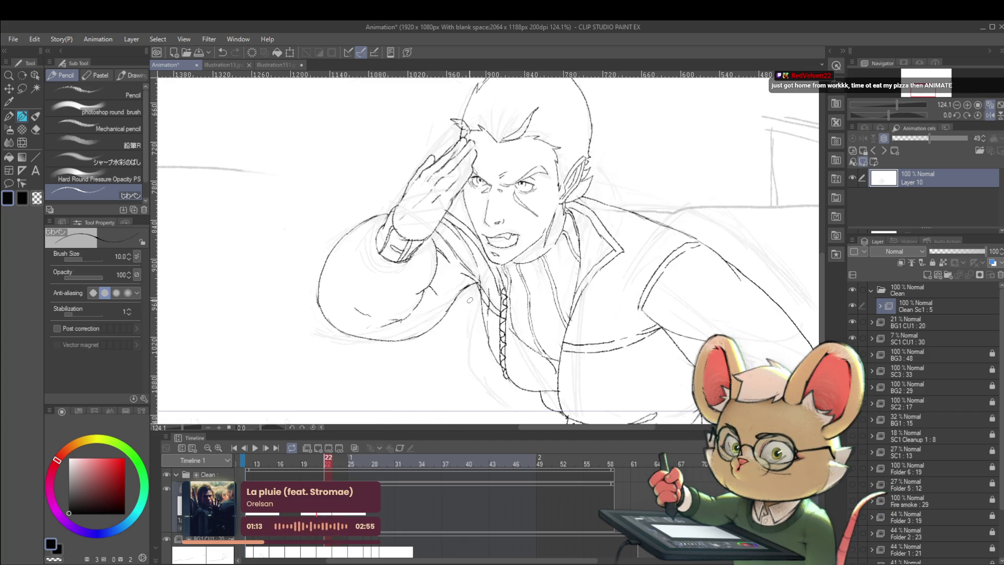
pyautogui.press('Right')
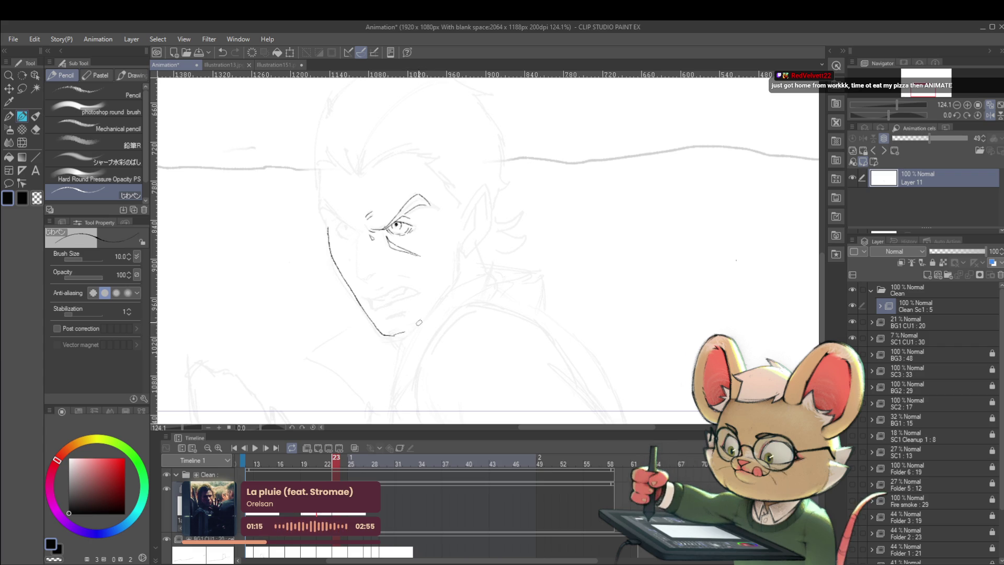
pyautogui.press('Left')
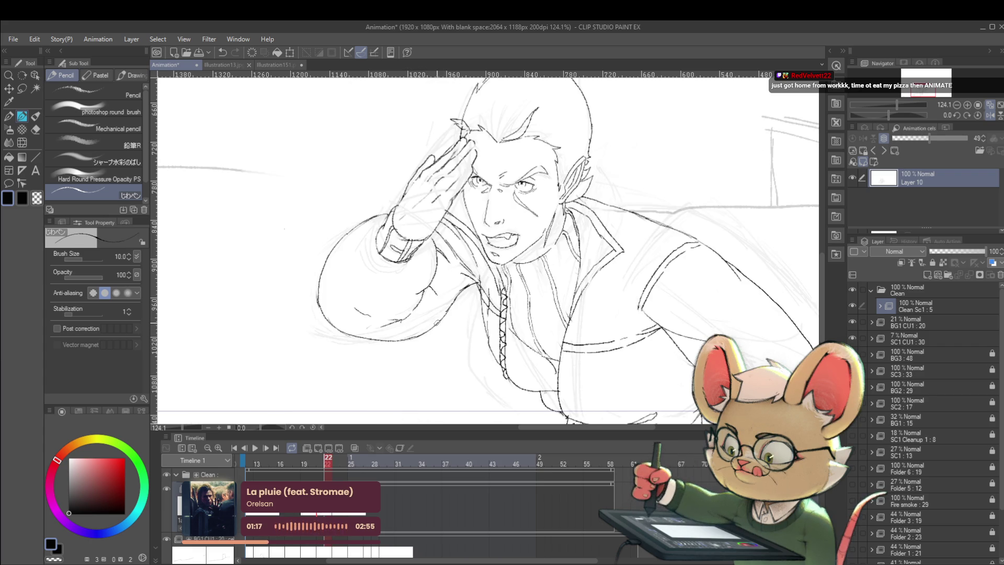
pyautogui.press('Right')
pyautogui.moveTo(408, 331); pyautogui.dragTo(431, 306)
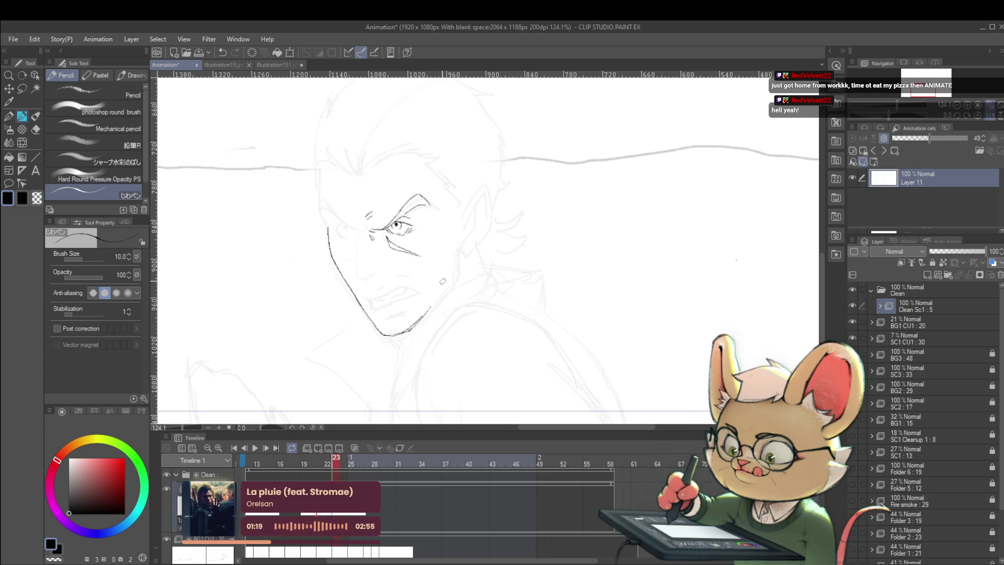
# Extend the jaw line up toward the ear, then review the motion through frames 20 and 21.
pyautogui.press('Left')
pyautogui.press('Right')
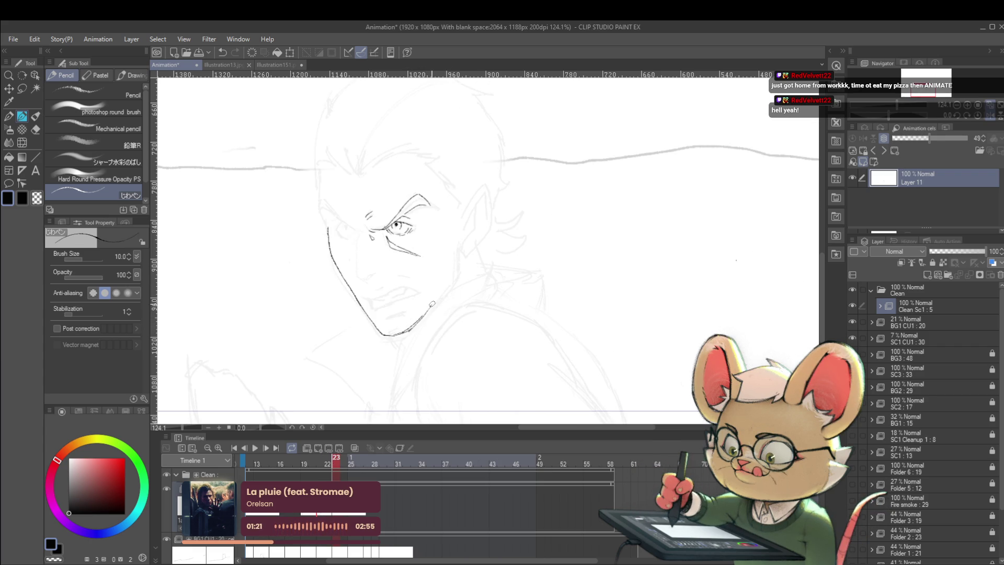
pyautogui.press('Left')
pyautogui.press('Right')
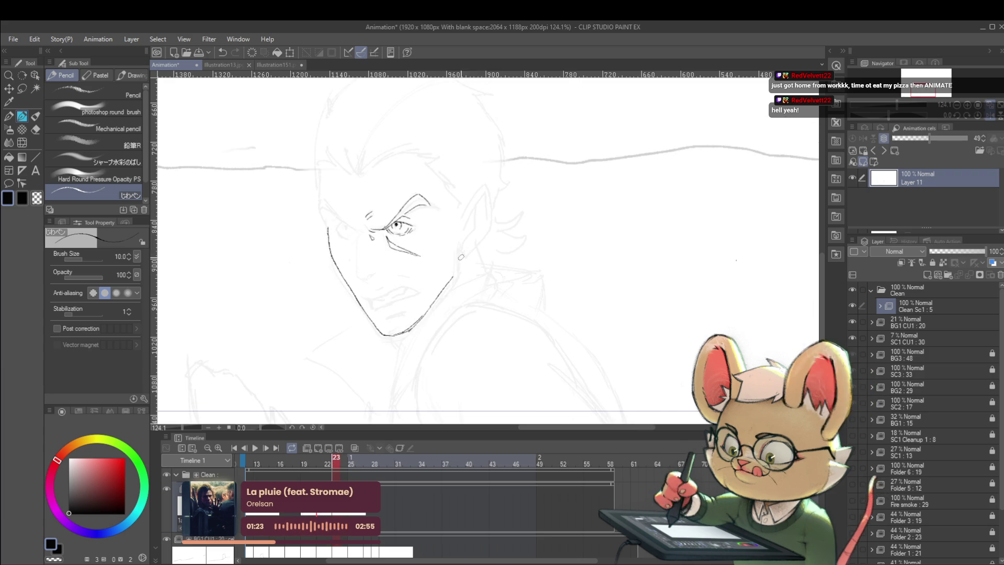
pyautogui.moveTo(452, 278); pyautogui.dragTo(455, 249)
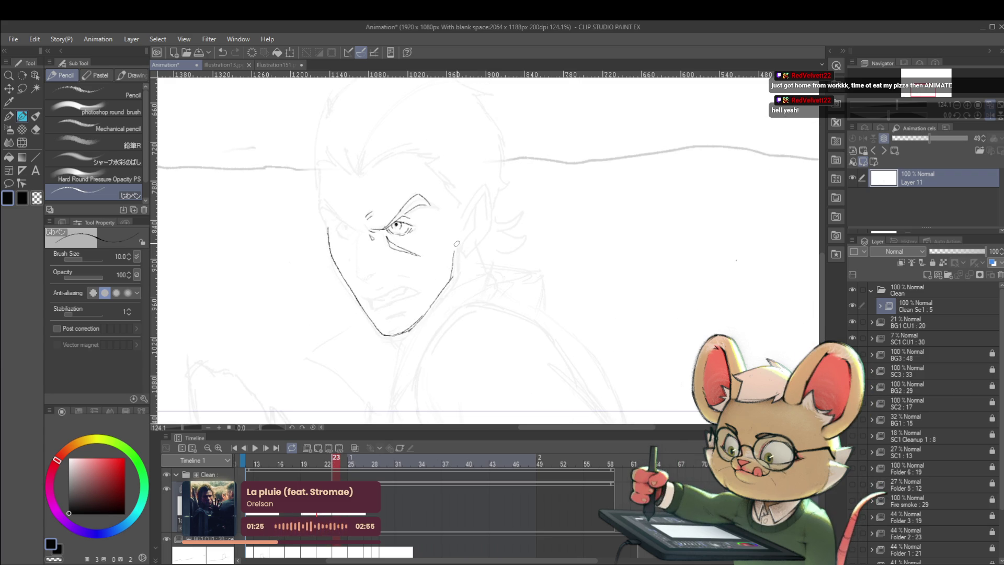
pyautogui.press('Left')
pyautogui.press('Right')
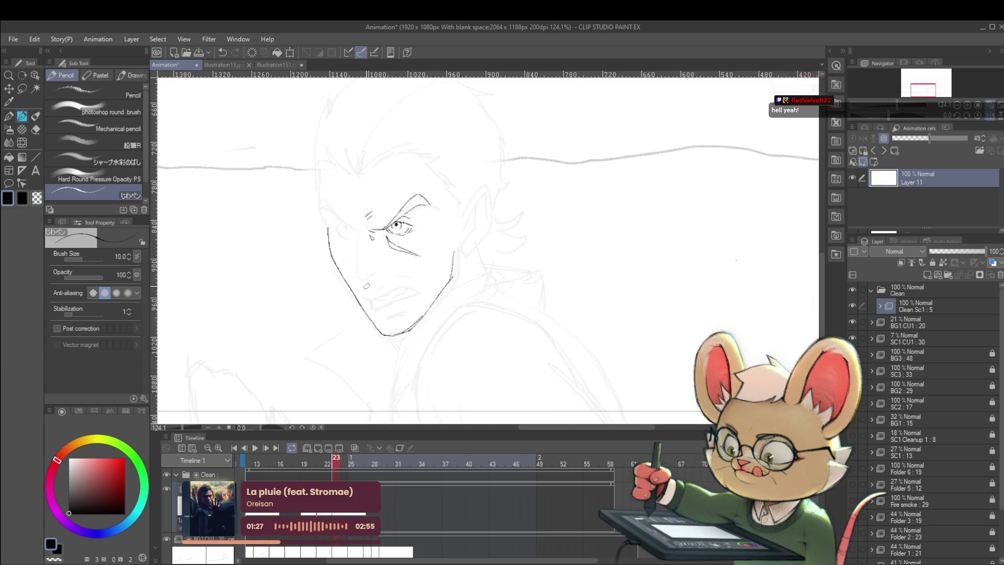
pyautogui.press('Left')
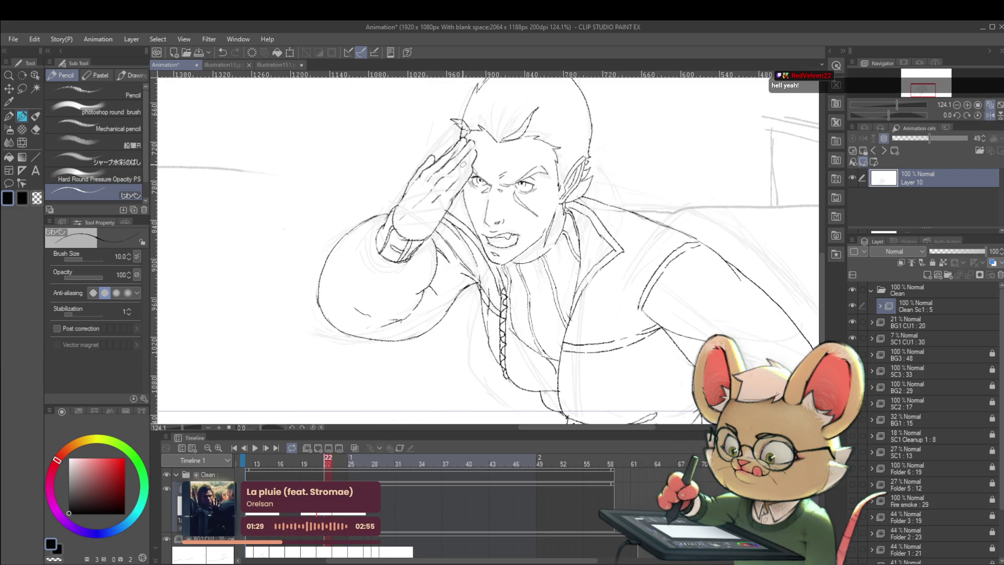
pyautogui.press('Left')
pyautogui.press('Left')
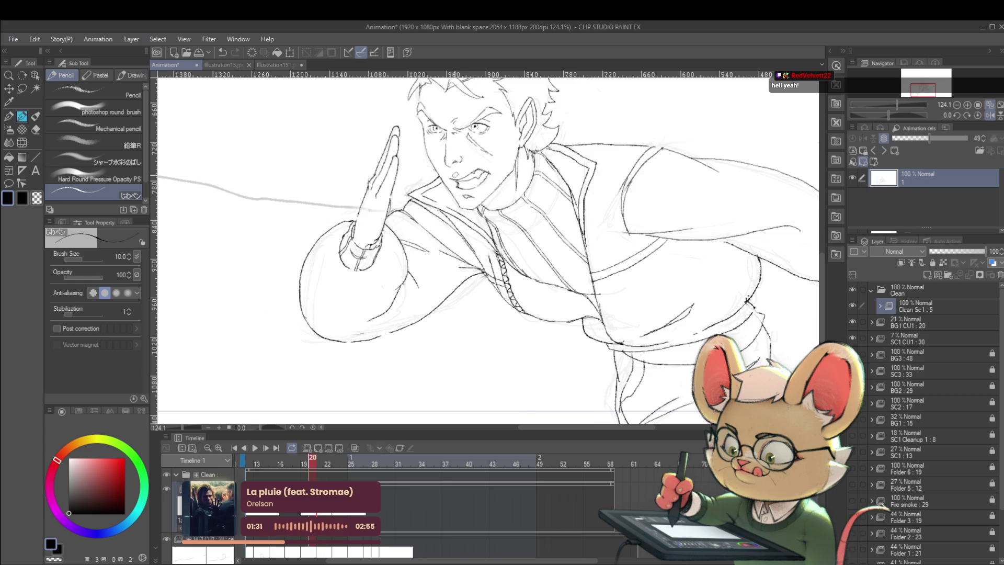
pyautogui.press('Right')
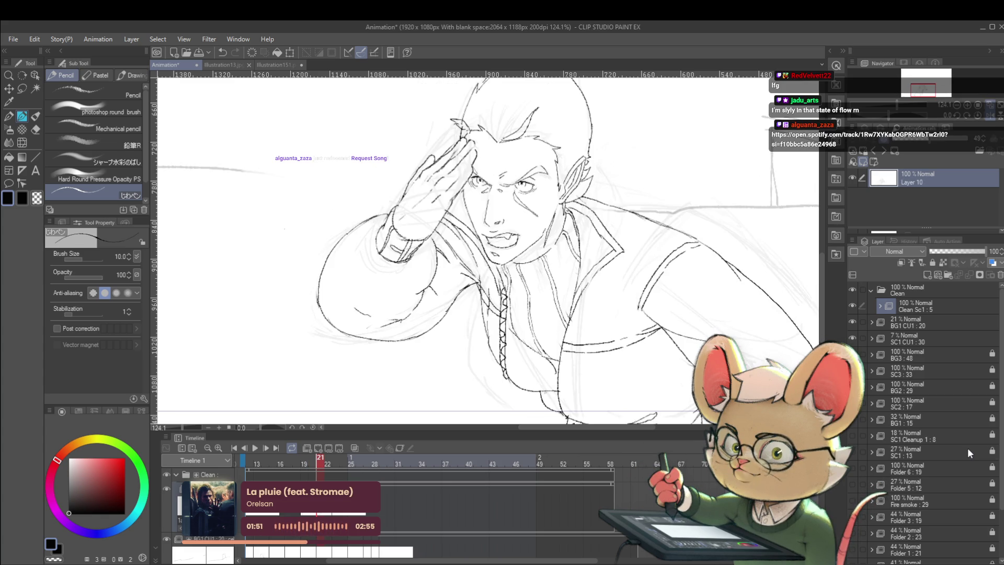
# Ink the right jaw line on frame 23, comparing with frame 22.
pyautogui.press('Right')
pyautogui.press('Left')
pyautogui.press('Right')
pyautogui.press('Right')
pyautogui.press('Left')
pyautogui.press('Right')
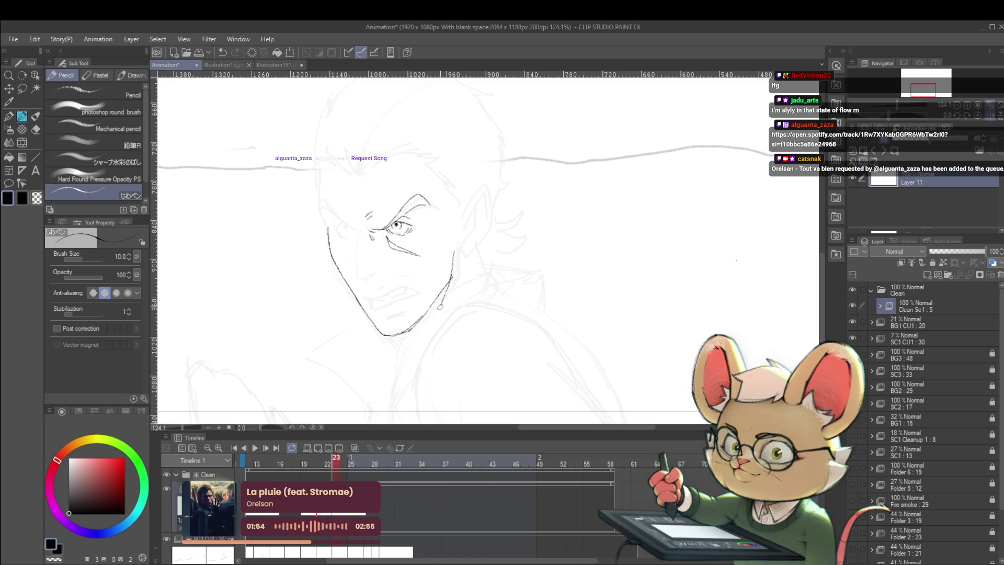
pyautogui.moveTo(450, 286); pyautogui.dragTo(435, 325)
pyautogui.press('Left')
pyautogui.press('Right')
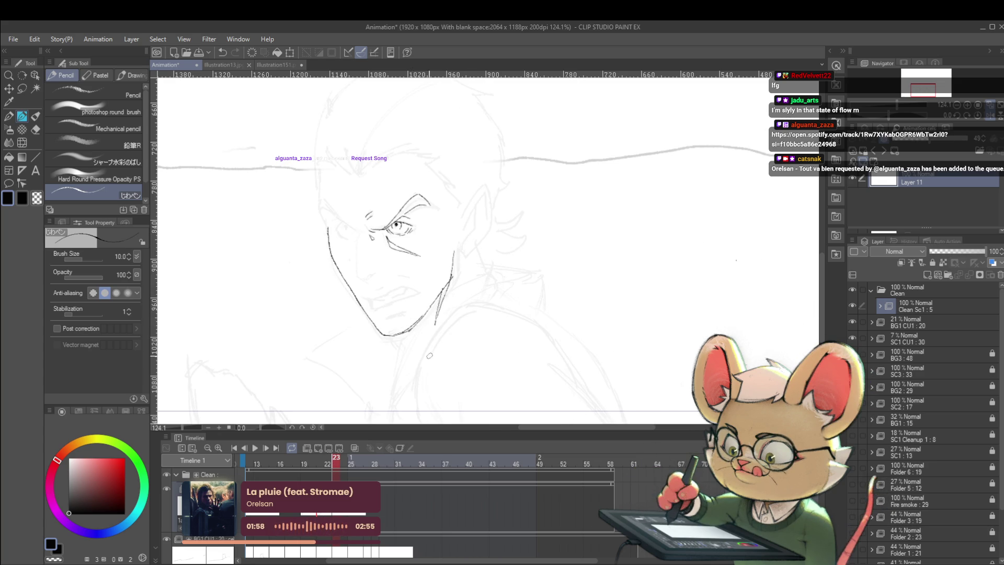
# Ink the long neck line up toward the ear and the lower neck-collar line.
pyautogui.moveTo(416, 377)
pyautogui.mouseDown()
pyautogui.moveTo(516, 287)
pyautogui.moveTo(480, 251)
pyautogui.moveTo(464, 278)
pyautogui.mouseUp()
pyautogui.press('Left')
pyautogui.press('Right')
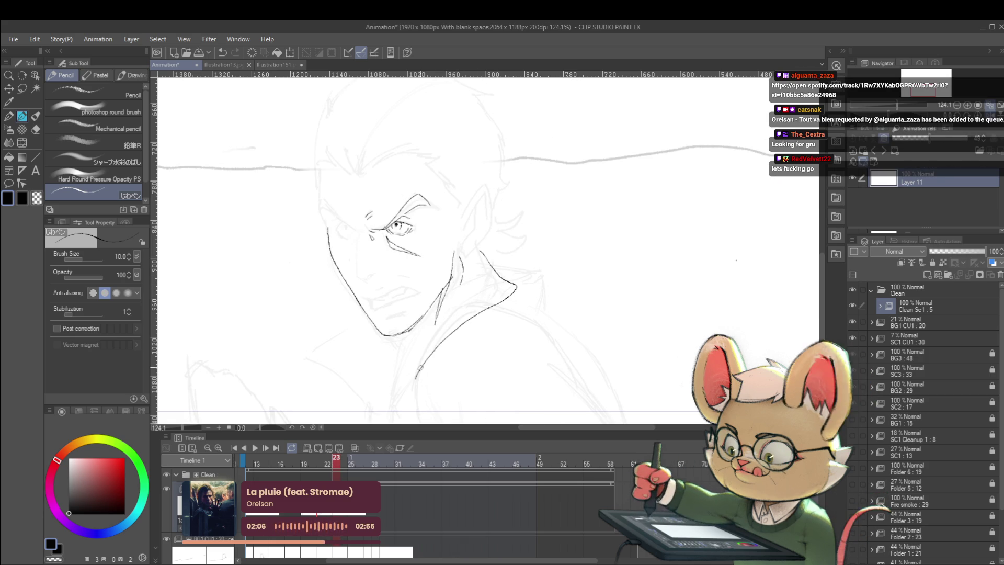
pyautogui.moveTo(417, 373); pyautogui.dragTo(440, 315)
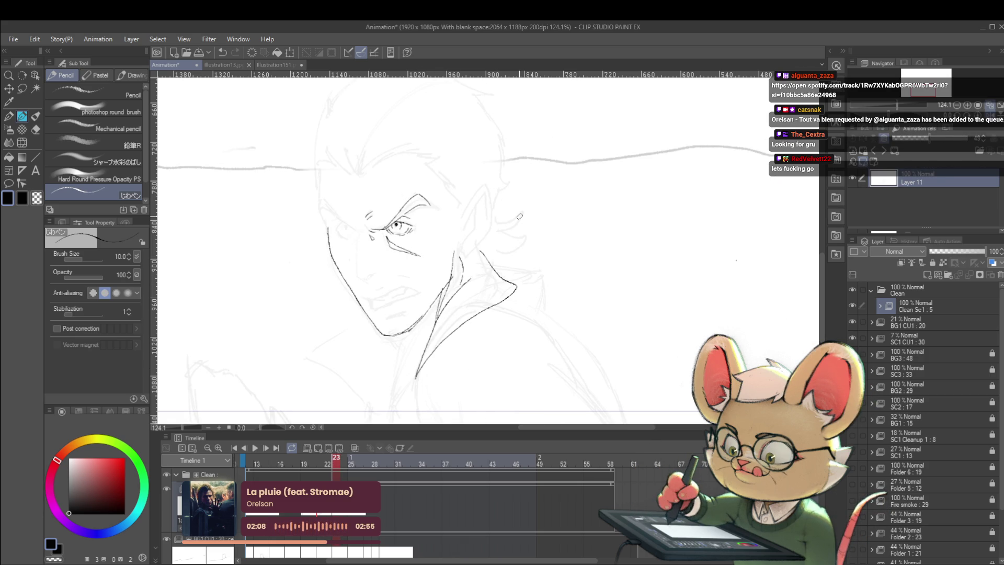
pyautogui.press('Left')
pyautogui.press('Right')
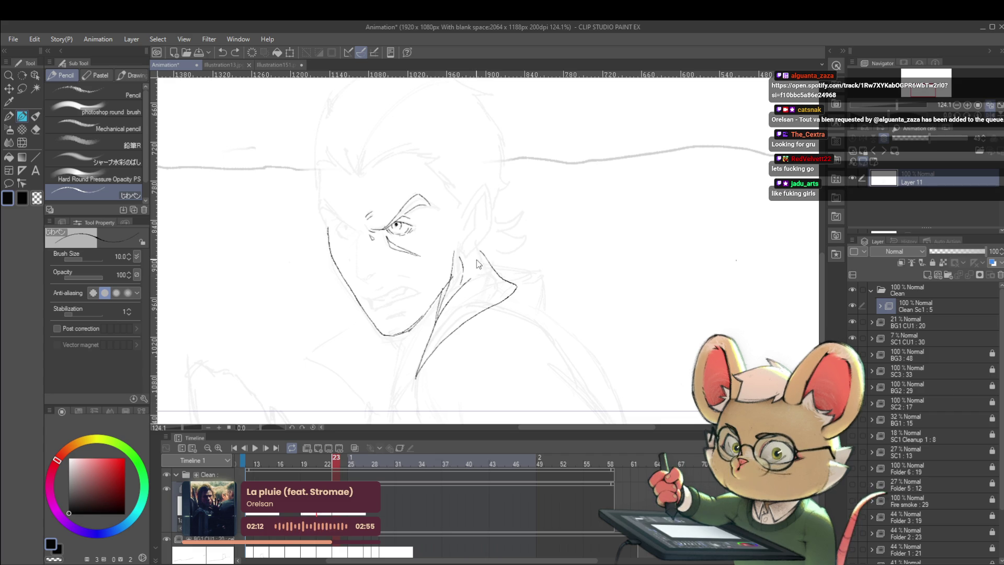
# Ink the collar edge, a short lower-collar stroke and the collar tip beside the neck.
pyautogui.moveTo(474, 258); pyautogui.dragTo(493, 283)
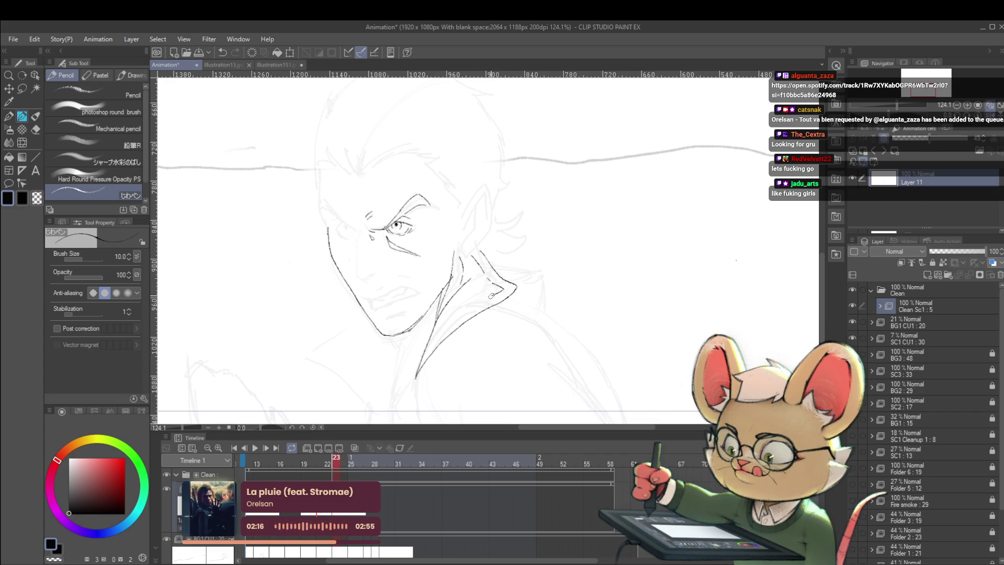
pyautogui.moveTo(477, 305); pyautogui.dragTo(453, 322)
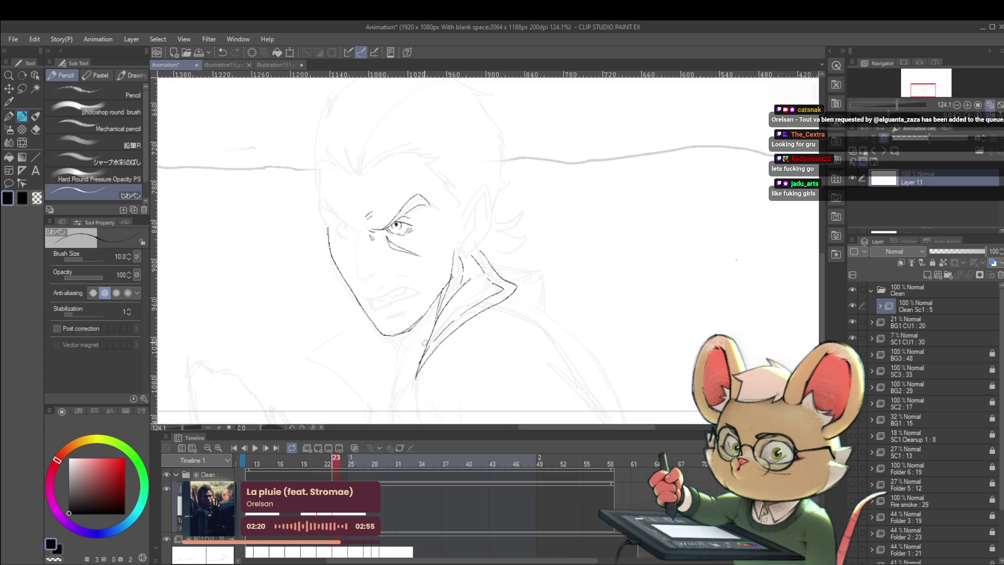
pyautogui.press('Left')
pyautogui.press('Right')
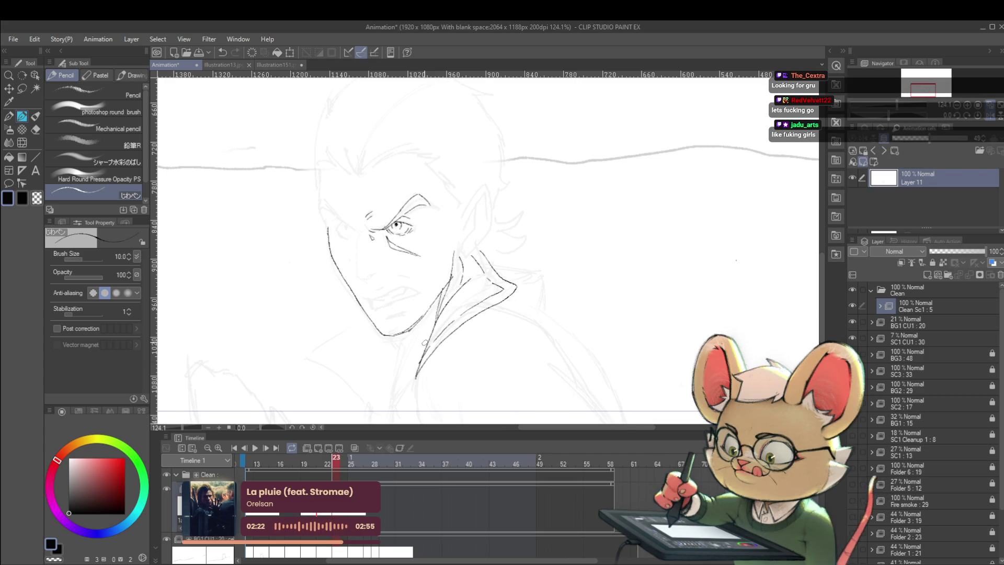
pyautogui.press('Left')
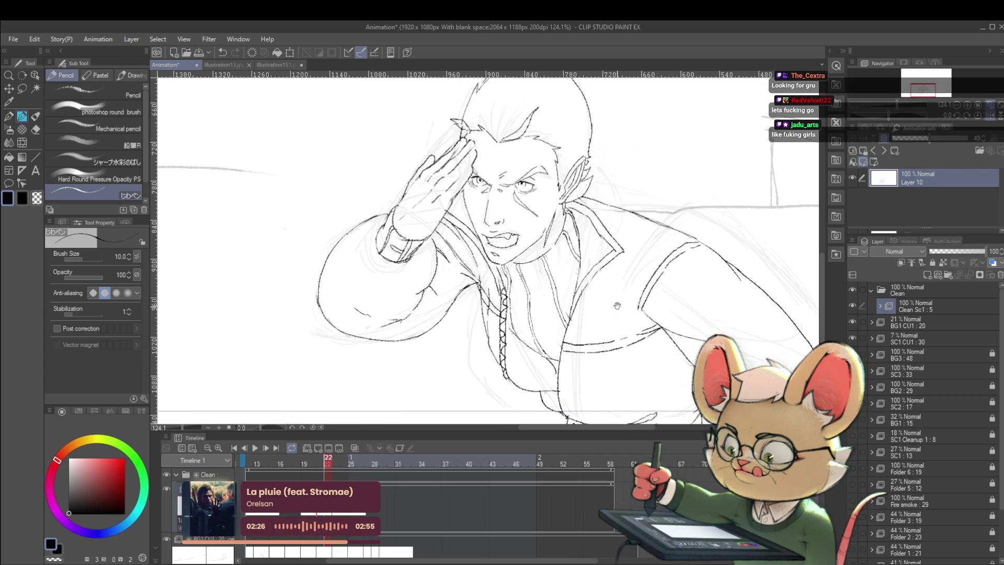
pyautogui.moveTo(618, 294); pyautogui.dragTo(614, 268)
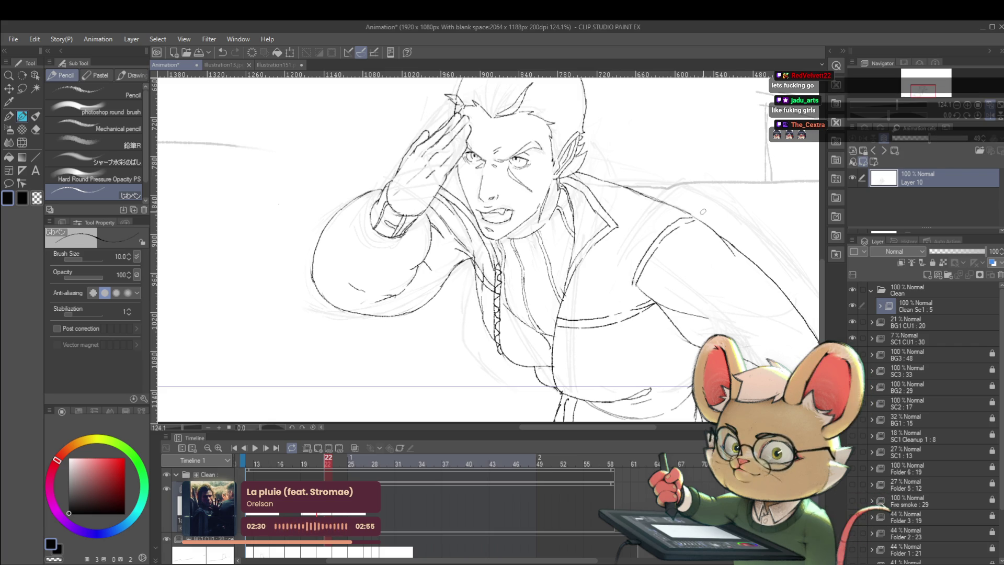
pyautogui.press('Left')
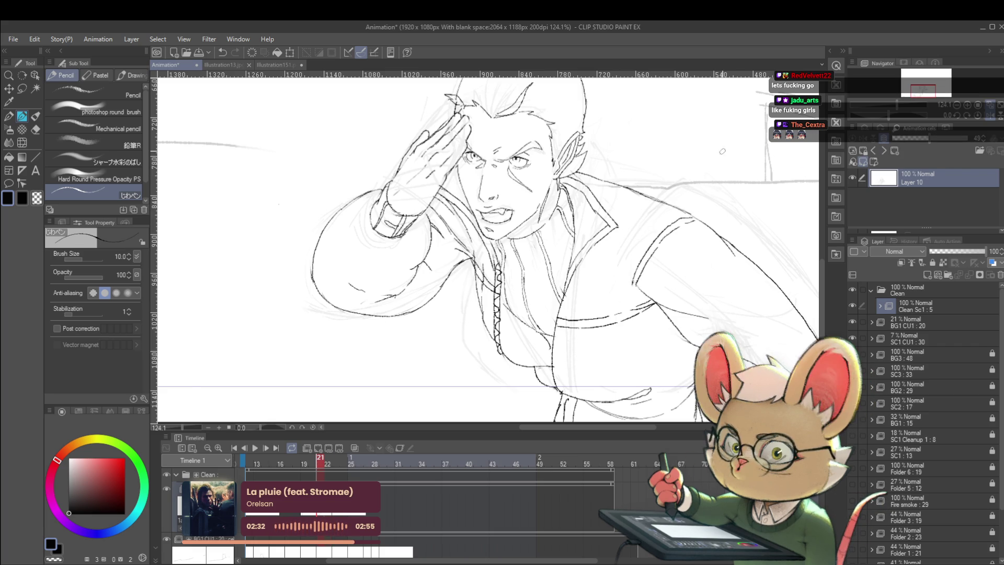
pyautogui.press('Right')
pyautogui.press('Right')
pyautogui.moveTo(486, 237); pyautogui.dragTo(523, 259)
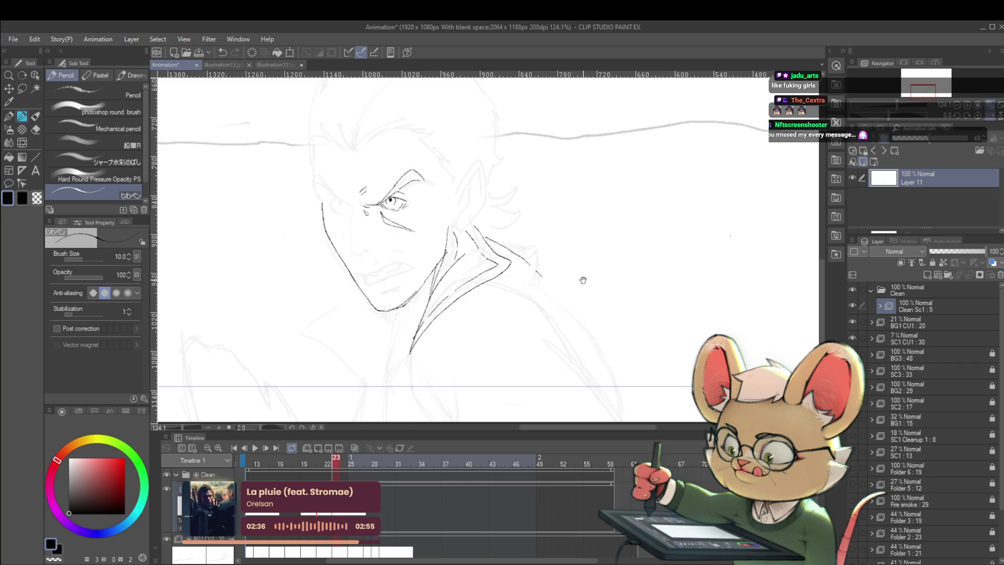
# Ink the jacket line curving up under the collar and the shoulder line running right.
pyautogui.scroll(-3, 556, 271)
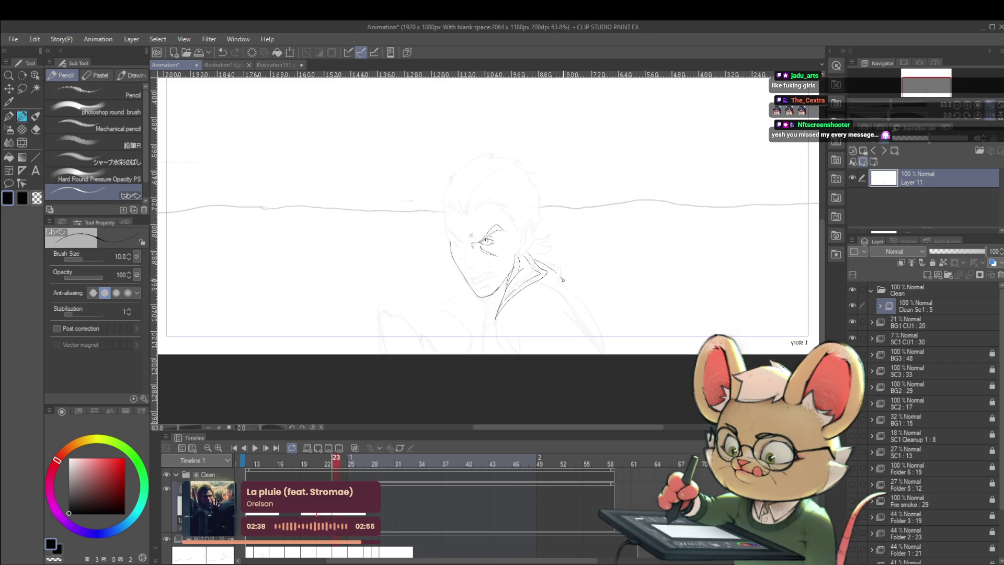
pyautogui.press('Left')
pyautogui.press('Right')
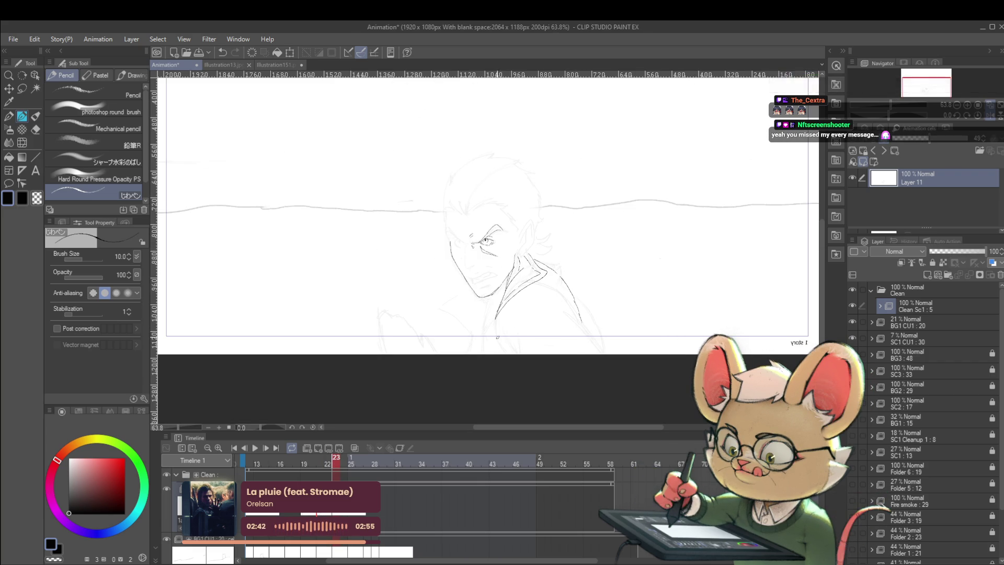
pyautogui.moveTo(498, 335)
pyautogui.mouseDown()
pyautogui.moveTo(516, 304)
pyautogui.moveTo(580, 321)
pyautogui.mouseUp()
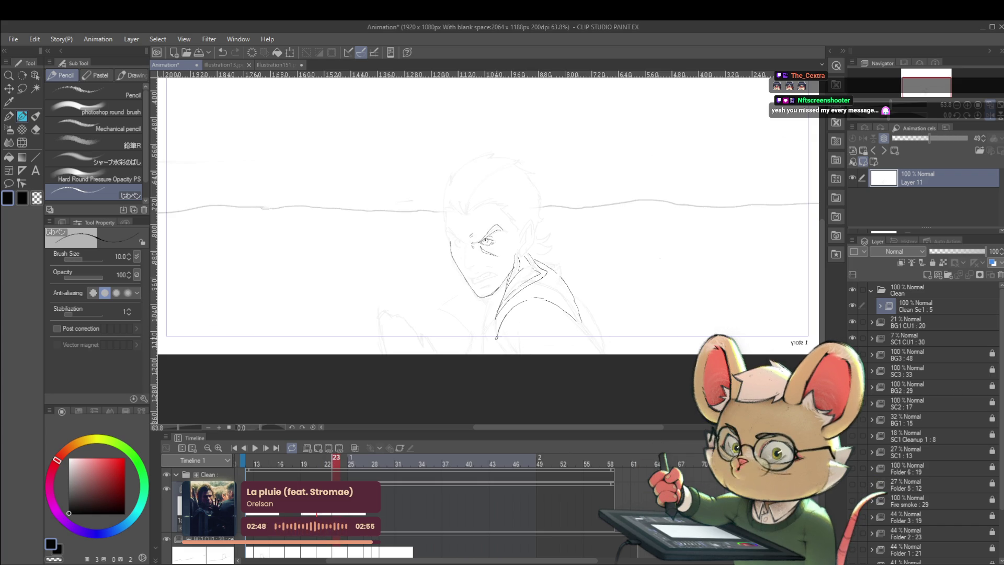
pyautogui.moveTo(523, 308); pyautogui.dragTo(568, 315)
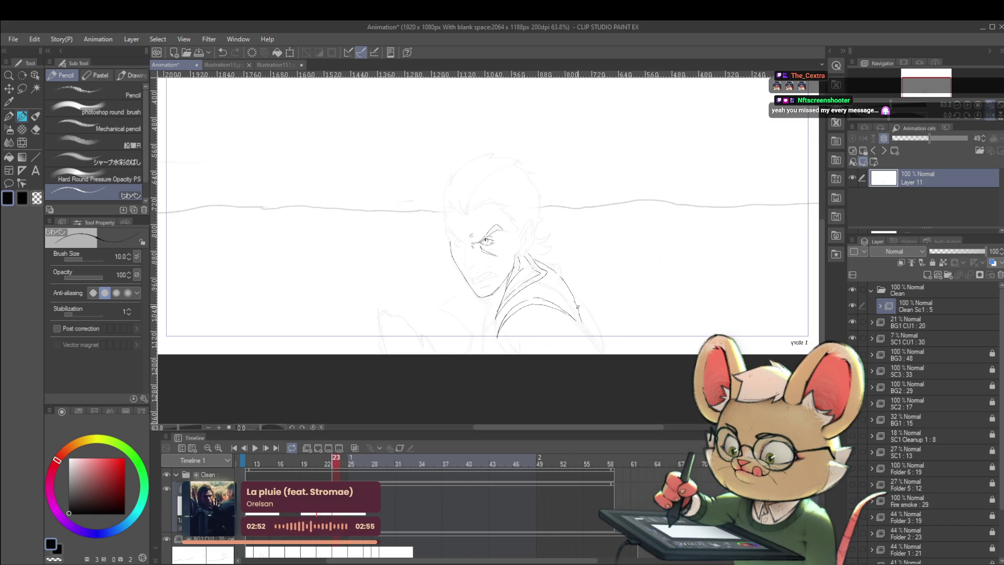
# Compare against the neighbouring saluting frame and add a short stroke at the lower neck.
pyautogui.press('Left')
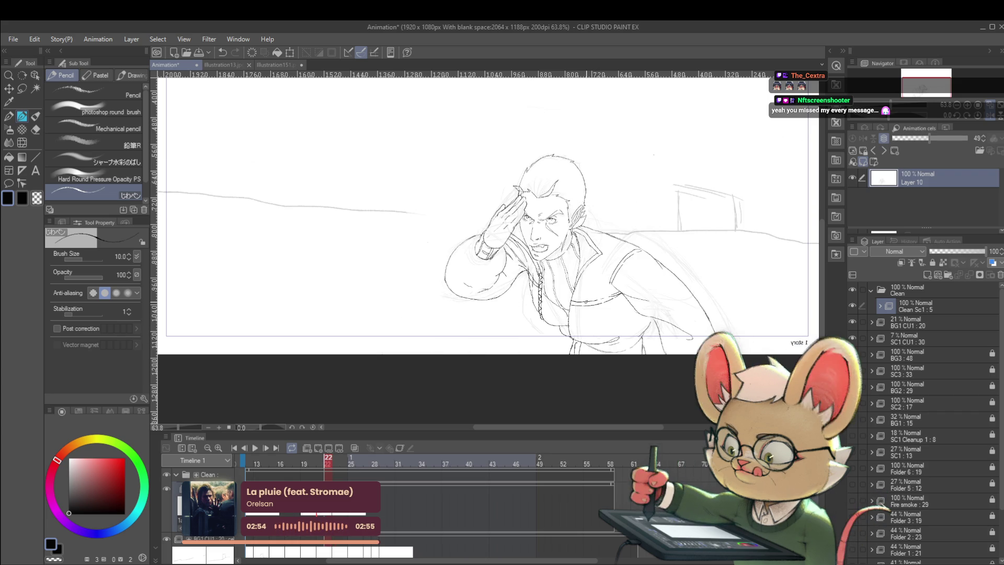
pyautogui.press('Right')
pyautogui.press('Left')
pyautogui.press('Right')
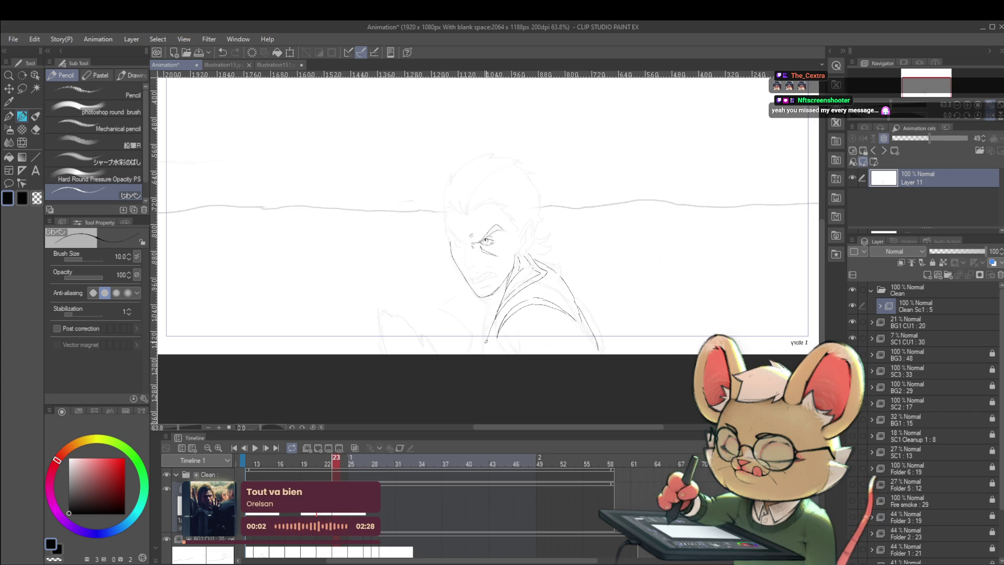
pyautogui.moveTo(492, 326); pyautogui.dragTo(485, 358)
pyautogui.press('Left')
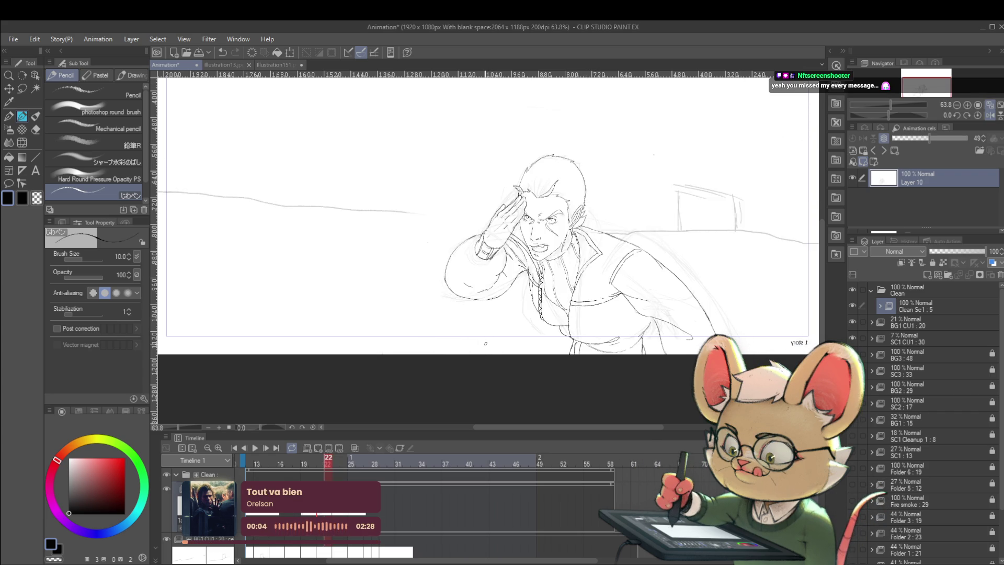
pyautogui.press('Right')
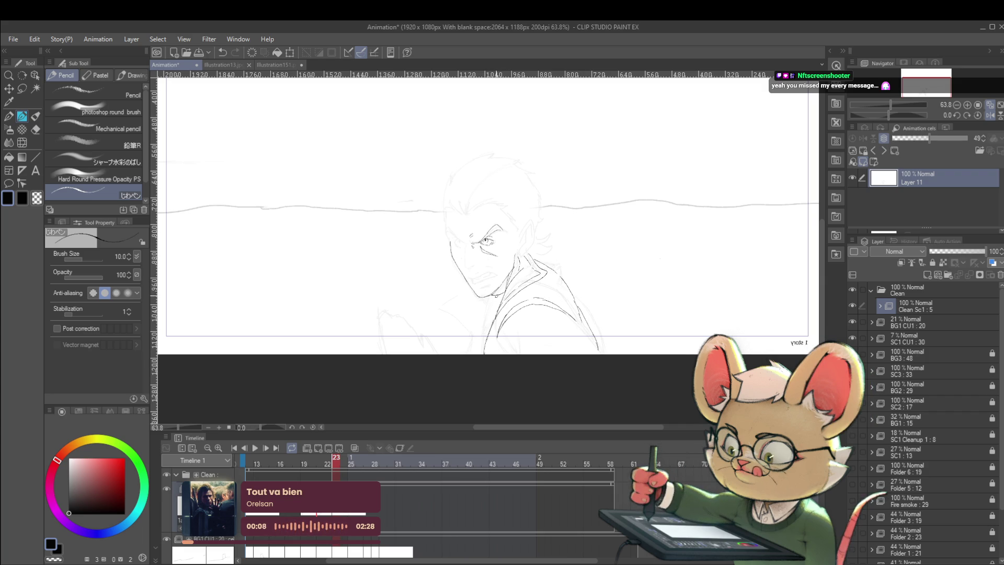
pyautogui.press('Left')
pyautogui.press('Right')
pyautogui.press('Left')
pyautogui.press('Right')
pyautogui.press('Left')
pyautogui.press('Left')
pyautogui.press('Left')
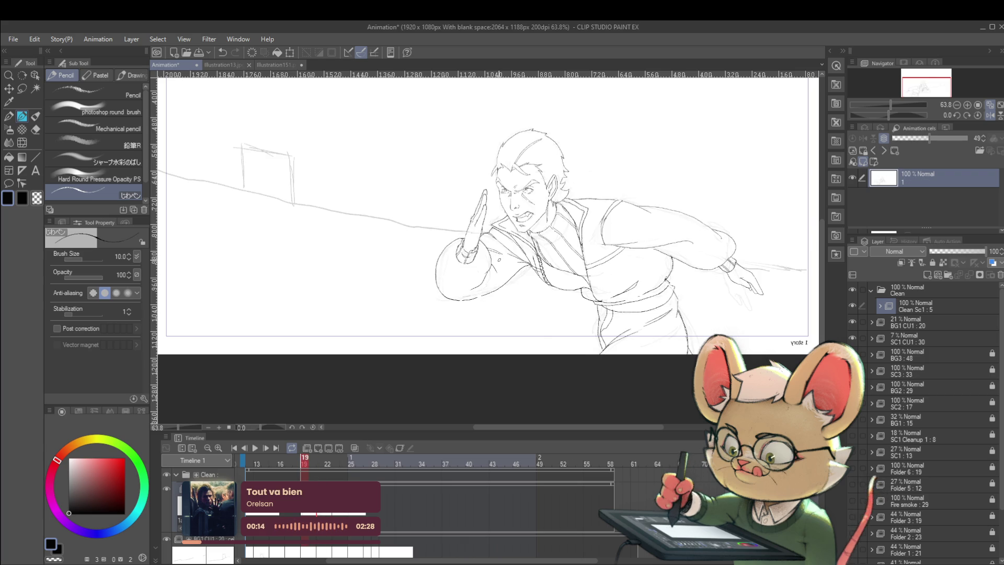
pyautogui.press('Right')
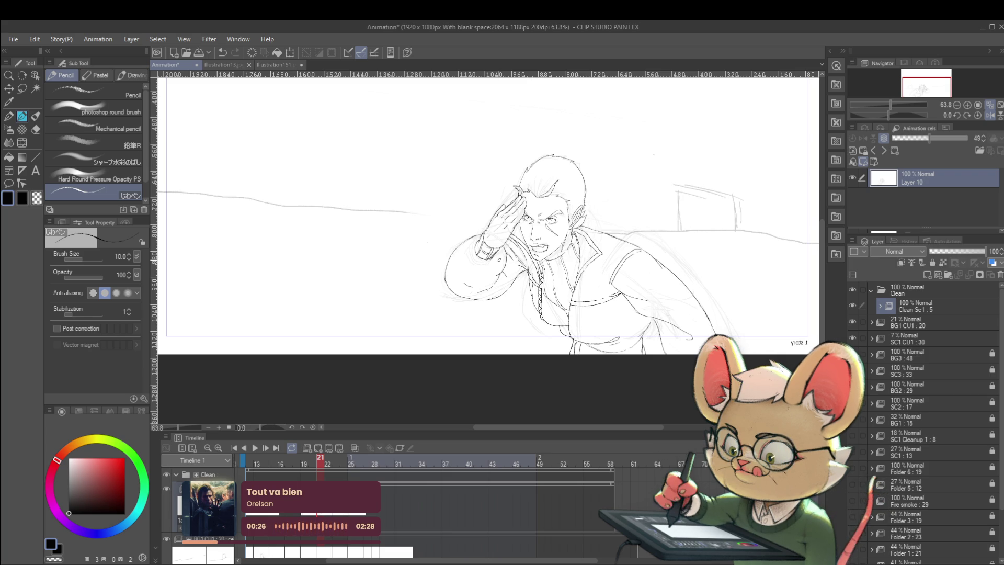
pyautogui.press('Right')
pyautogui.press('Left')
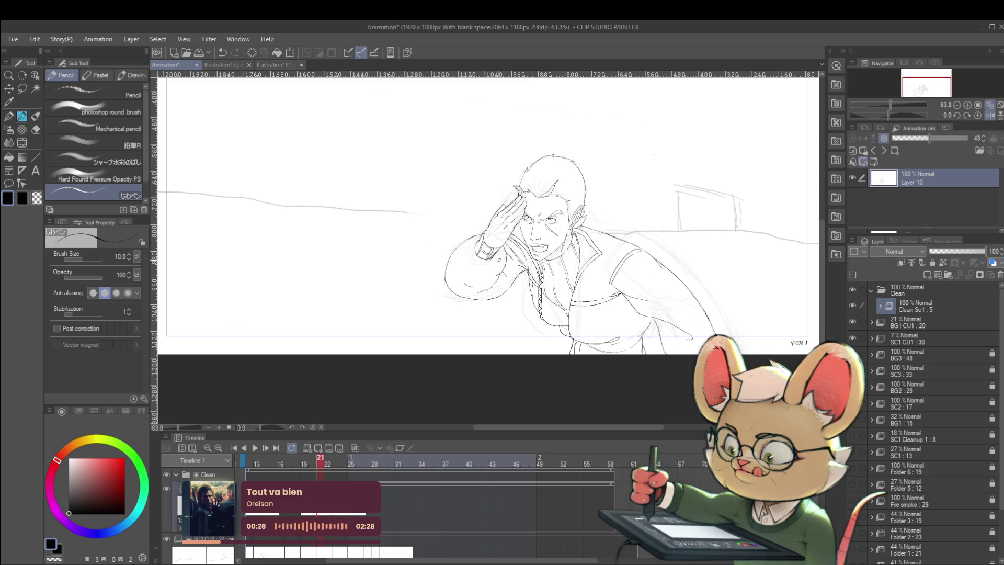
pyautogui.press('Right')
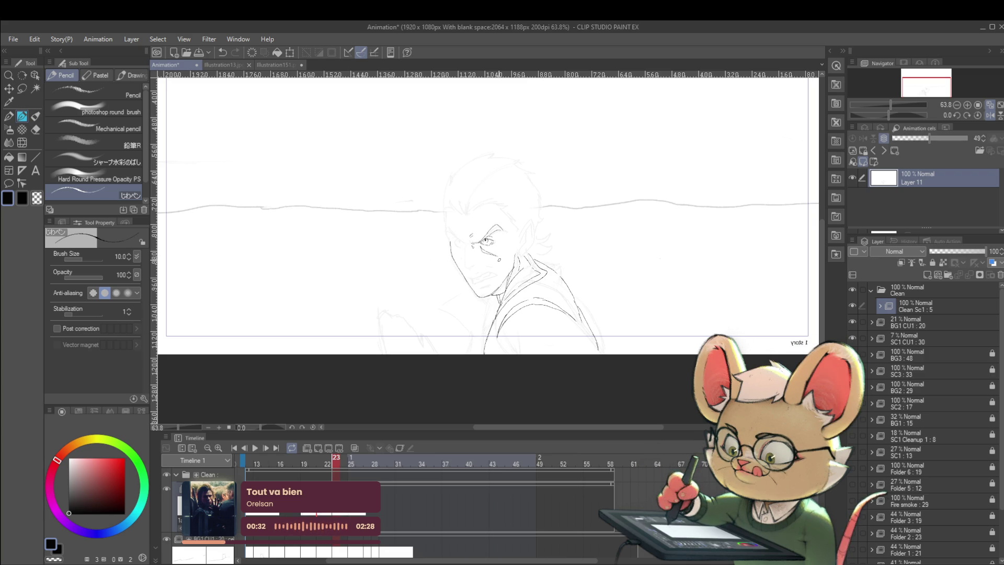
pyautogui.press('Left')
pyautogui.press('Left')
pyautogui.press('Left')
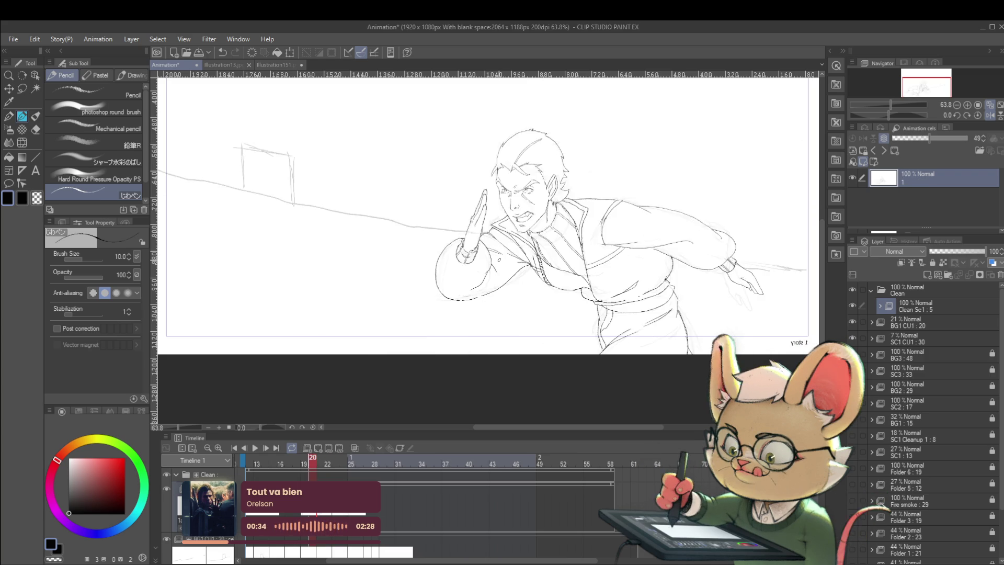
pyautogui.press('Right')
pyautogui.press('Left')
pyautogui.press('Right')
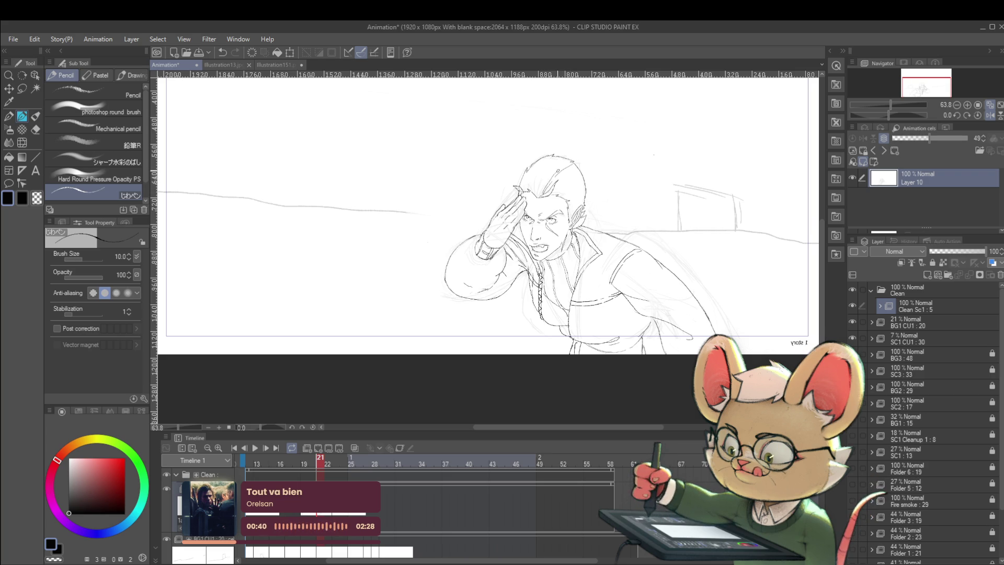
pyautogui.press('Left')
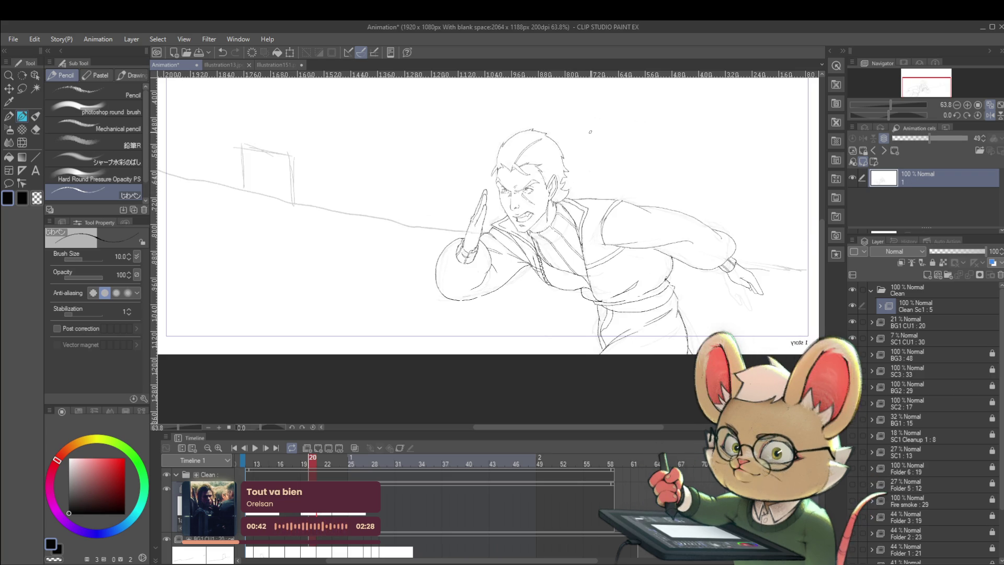
pyautogui.press('Right')
pyautogui.press('Left')
pyautogui.press('Right')
pyautogui.press('Left')
pyautogui.press('Right')
pyautogui.press('Left')
pyautogui.press('Right')
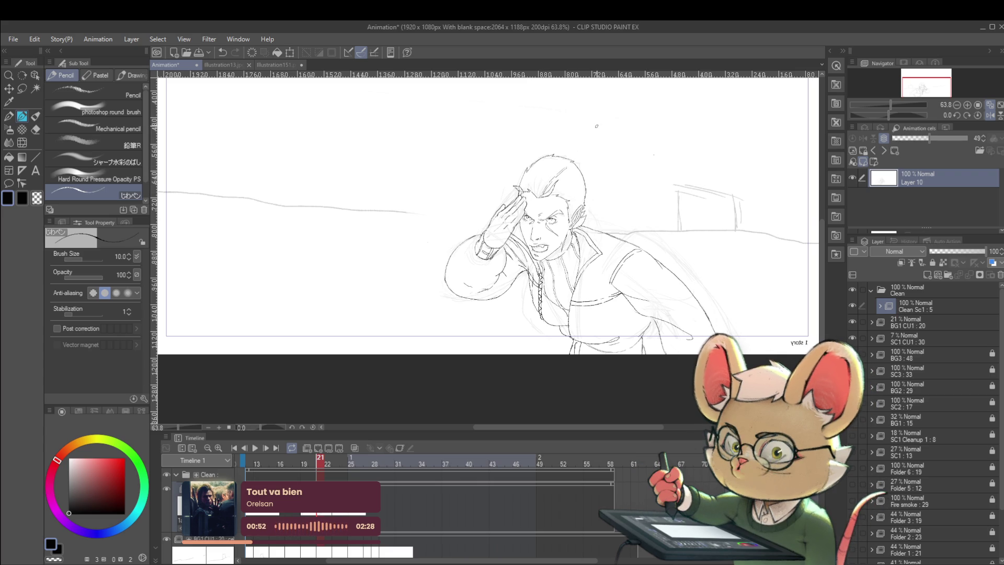
pyautogui.press('Right')
pyautogui.press('Right')
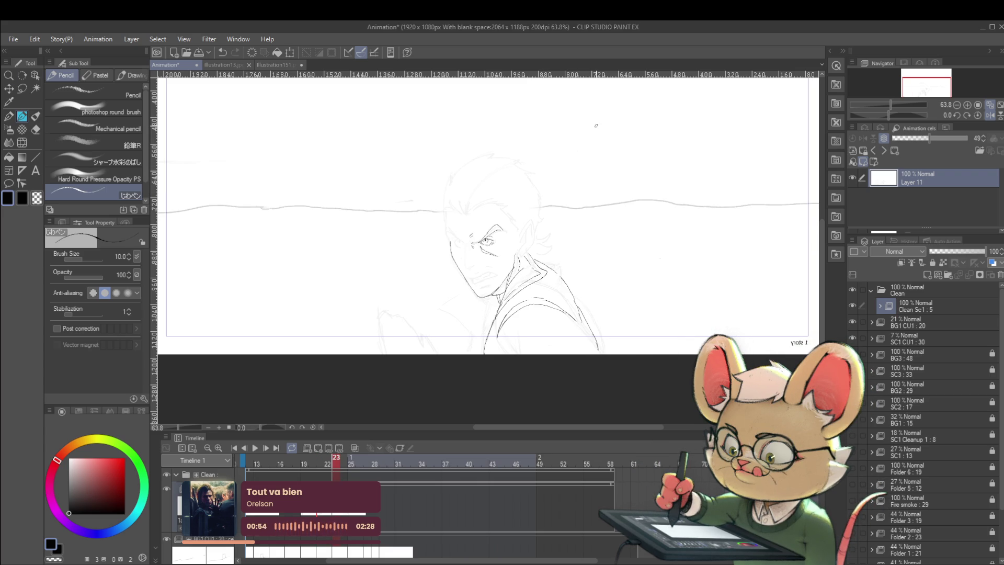
pyautogui.hotkey('ctrl', 'space')
pyautogui.press('Right')
pyautogui.press('Left')
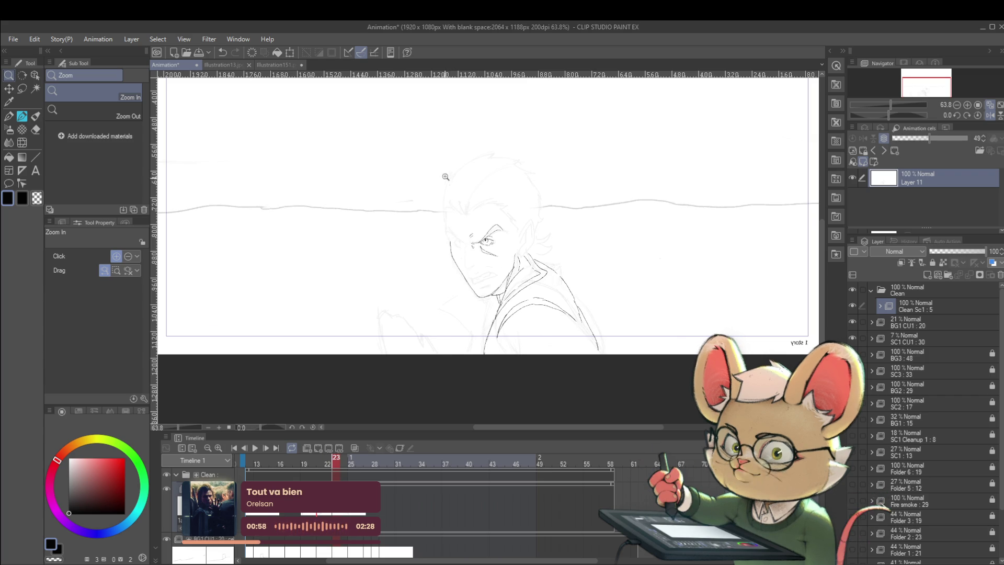
pyautogui.press('p')
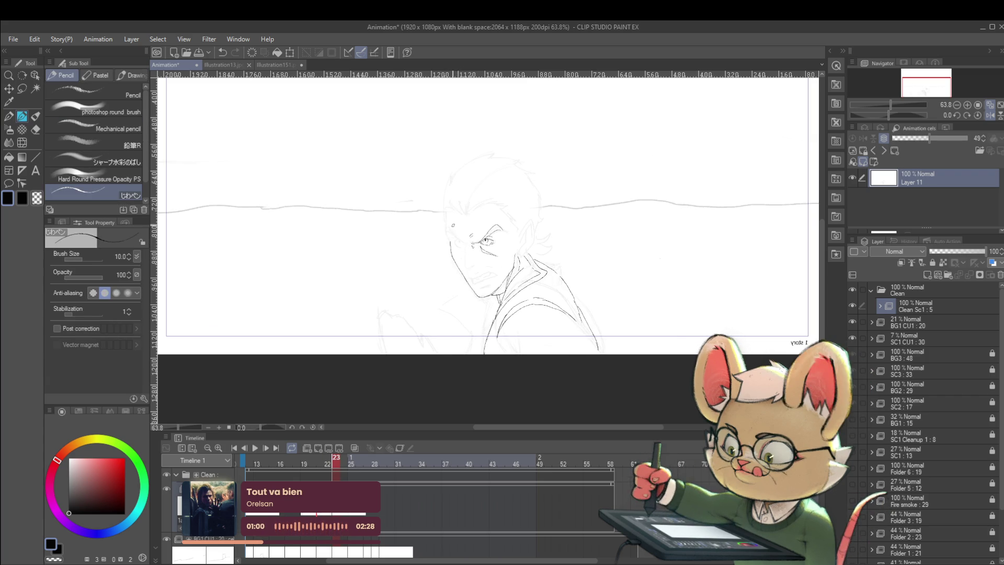
# Compare frame 23 with saluting frame 22 and ink a short collar line.
pyautogui.scroll(1, 460, 246)
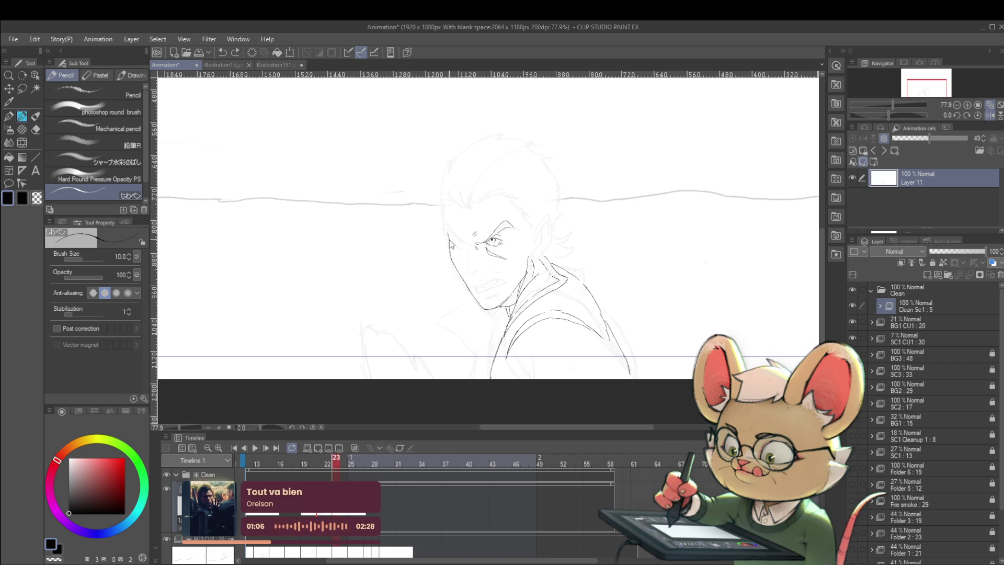
pyautogui.click(448, 240)
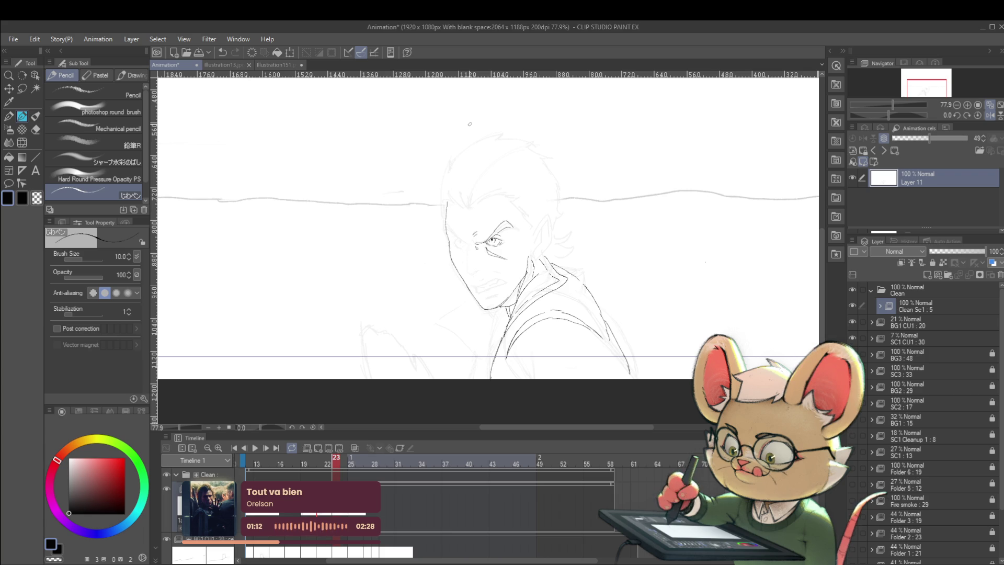
pyautogui.press(',')
pyautogui.press('.')
pyautogui.press(',')
pyautogui.press('.')
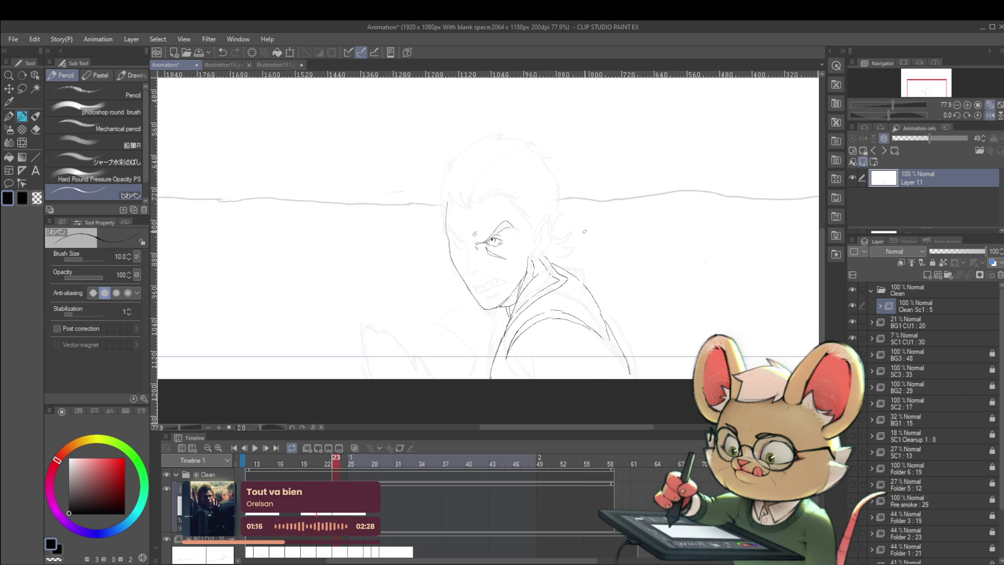
pyautogui.press(',')
pyautogui.press('.')
pyautogui.moveTo(532, 257); pyautogui.dragTo(547, 257)
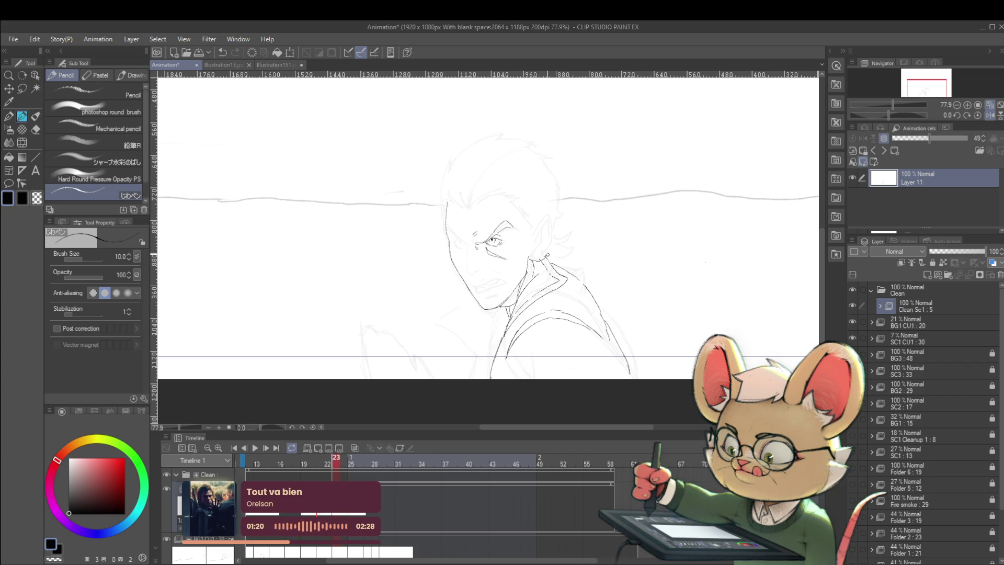
# Check motion against earlier frames, then ink a short line up beside the ear.
pyautogui.press(',')
pyautogui.press('.')
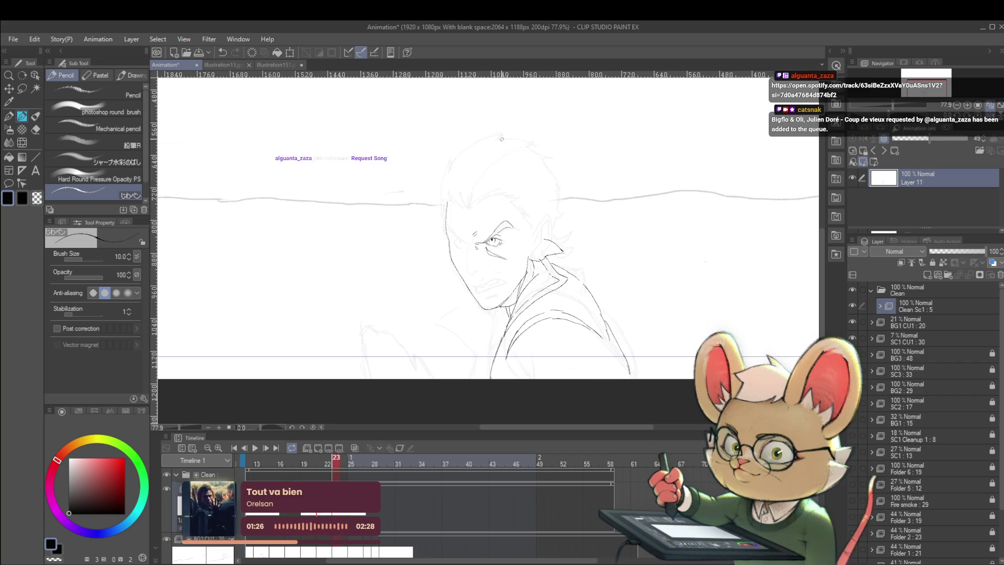
pyautogui.press(',')
pyautogui.press(',')
pyautogui.press('.')
pyautogui.press('.')
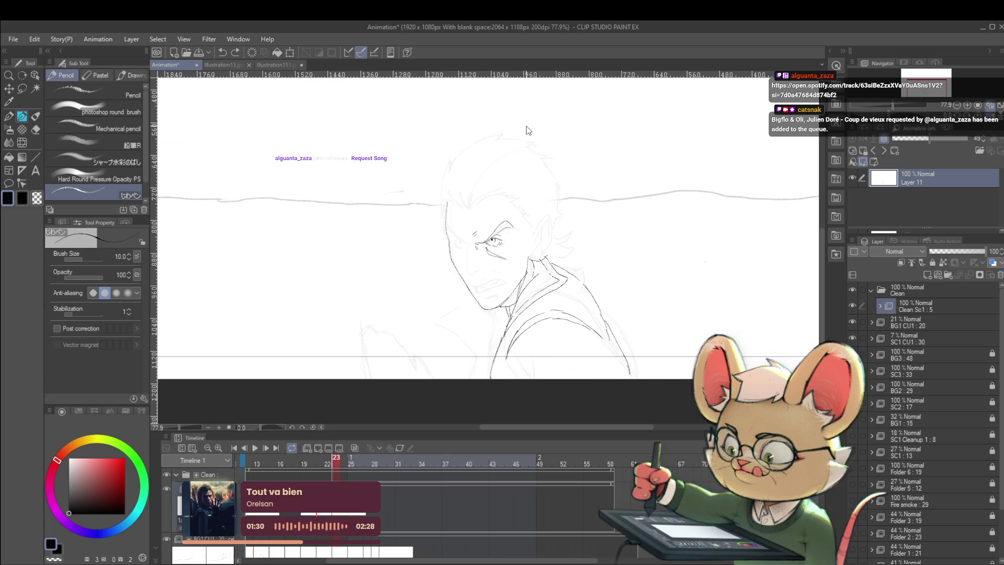
pyautogui.press(',')
pyautogui.press(',')
pyautogui.press('.')
pyautogui.press('.')
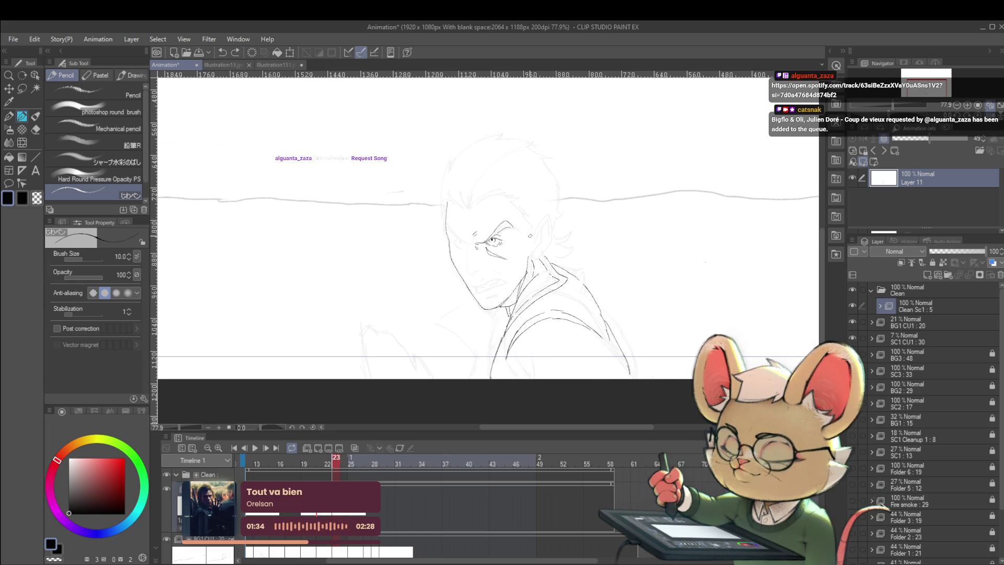
pyautogui.press(',')
pyautogui.press('.')
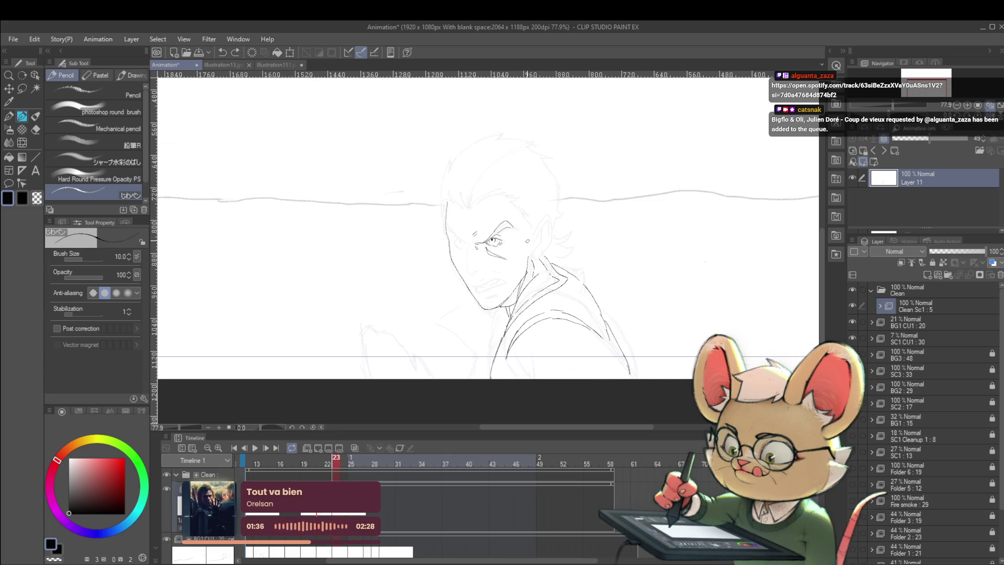
pyautogui.moveTo(529, 237); pyautogui.dragTo(533, 216)
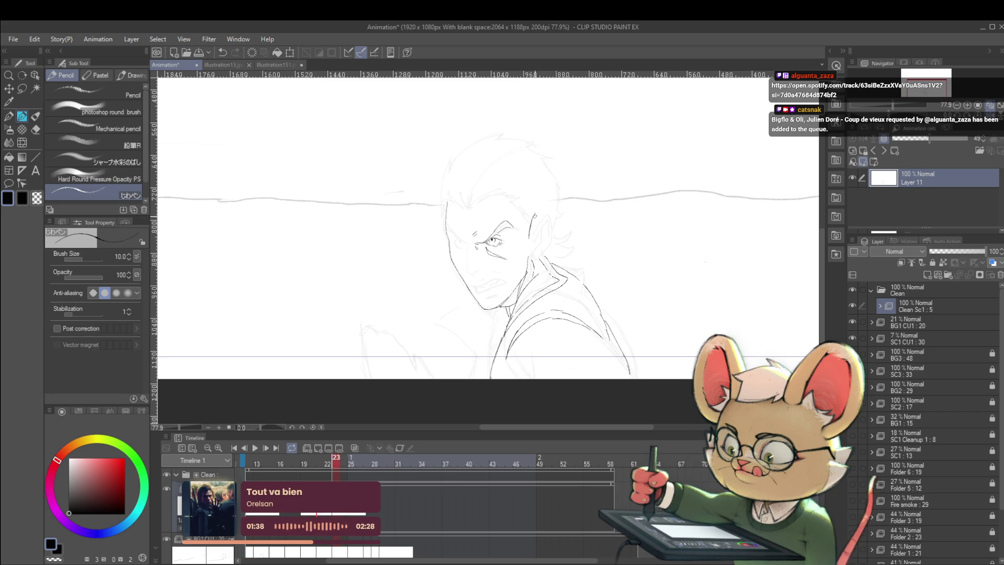
# Check the ear line against the saluting frame and shift the view slightly down.
pyautogui.press(',')
pyautogui.press('.')
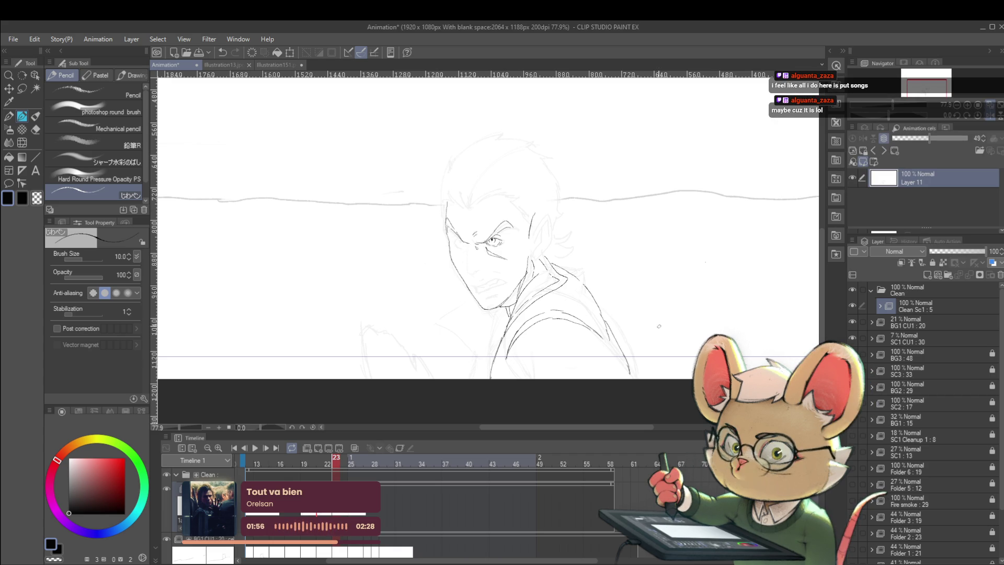
pyautogui.moveTo(650, 312); pyautogui.dragTo(655, 330)
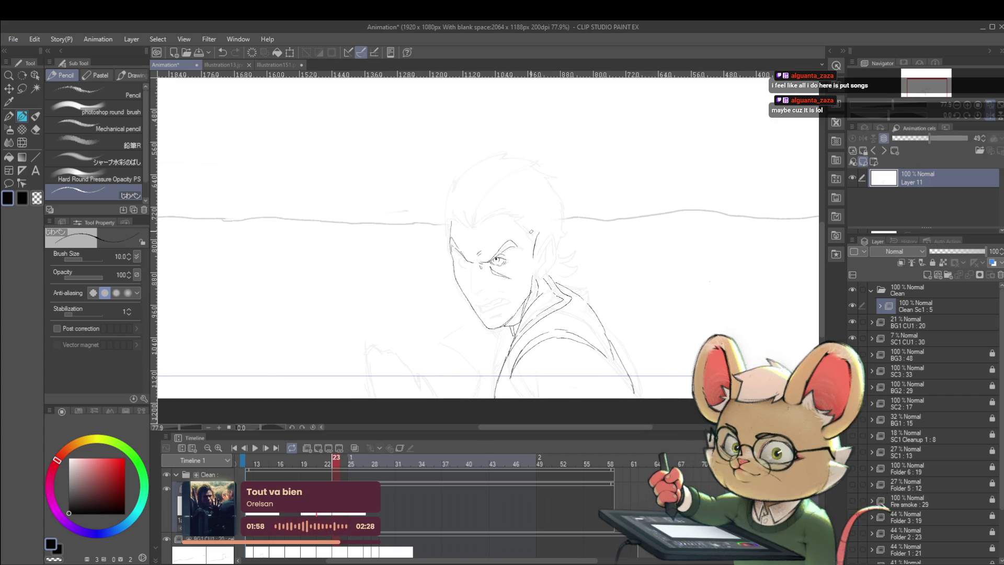
# Zoom in on the face, compare with frame 22, and undo the last stroke.
pyautogui.hotkey('ctrl', '+')
pyautogui.hotkey('ctrl', '+')
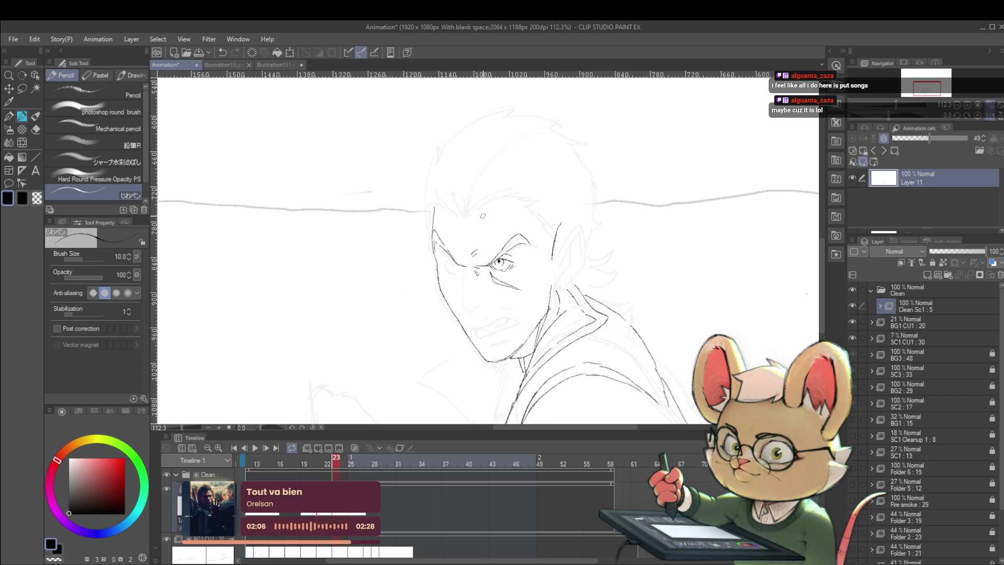
pyautogui.press('Left')
pyautogui.press('Right')
pyautogui.press('Left')
pyautogui.press('Right')
pyautogui.press('Left')
pyautogui.press('Right')
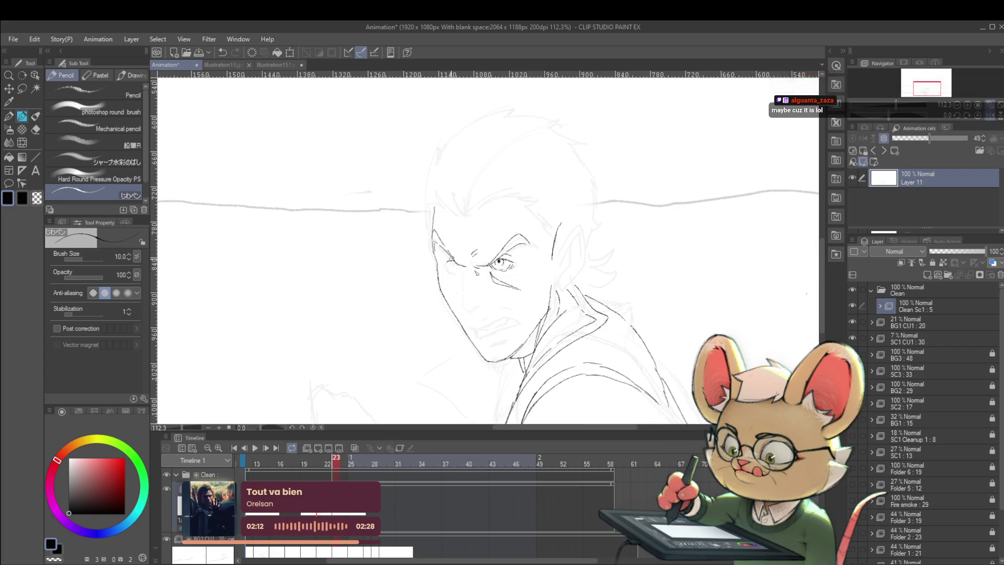
pyautogui.hotkey('ctrl', 'z')
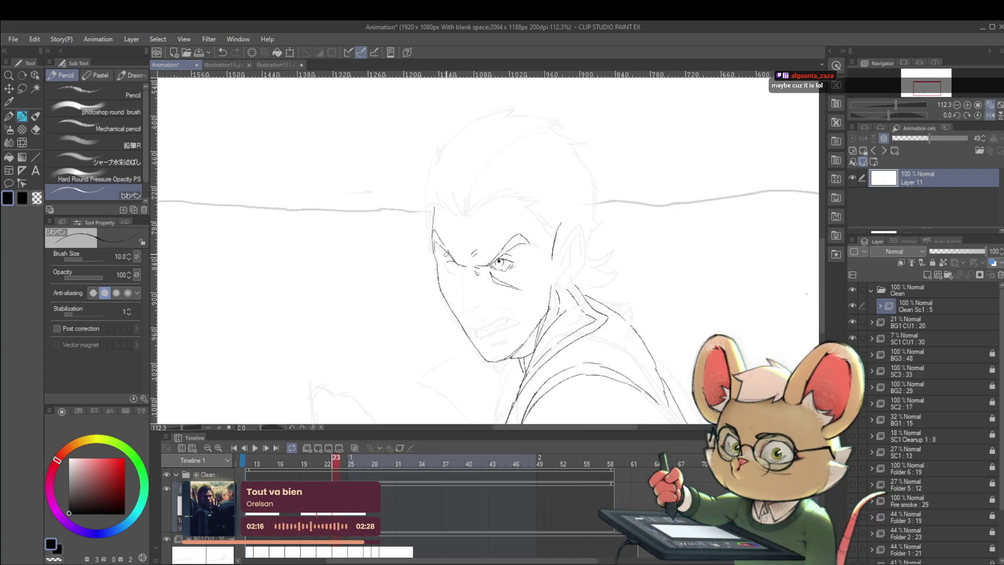
# Try a darker left-eye dot, undo it, and mirror the canvas view horizontally.
pyautogui.press('Left')
pyautogui.press('Right')
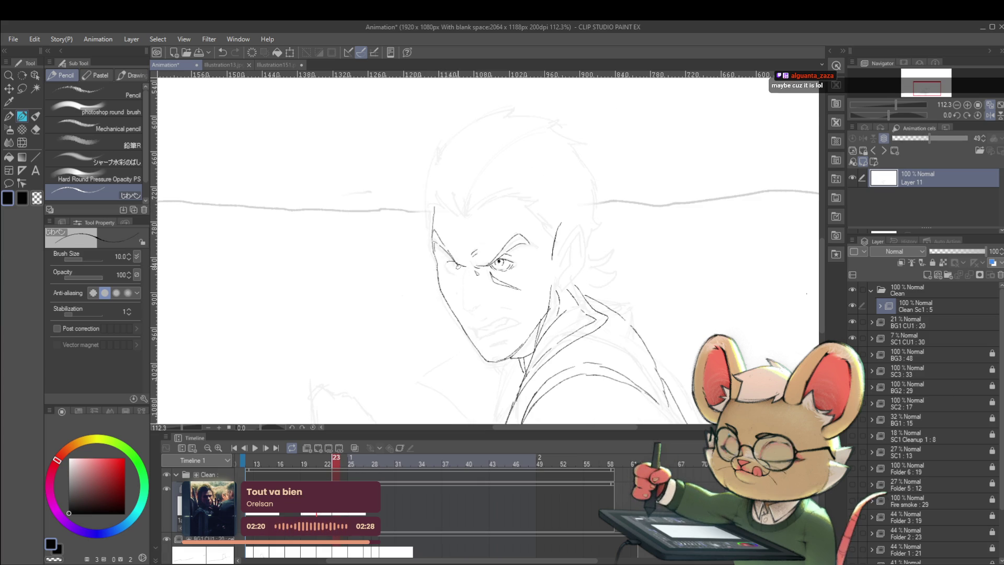
pyautogui.moveTo(457, 264); pyautogui.dragTo(458, 265)
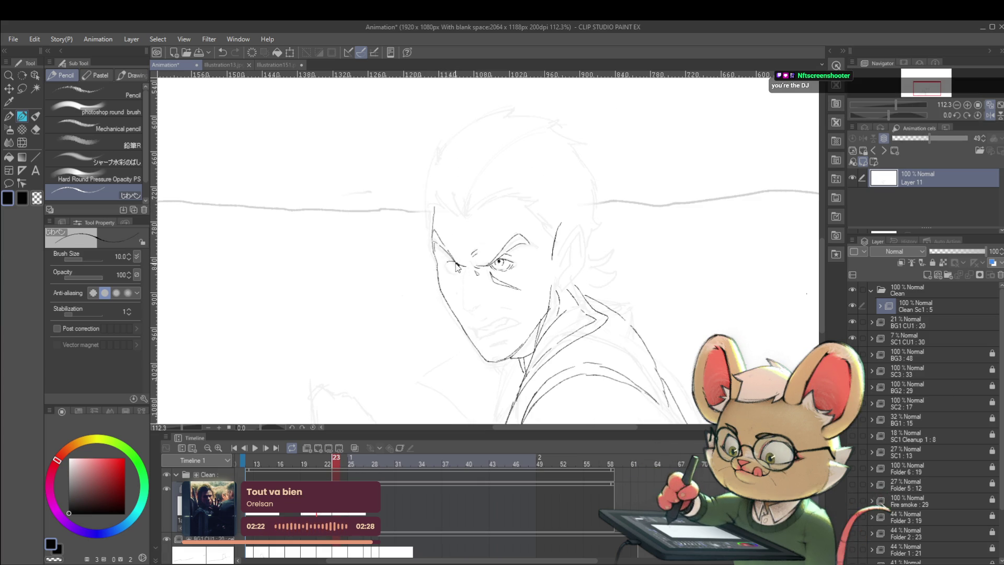
pyautogui.hotkey('ctrl', 'z')
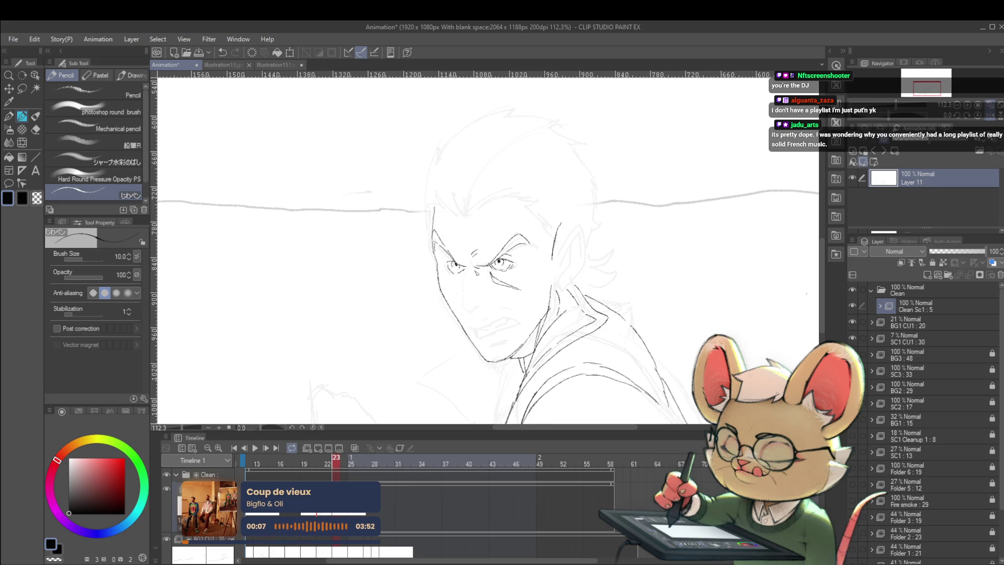
pyautogui.click(993, 117)
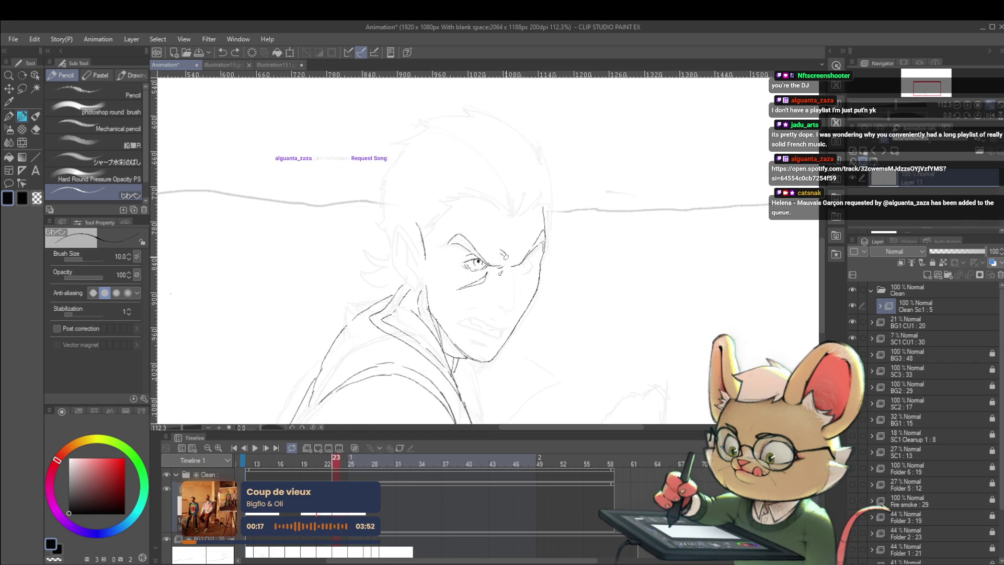
# Add a mark near the eyebrow, ink a cheek line below the eye, and extend the jaw upward.
pyautogui.moveTo(502, 258); pyautogui.dragTo(506, 261)
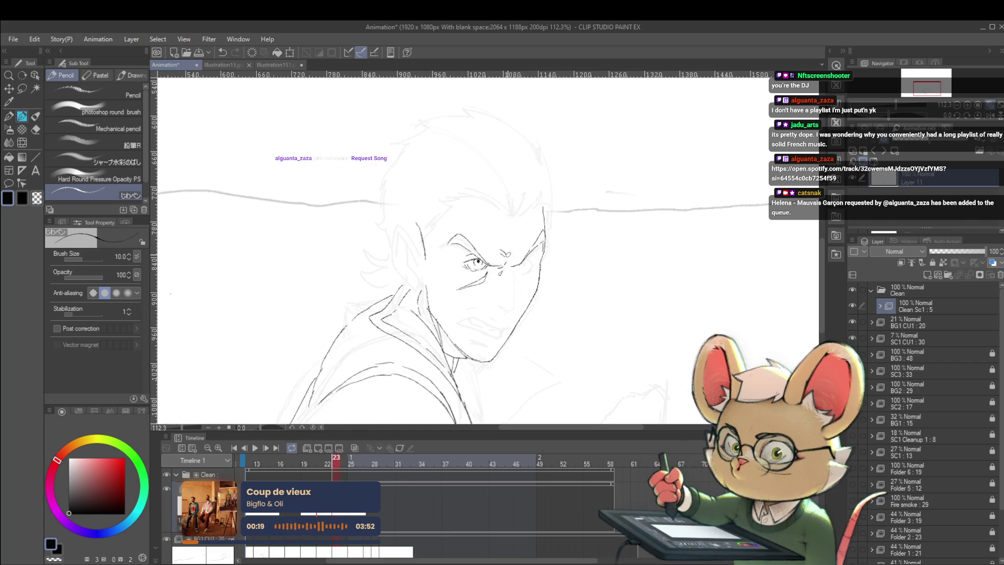
pyautogui.press('Left')
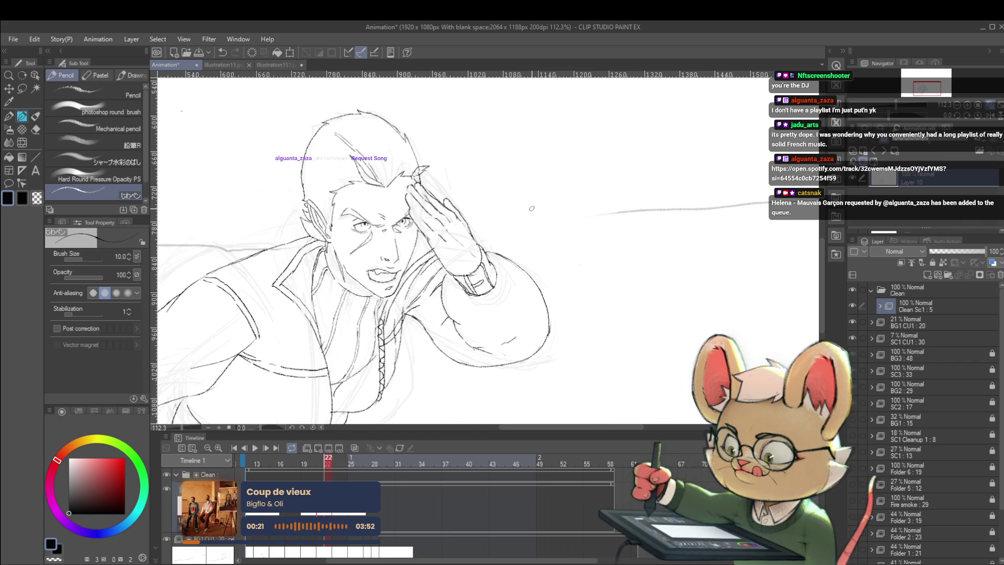
pyautogui.press('Right')
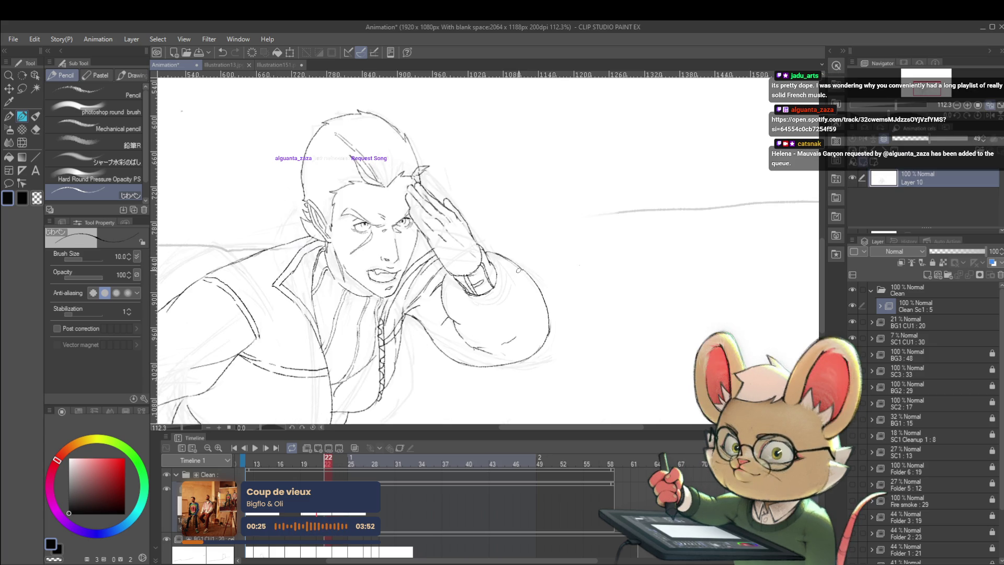
pyautogui.press('Left')
pyautogui.press('Right')
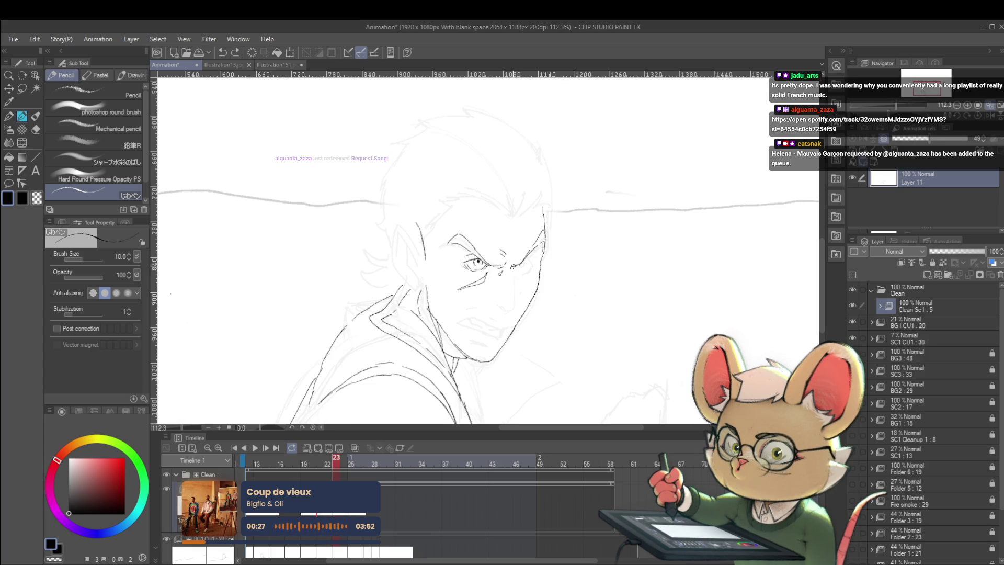
pyautogui.moveTo(513, 271); pyautogui.dragTo(512, 309)
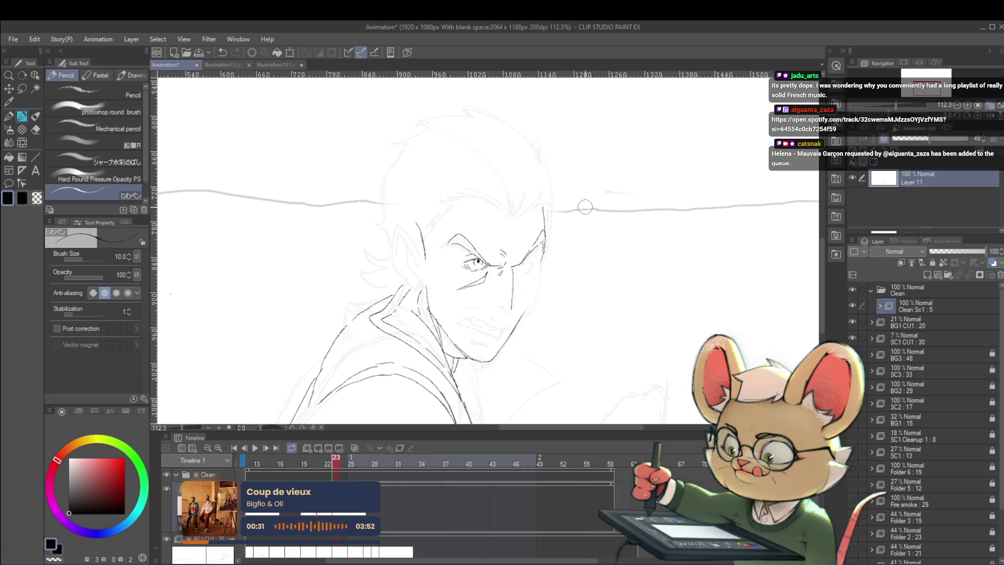
pyautogui.moveTo(525, 314); pyautogui.dragTo(535, 290)
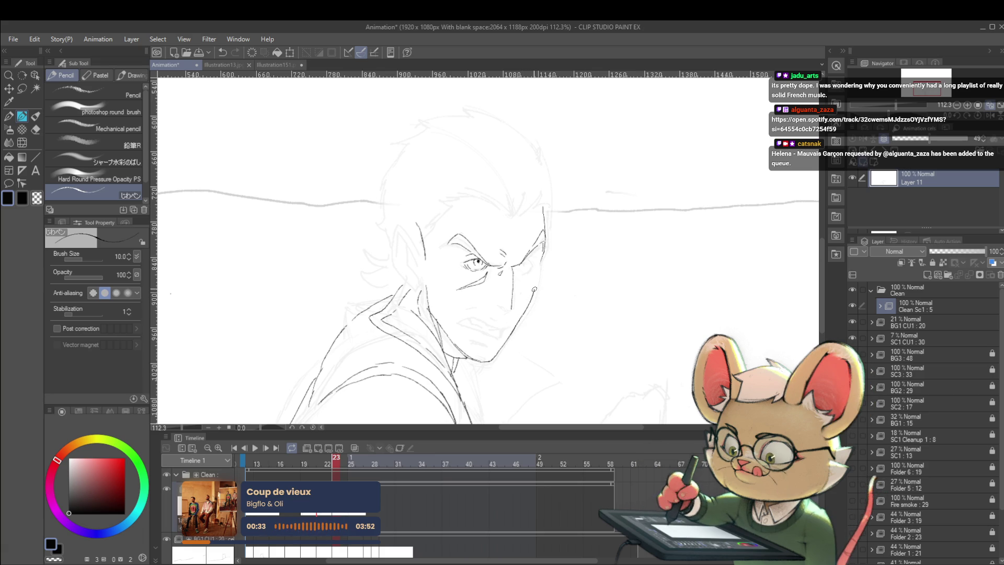
pyautogui.scroll(-3, 556, 262)
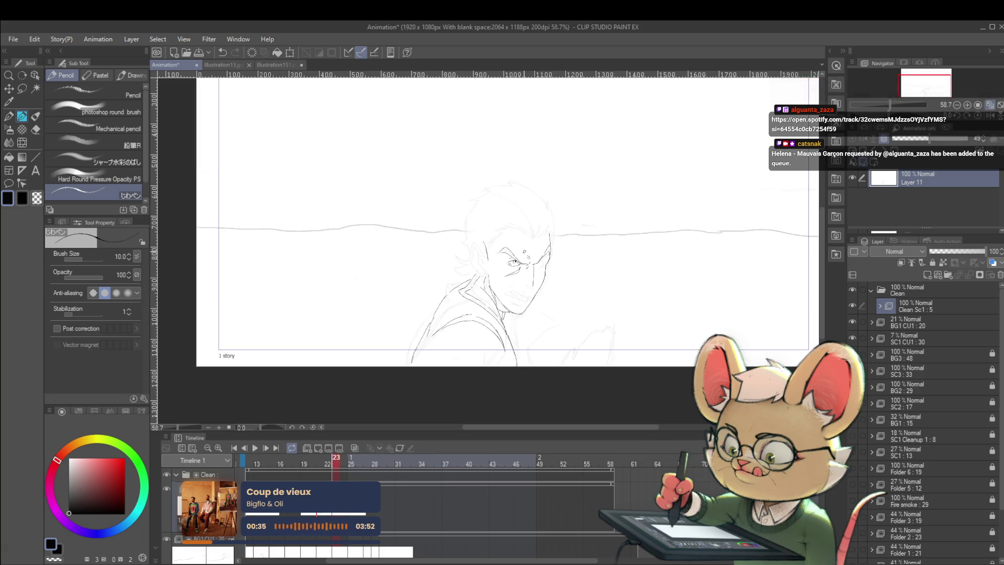
# Unmirror the canvas, zoom in, and redraw a short face-outline stroke after undoing a head-outline try.
pyautogui.press('h')
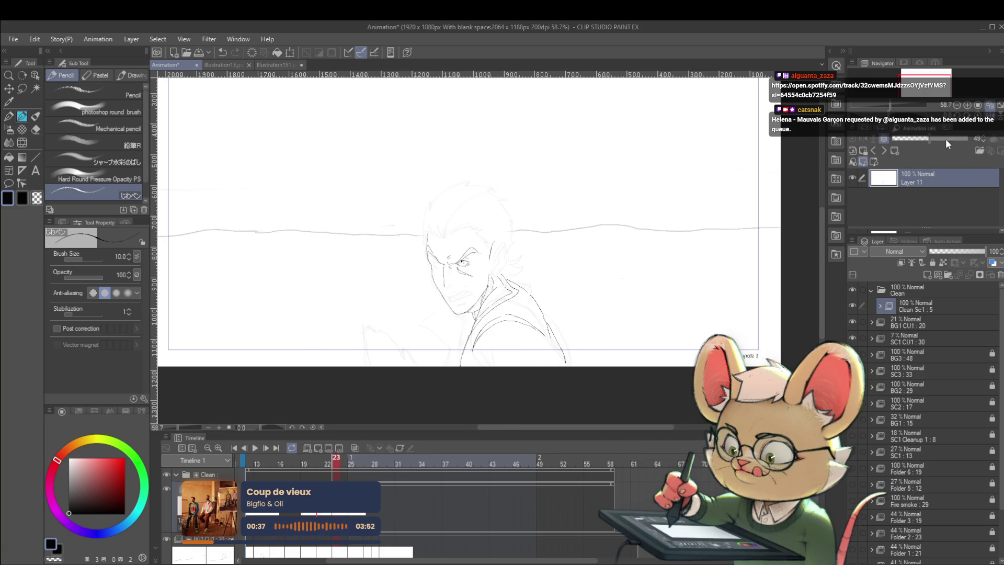
pyautogui.scroll(2, 454, 294)
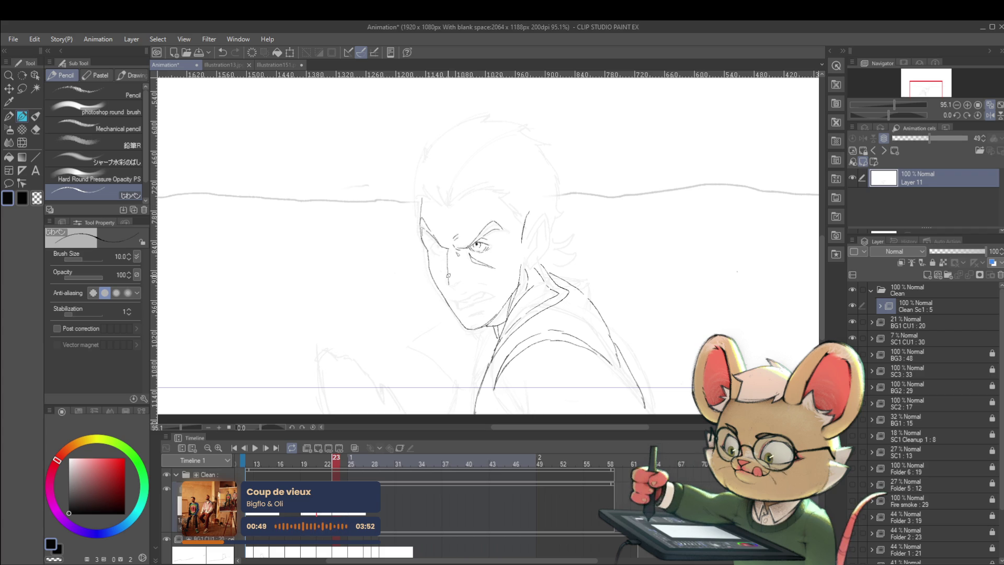
pyautogui.press(',')
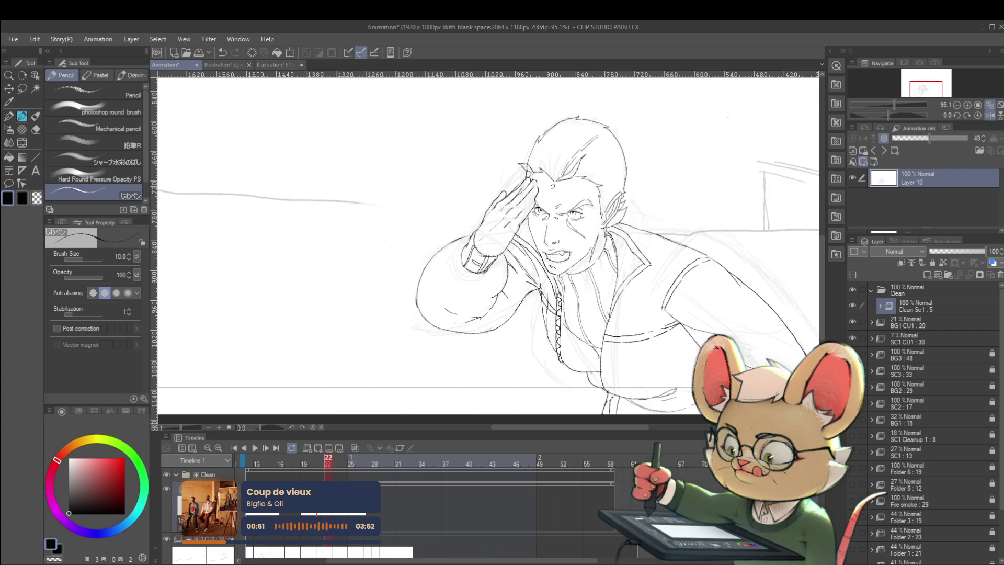
pyautogui.press('.')
pyautogui.moveTo(422, 192); pyautogui.dragTo(427, 166)
pyautogui.hotkey('ctrl', 'z')
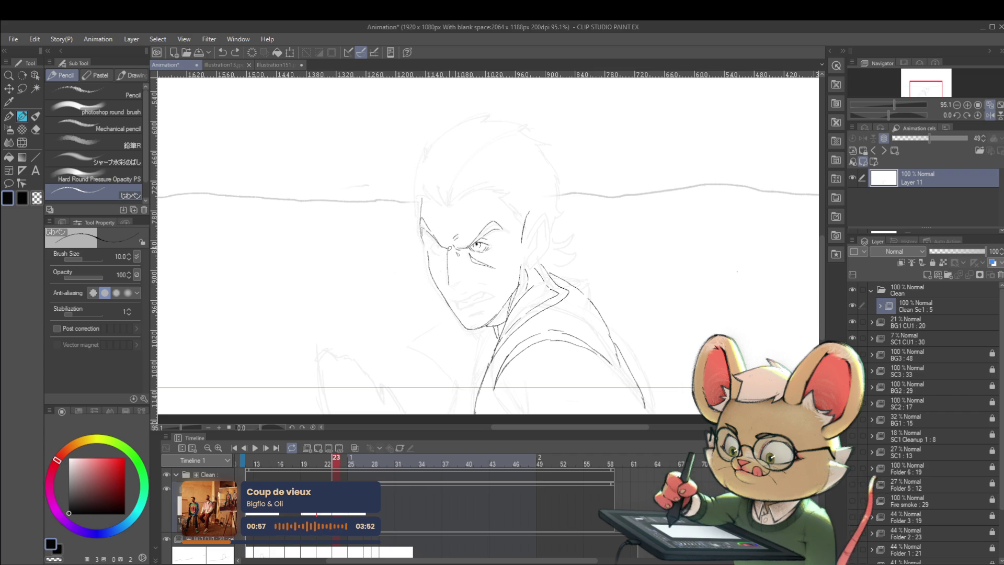
pyautogui.moveTo(432, 254); pyautogui.dragTo(414, 236)
# Scrub through the neighbouring frames to preview the motion, ending on frame 23.
pyautogui.press('.')
pyautogui.press(',')
pyautogui.press(',')
pyautogui.press(',')
pyautogui.press('.')
pyautogui.press(',')
pyautogui.press(',')
pyautogui.press(',')
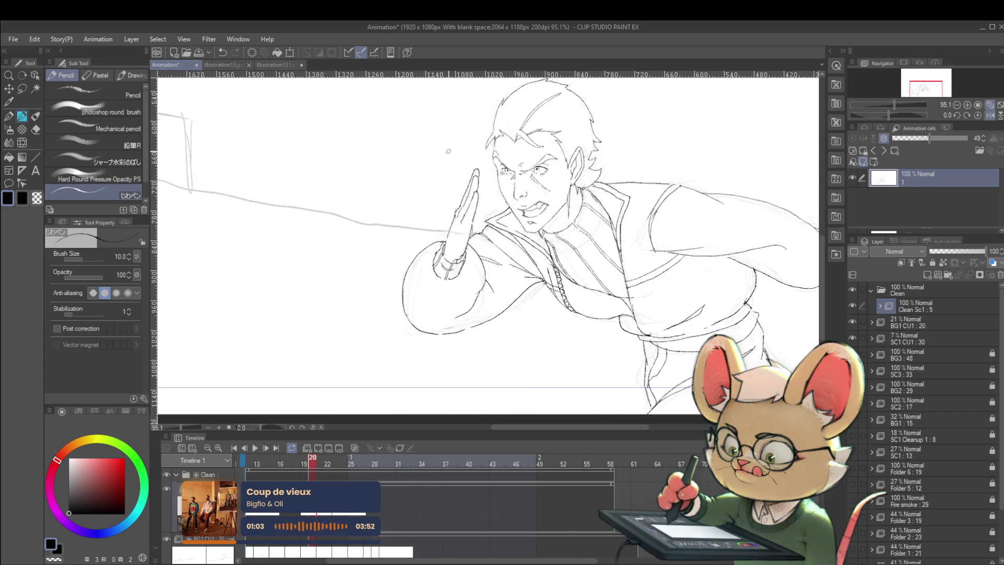
pyautogui.press('.')
pyautogui.press('.')
pyautogui.press('.')
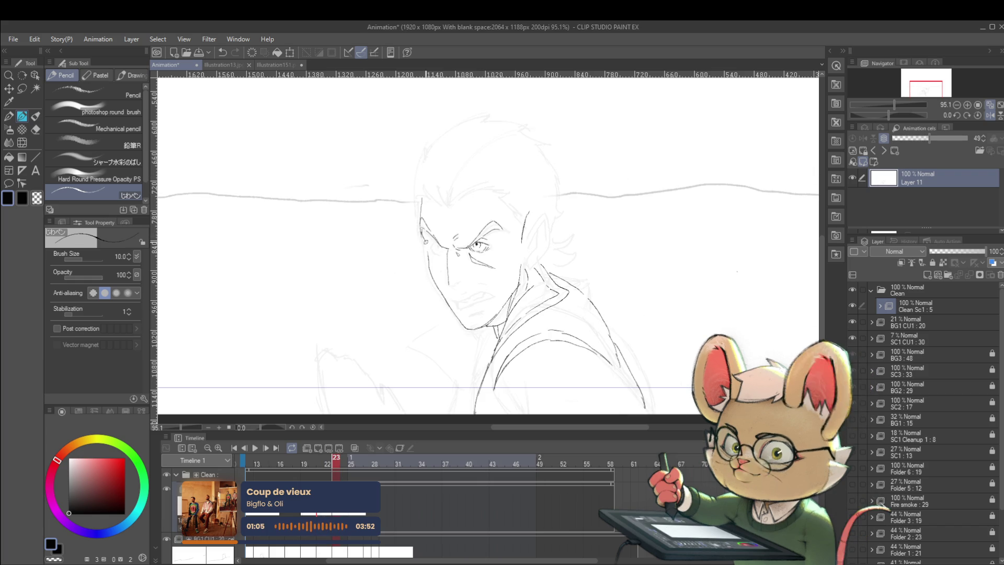
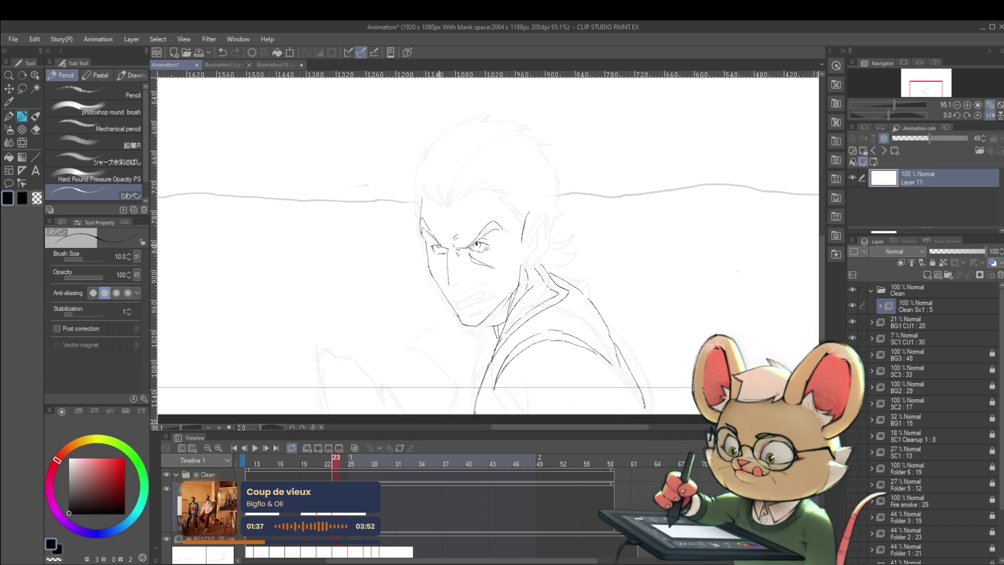
# Undo the last pencil stroke on the scowling-face frame.
pyautogui.hotkey('ctrl', 'z')
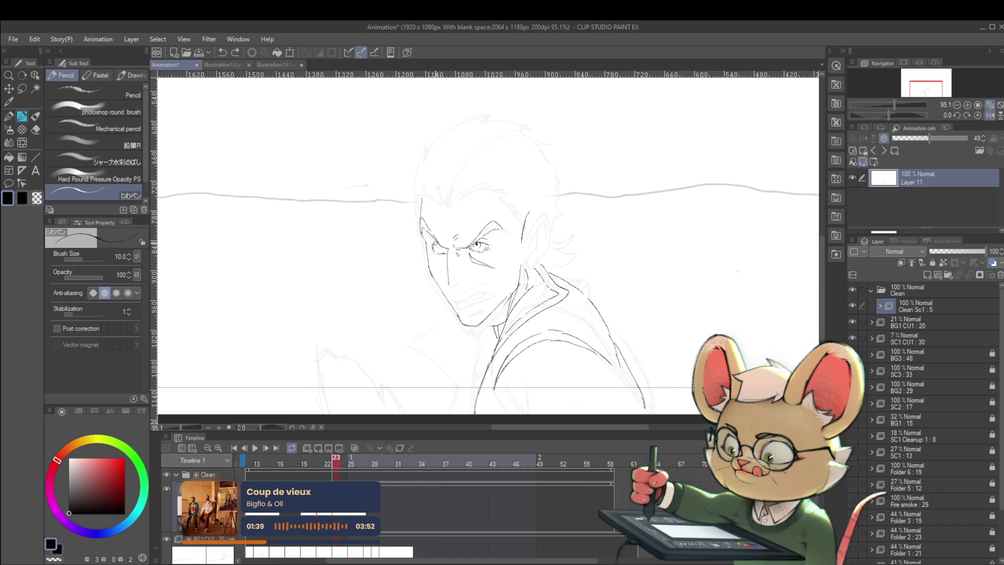
pyautogui.scroll(3, 455, 245)
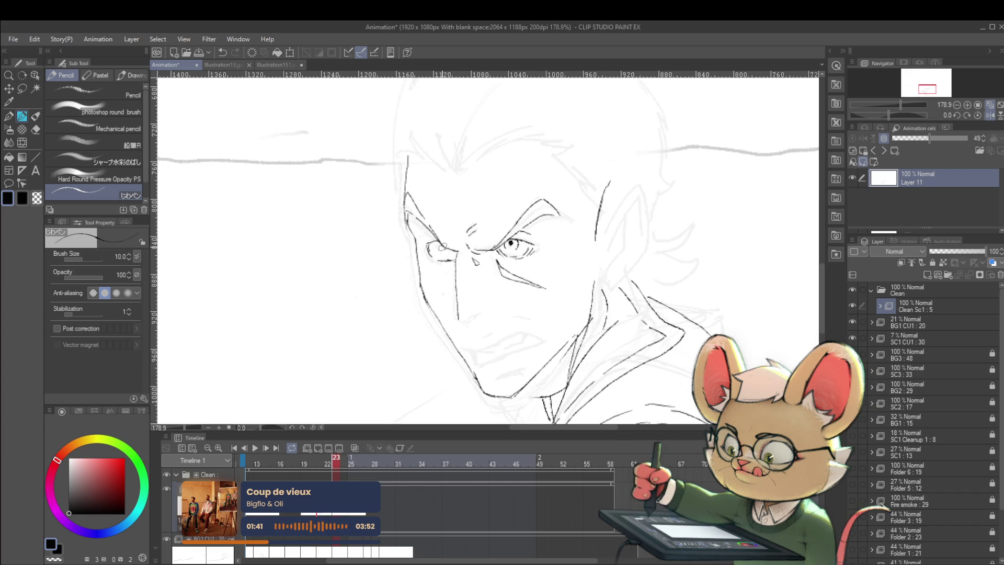
pyautogui.scroll(-5, 411, 198)
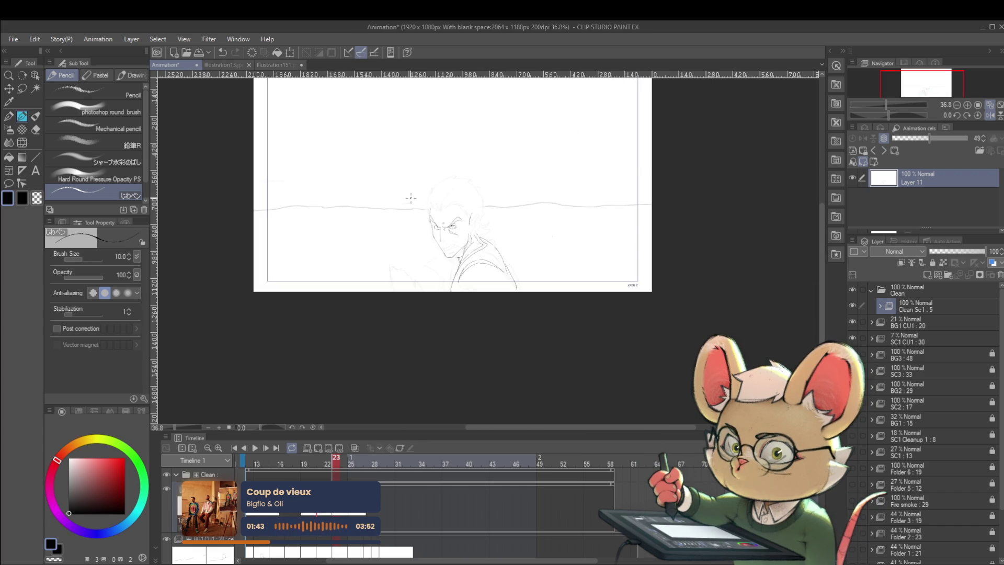
pyautogui.scroll(5, 442, 227)
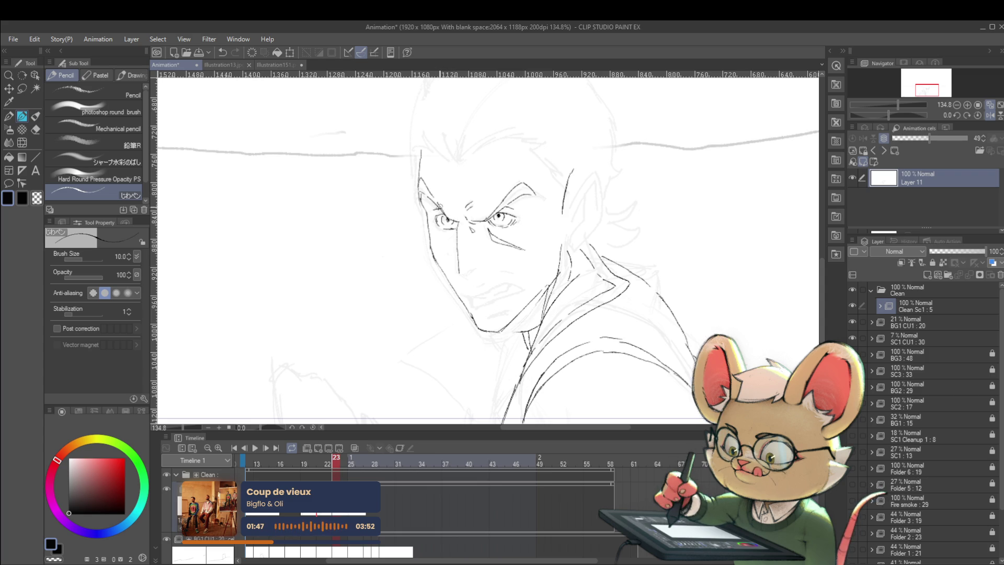
pyautogui.scroll(-4, 412, 181)
pyautogui.scroll(5, 449, 205)
pyautogui.scroll(-4, 468, 200)
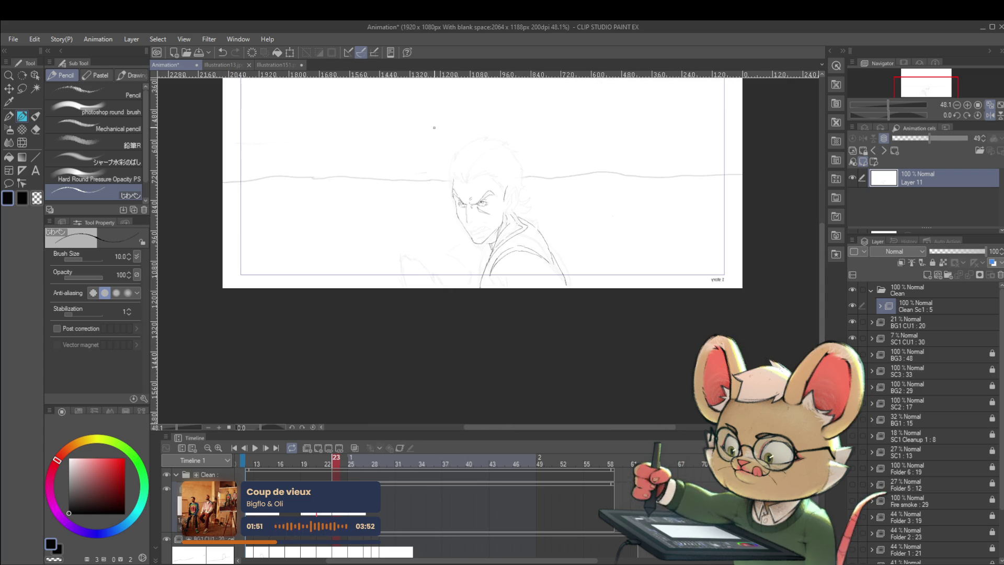
# Flip the canvas view back to normal and recentre it on the face.
pyautogui.click(990, 116)
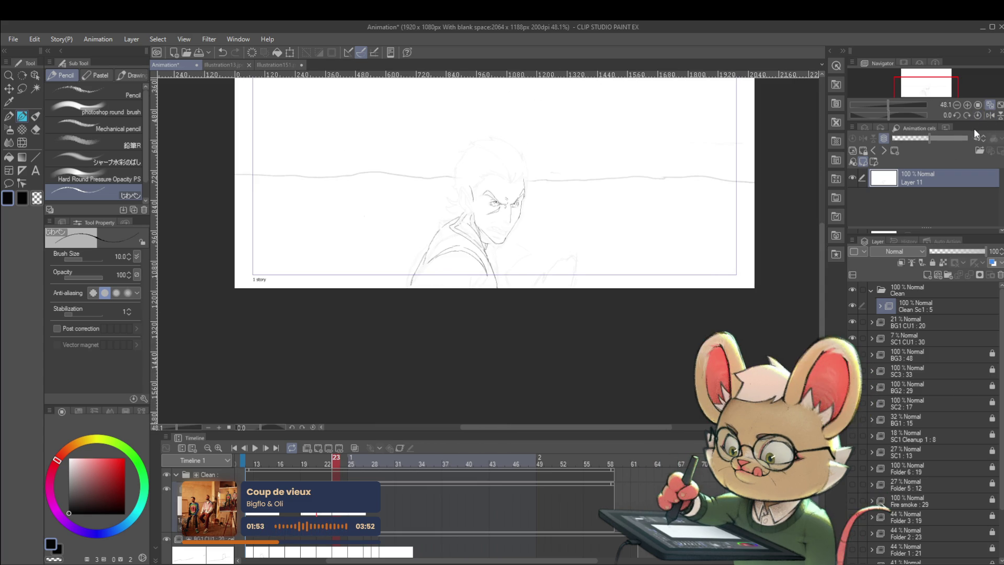
pyautogui.scroll(5, 512, 194)
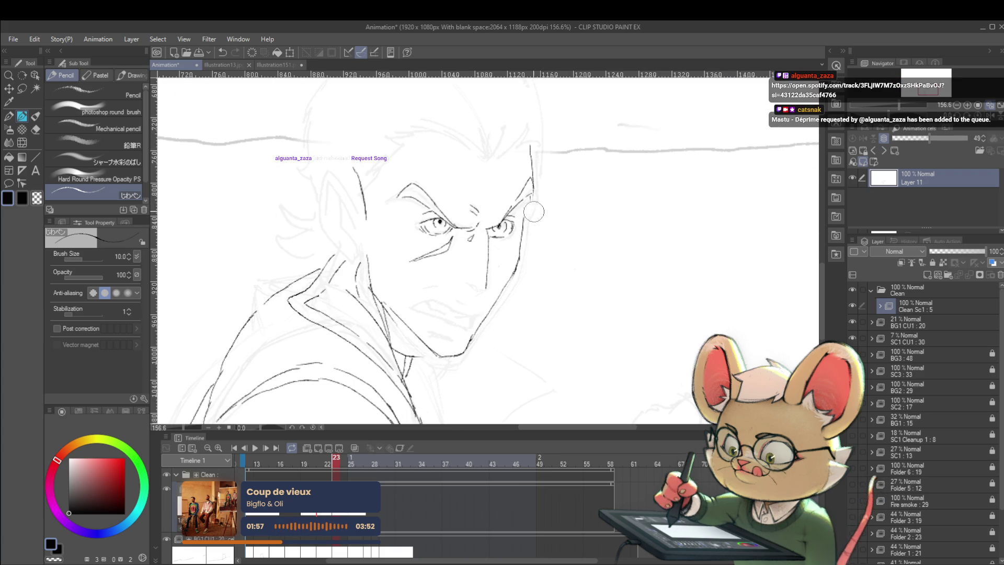
pyautogui.moveTo(545, 224); pyautogui.dragTo(544, 254)
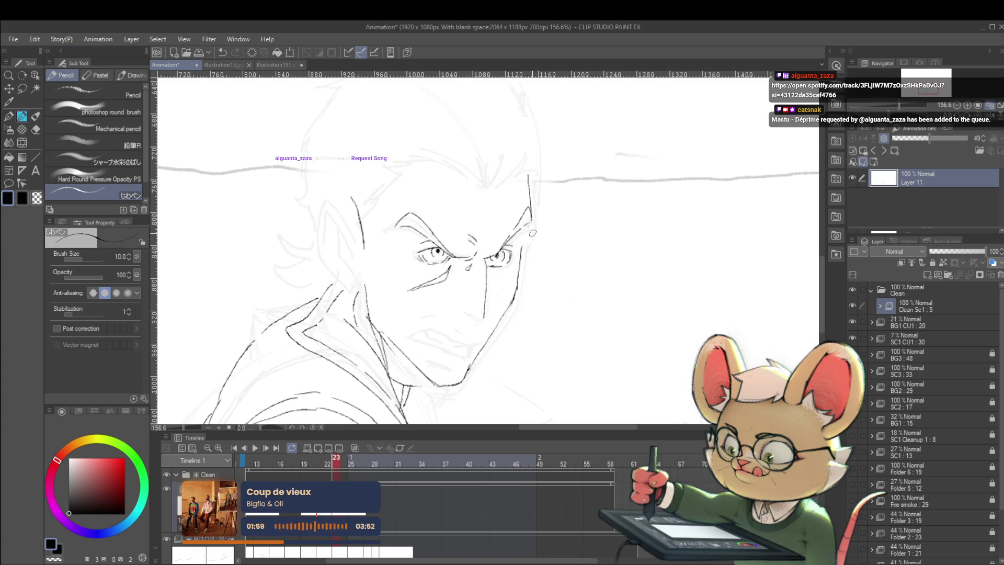
pyautogui.scroll(-5, 530, 217)
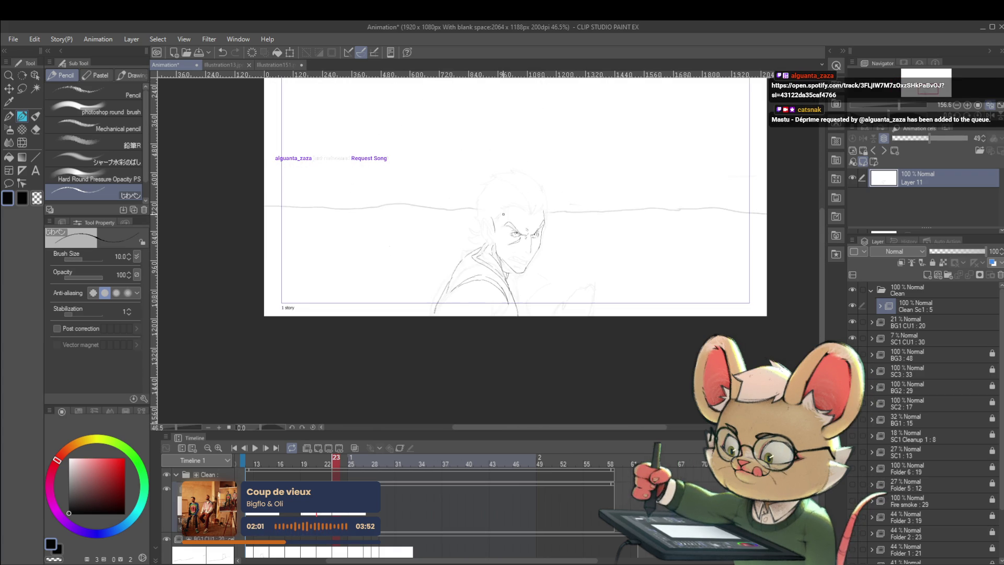
# Mirror the view horizontally and flick between frames 22 and 23 to compare poses.
pyautogui.press('h')
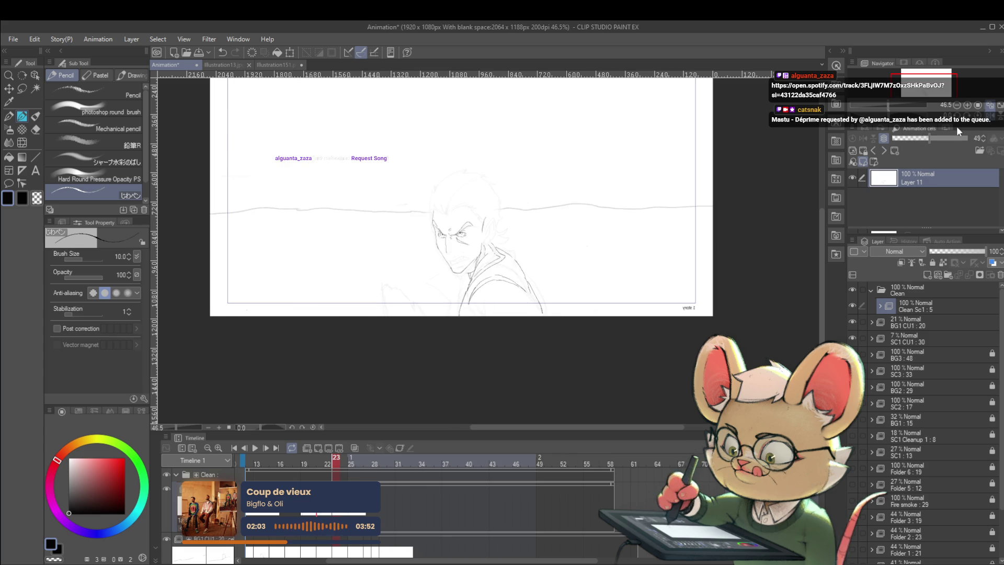
pyautogui.scroll(2, 459, 212)
pyautogui.press('Left')
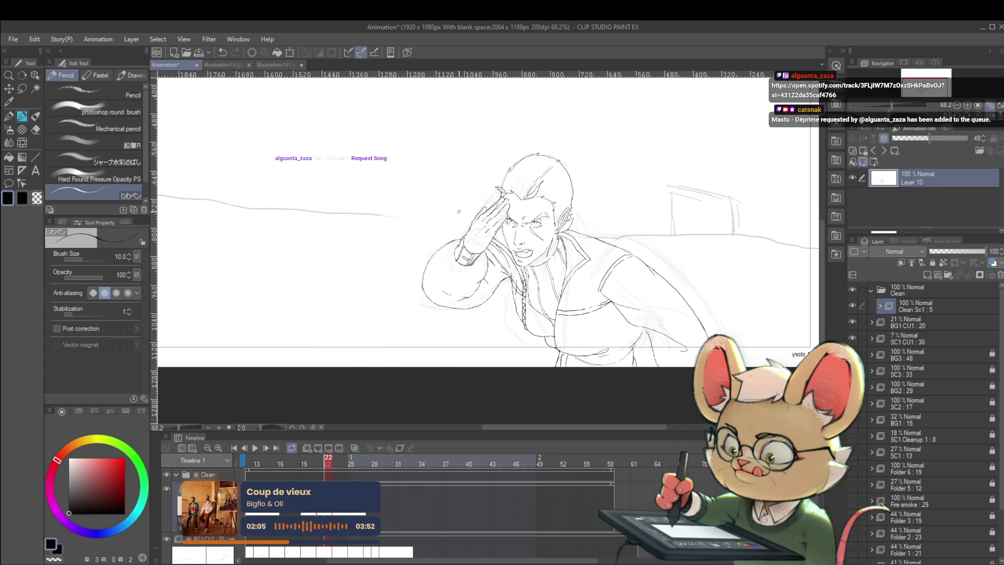
pyautogui.press('Right')
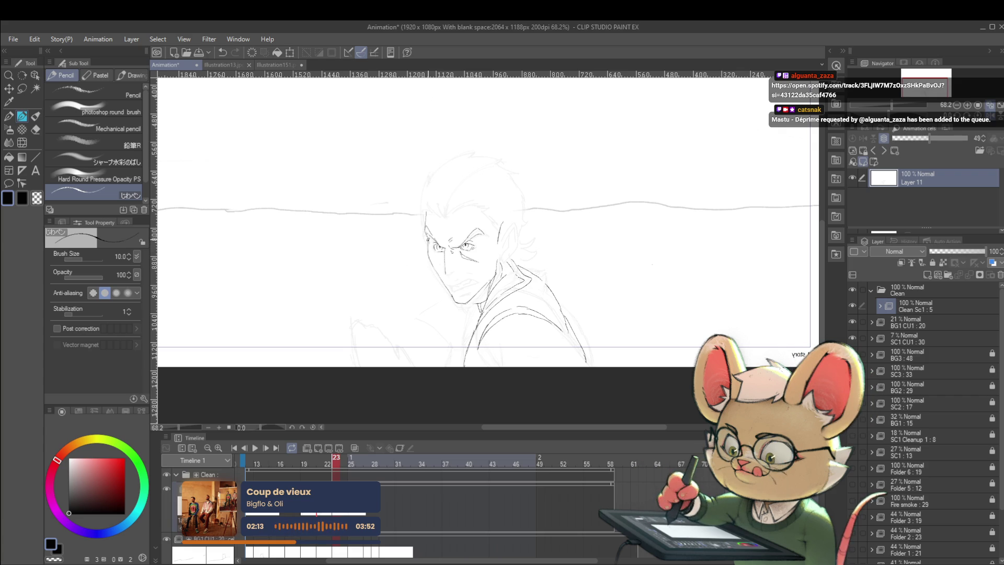
pyautogui.scroll(-2, 447, 211)
pyautogui.scroll(5, 423, 226)
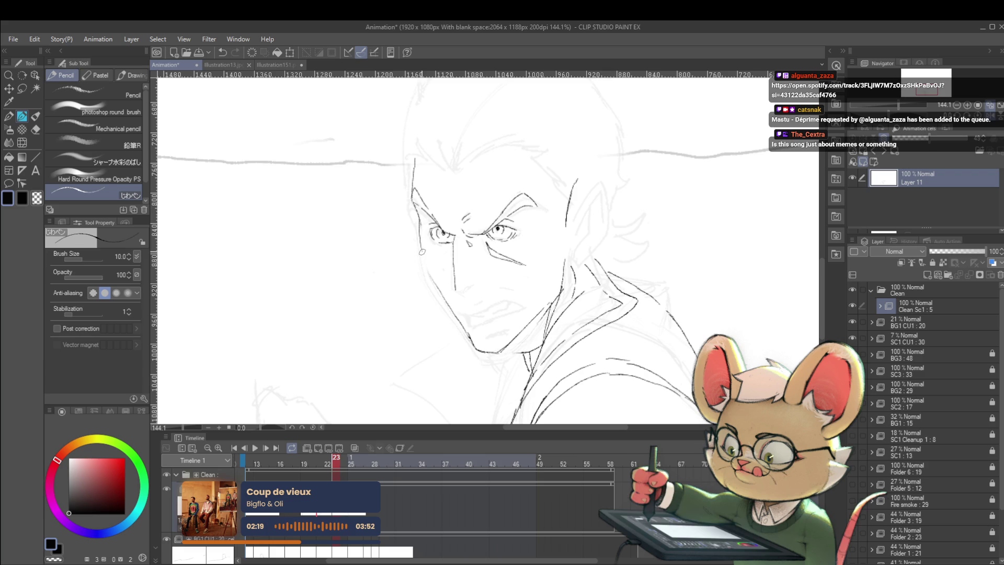
pyautogui.scroll(-4, 444, 303)
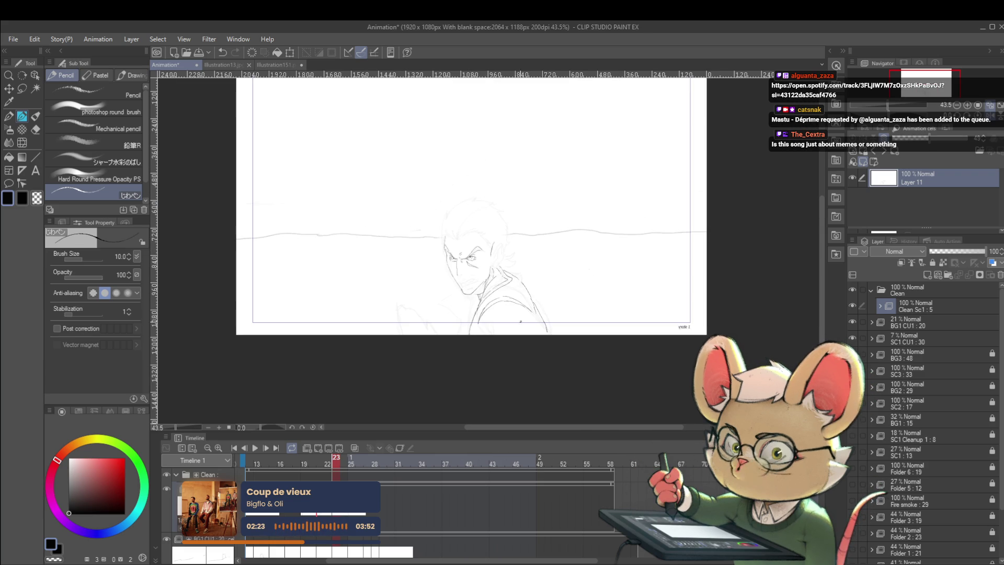
pyautogui.scroll(3, 479, 341)
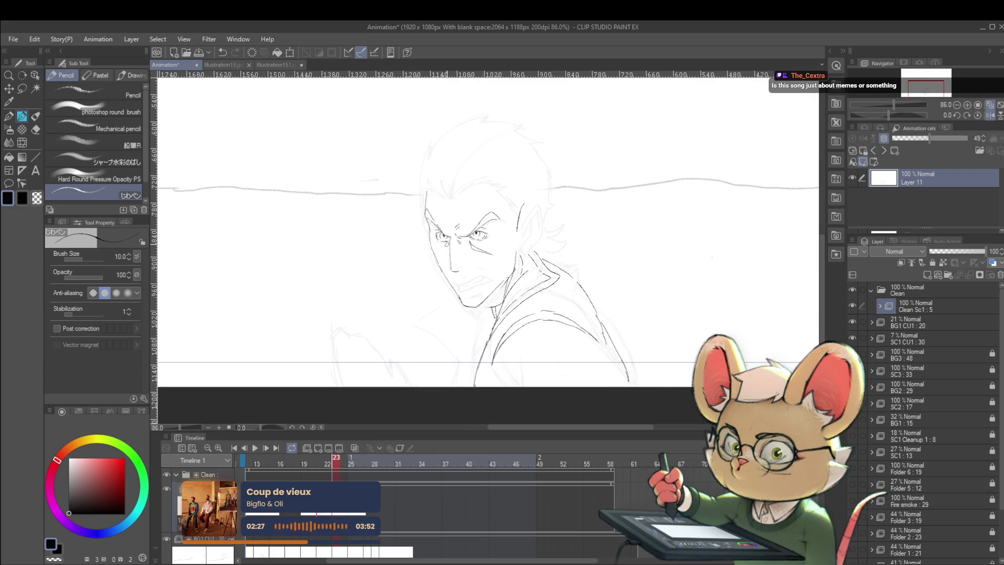
# Compare the face drawing against saluting frame 22 again, ending on frame 23.
pyautogui.click(456, 269)
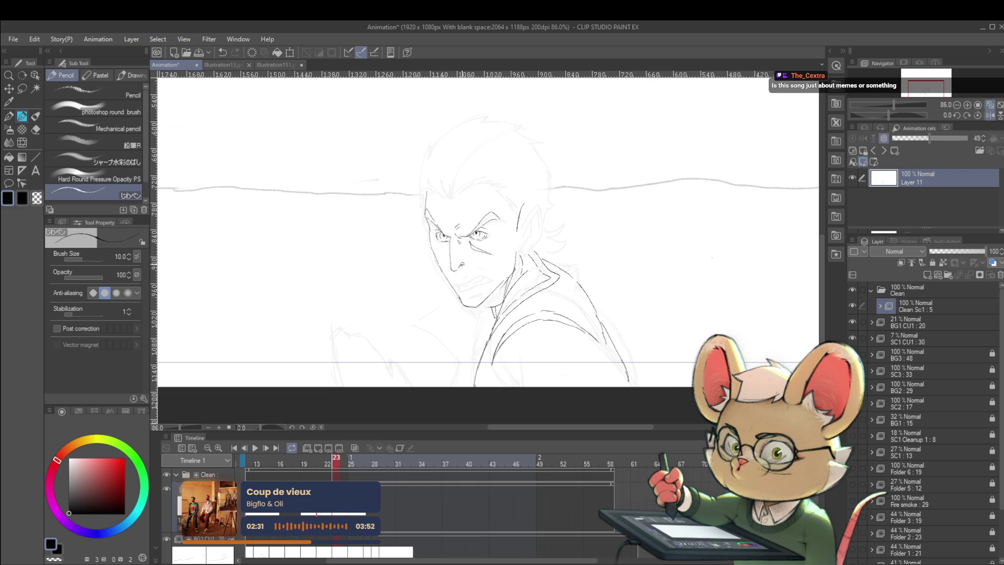
pyautogui.press('Left')
pyautogui.scroll(-2, 470, 250)
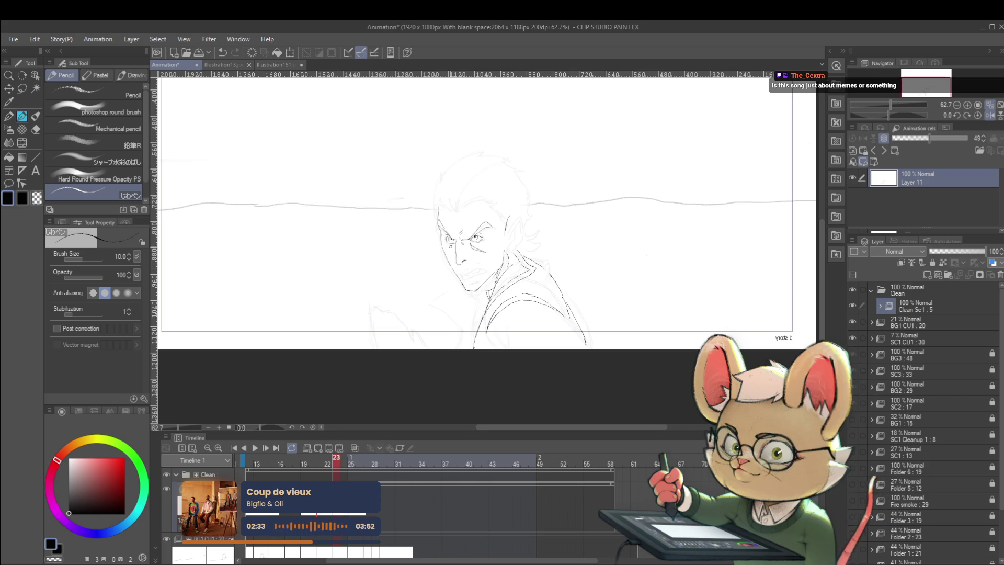
pyautogui.press('Right')
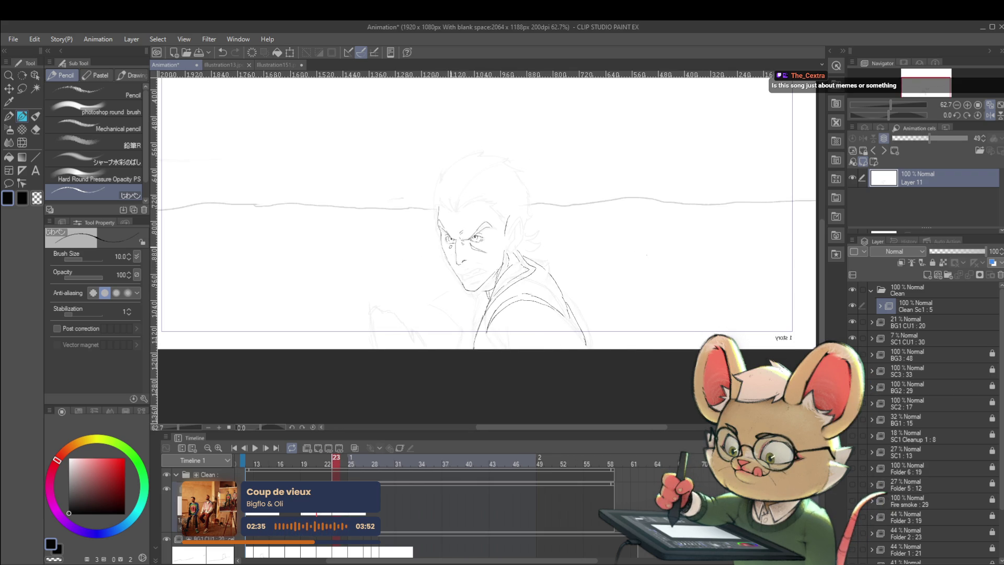
pyautogui.press('Left')
pyautogui.press('Right')
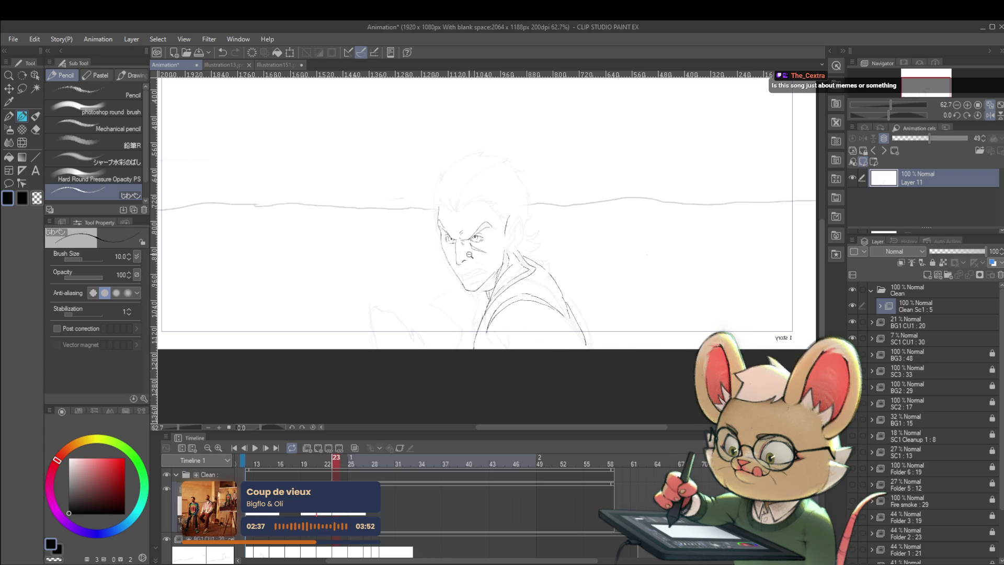
pyautogui.scroll(5, 496, 251)
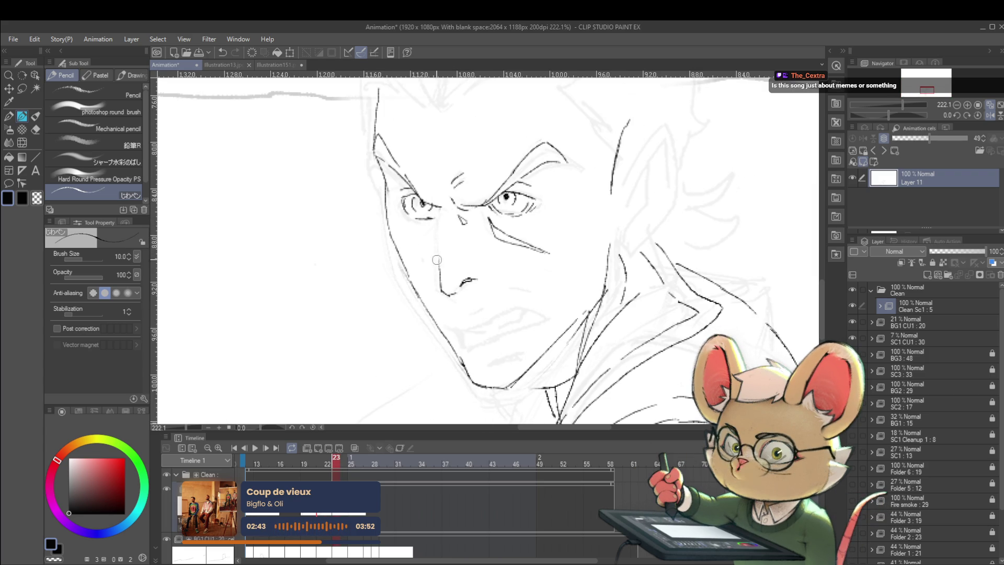
# Extend the nose line upward, checking it against saluting frame 22.
pyautogui.press('Left')
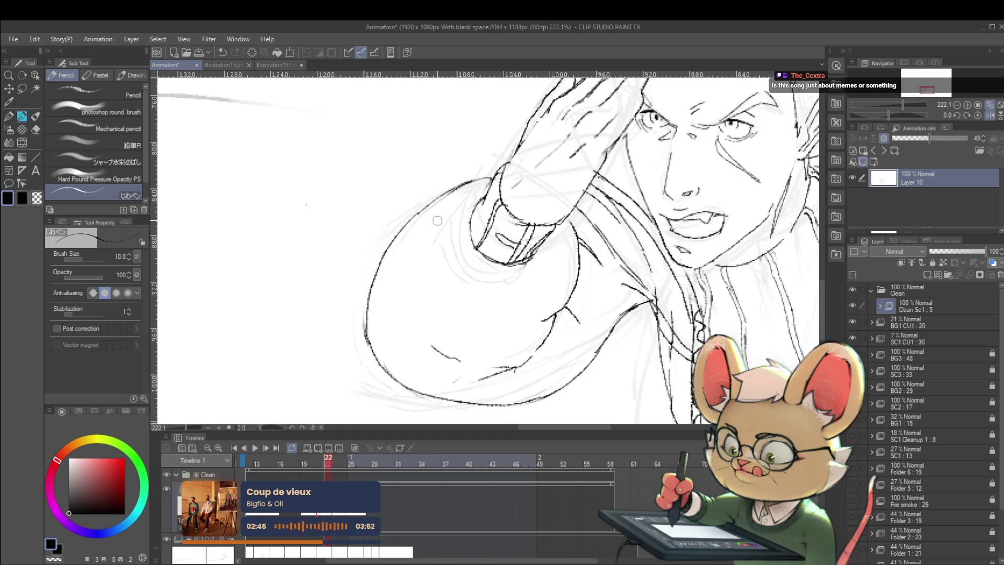
pyautogui.press('Right')
pyautogui.moveTo(439, 271); pyautogui.dragTo(444, 216)
pyautogui.press('Left')
pyautogui.press('Right')
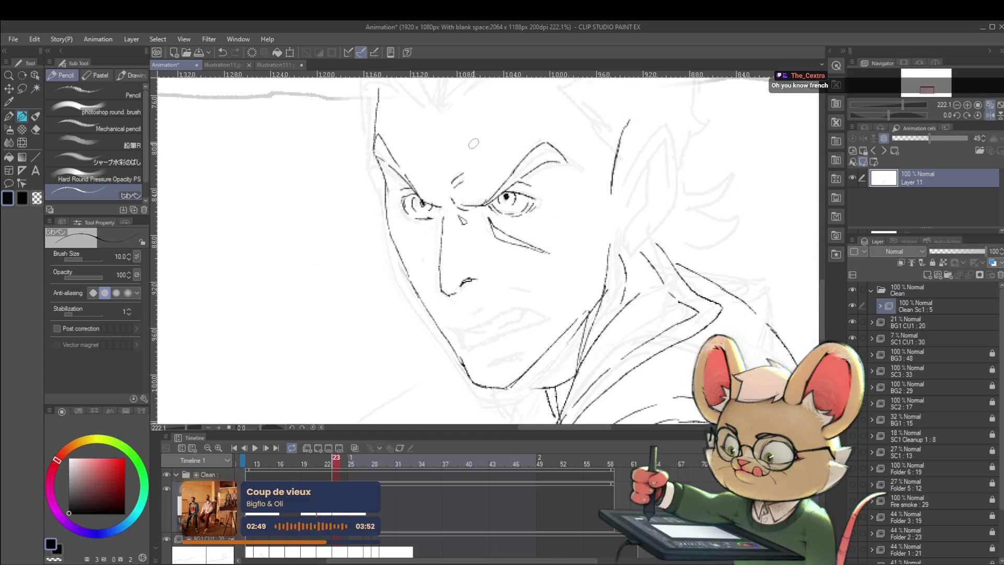
pyautogui.press('Left')
pyautogui.press('Right')
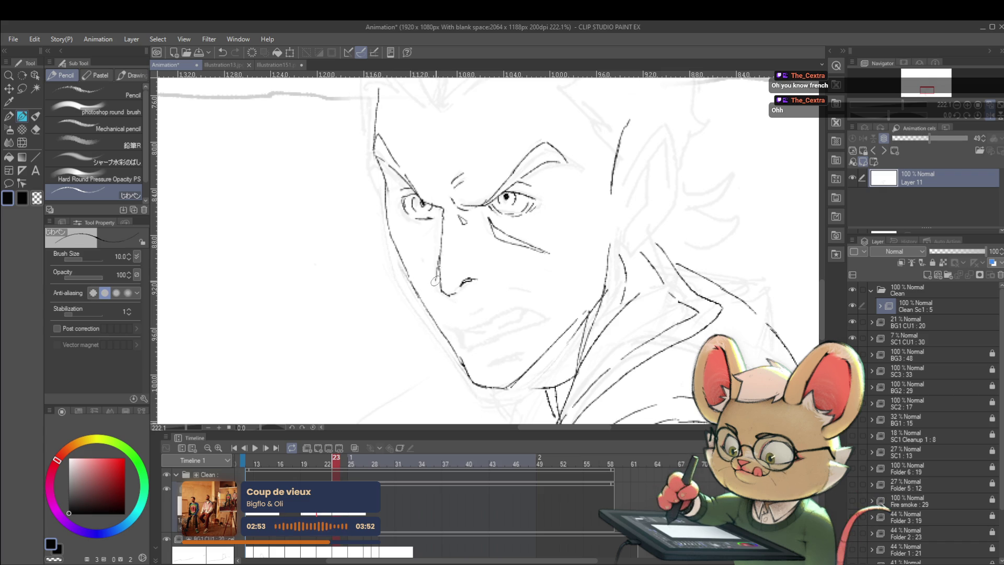
# Add a short stroke on the eye's left edge, then reframe the view around the face.
pyautogui.scroll(-5, 442, 257)
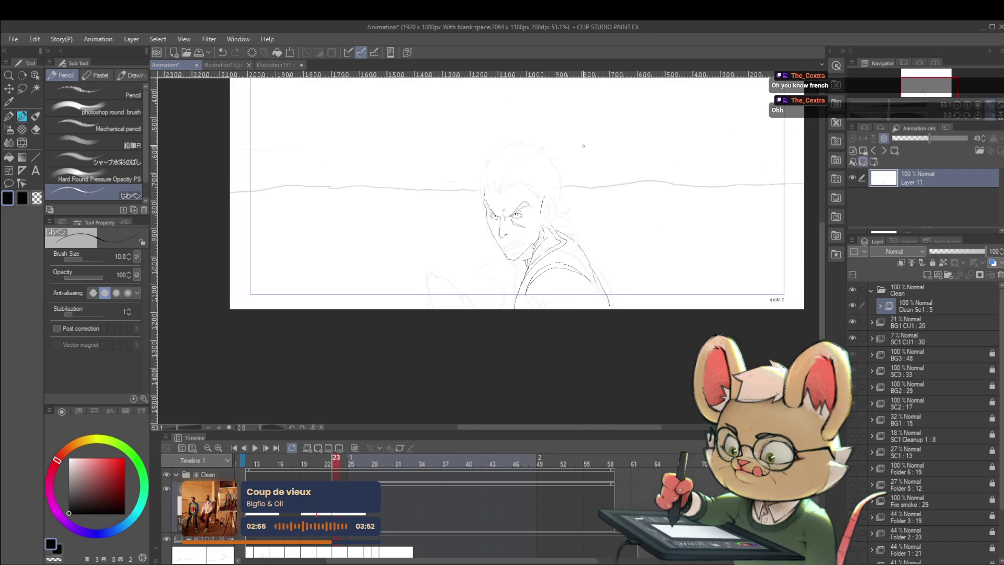
pyautogui.scroll(4, 539, 267)
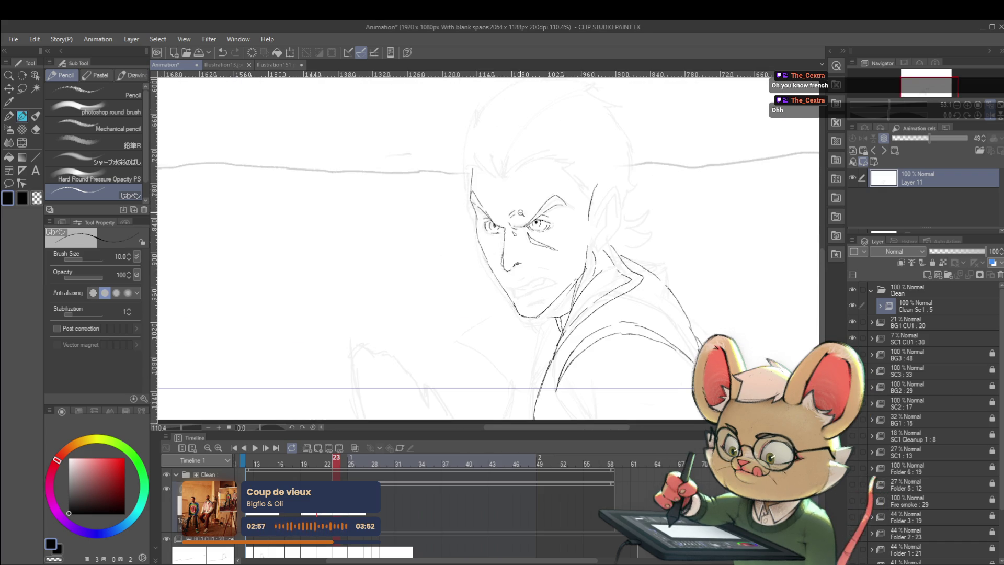
pyautogui.moveTo(539, 267)
pyautogui.mouseDown()
pyautogui.moveTo(517, 204)
pyautogui.moveTo(537, 230)
pyautogui.mouseUp()
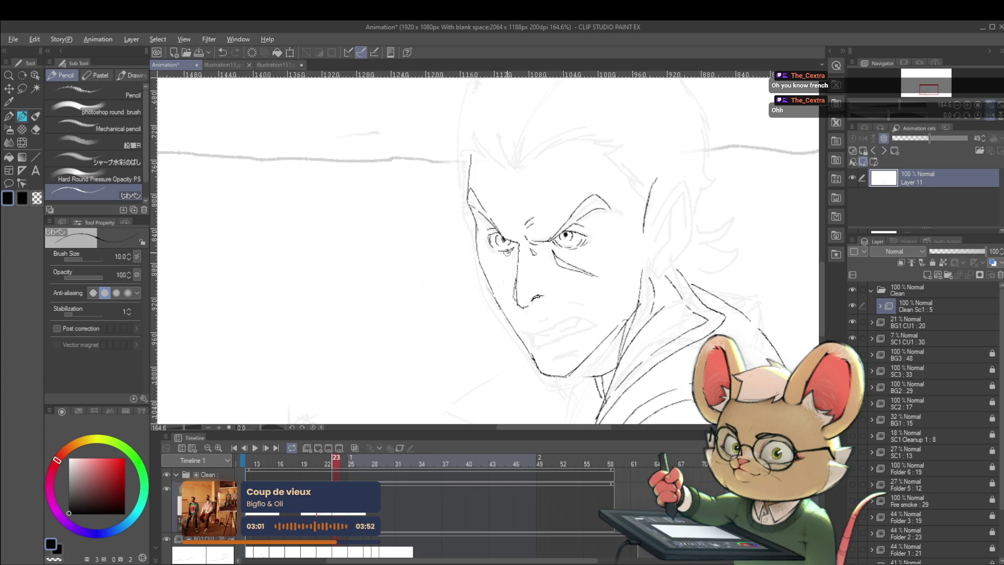
pyautogui.scroll(2, 500, 240)
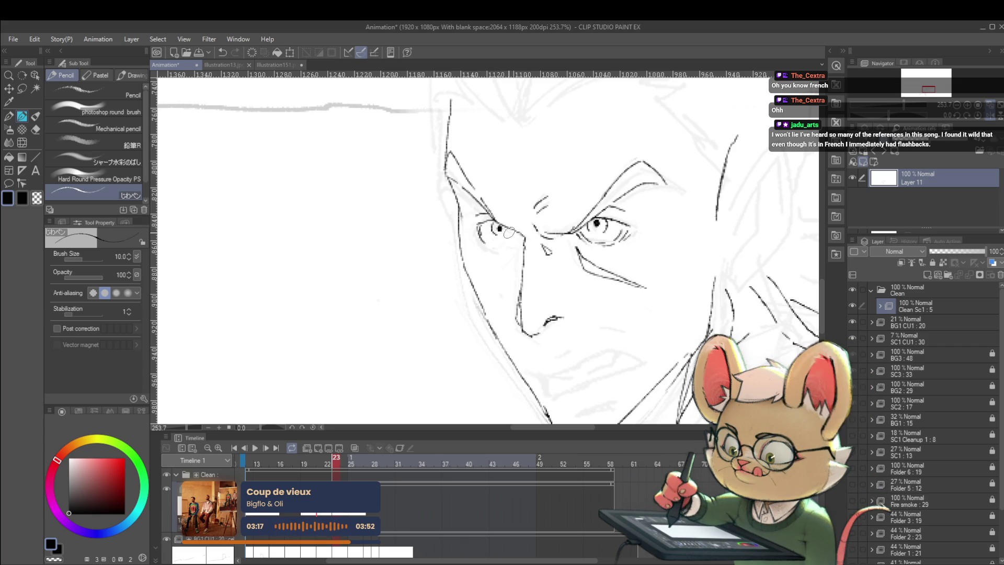
pyautogui.scroll(-5, 470, 187)
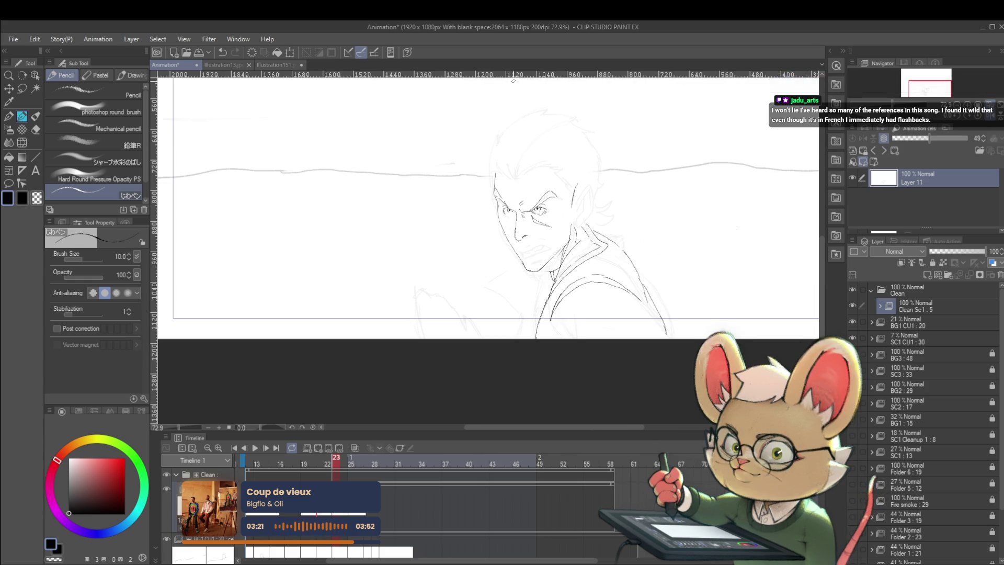
pyautogui.moveTo(544, 245); pyautogui.dragTo(564, 260)
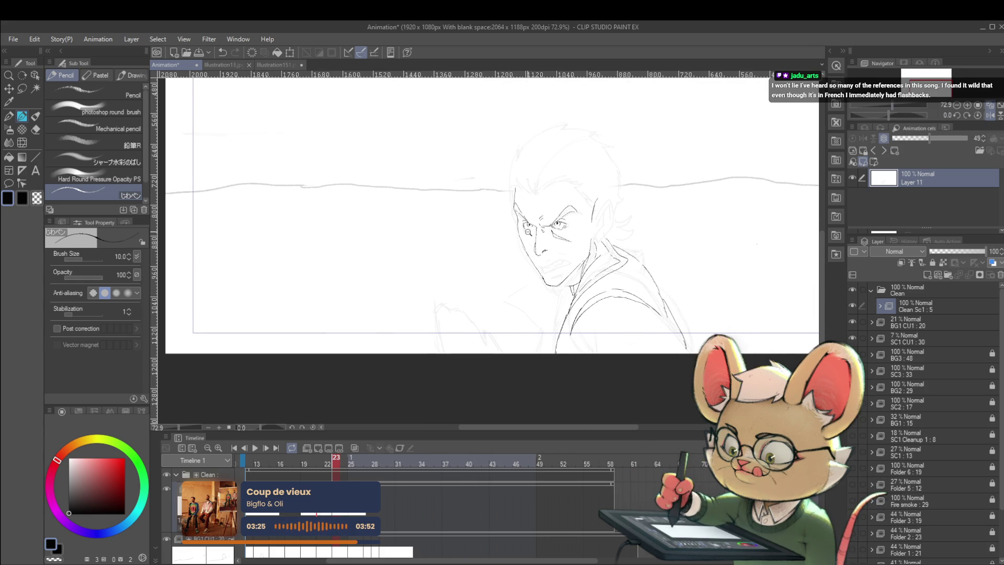
pyautogui.scroll(5, 529, 233)
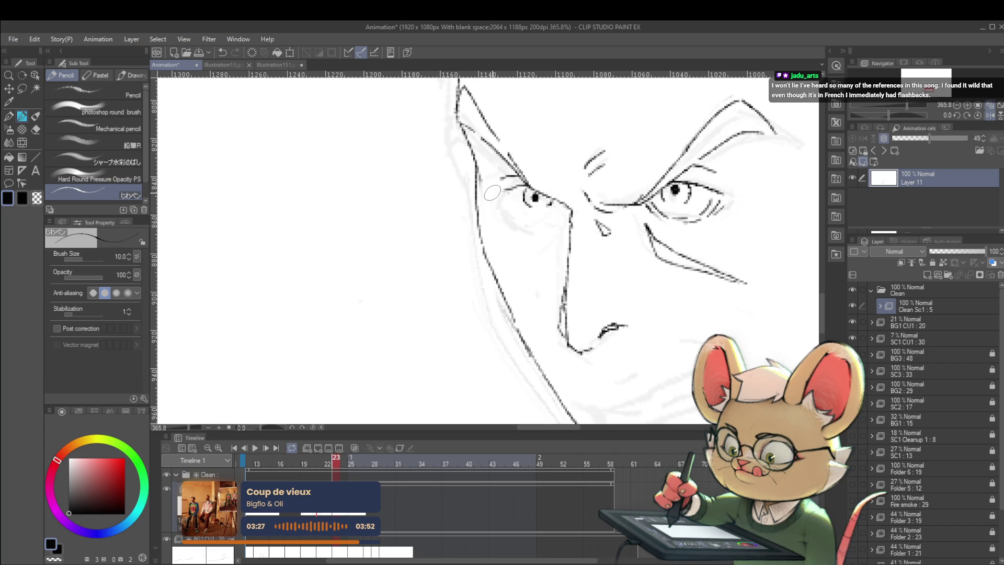
pyautogui.moveTo(510, 190); pyautogui.dragTo(513, 206)
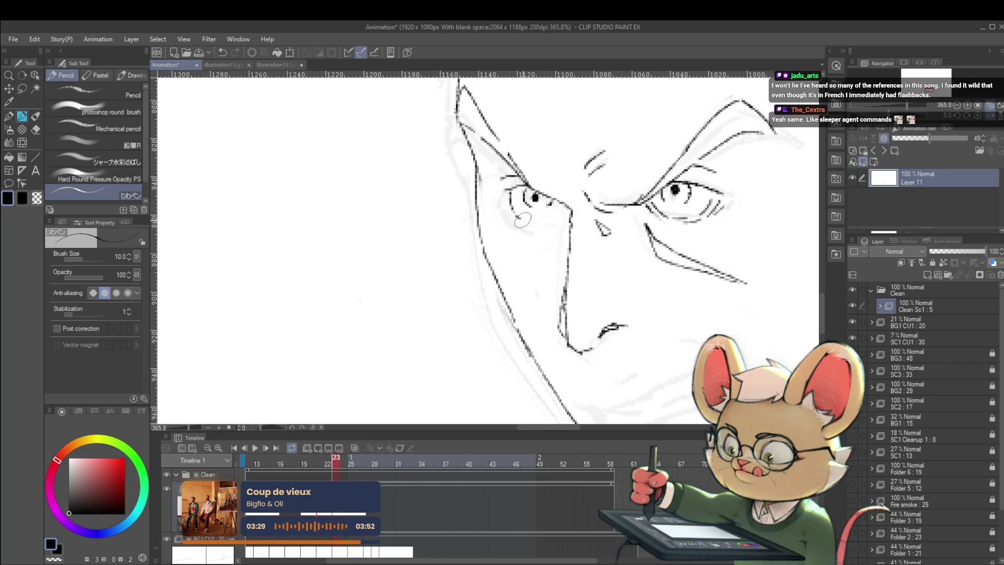
pyautogui.scroll(-6, 572, 199)
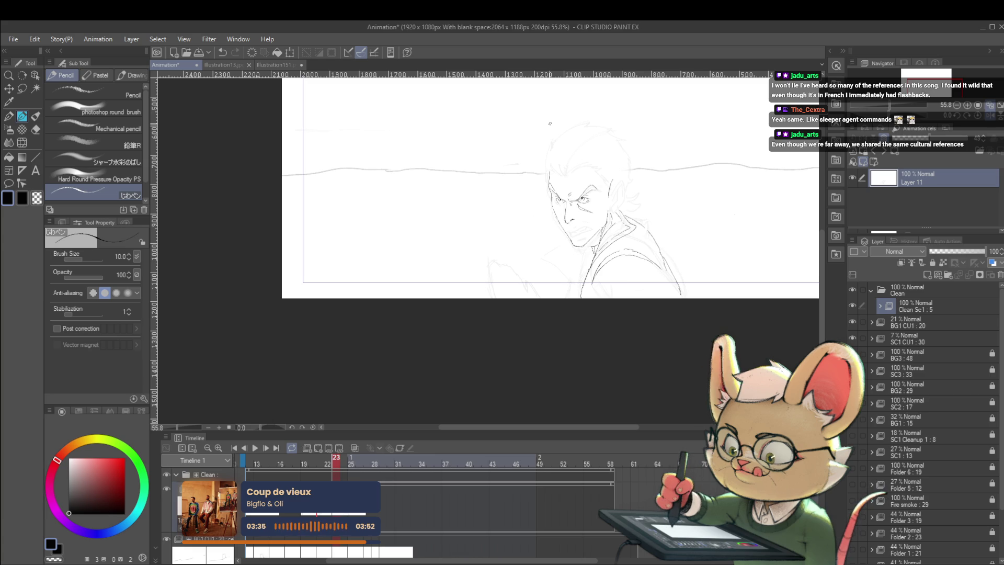
pyautogui.moveTo(549, 123); pyautogui.dragTo(568, 152)
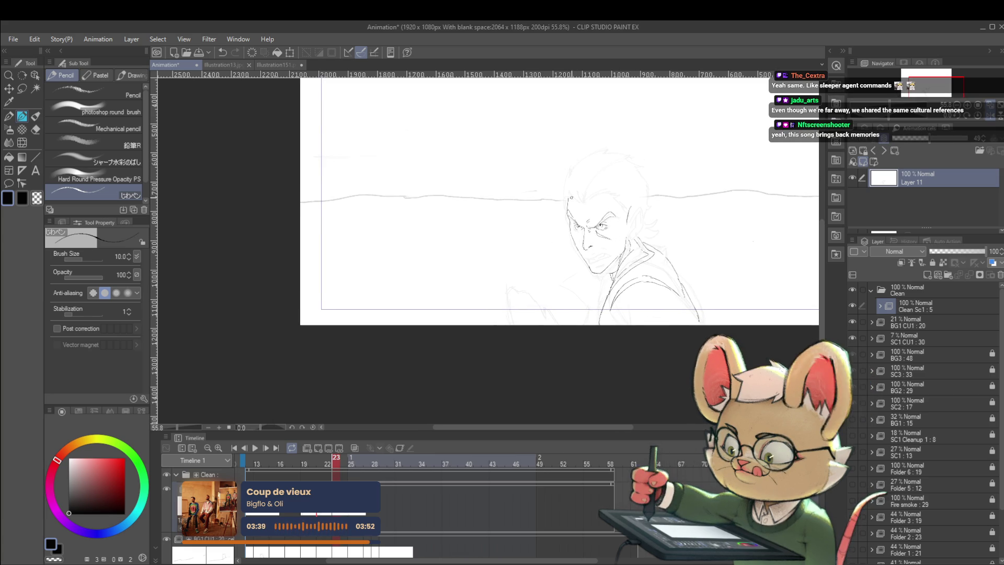
# Extend the brow line leftward near the hairline.
pyautogui.scroll(4, 578, 228)
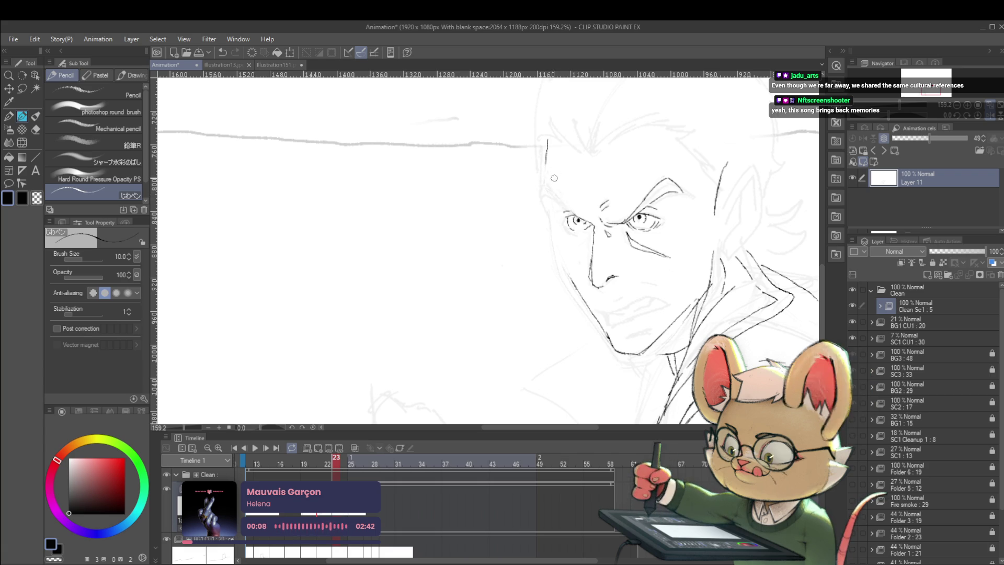
pyautogui.moveTo(555, 175); pyautogui.dragTo(390, 222)
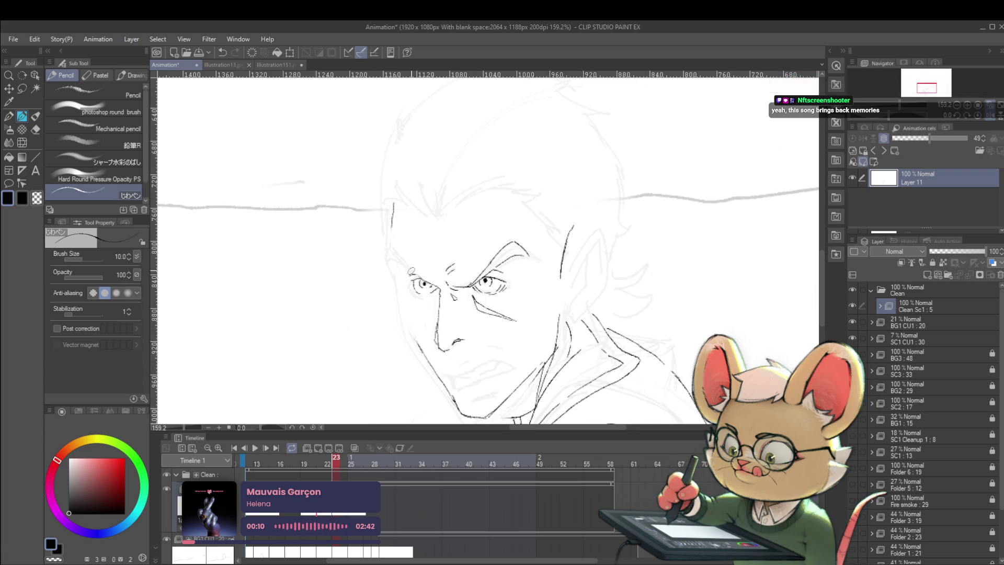
pyautogui.moveTo(390, 260); pyautogui.dragTo(398, 265)
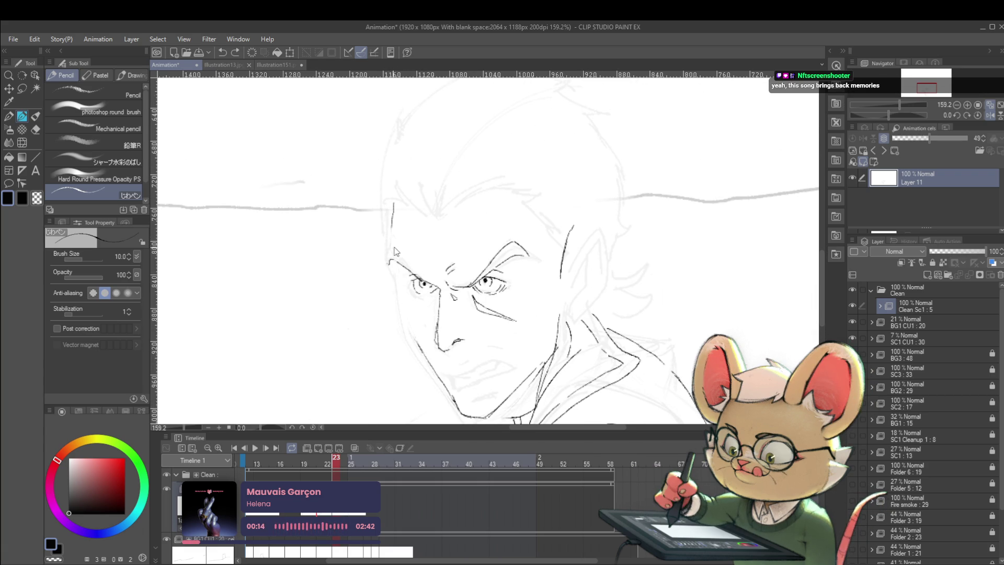
pyautogui.scroll(-6, 426, 282)
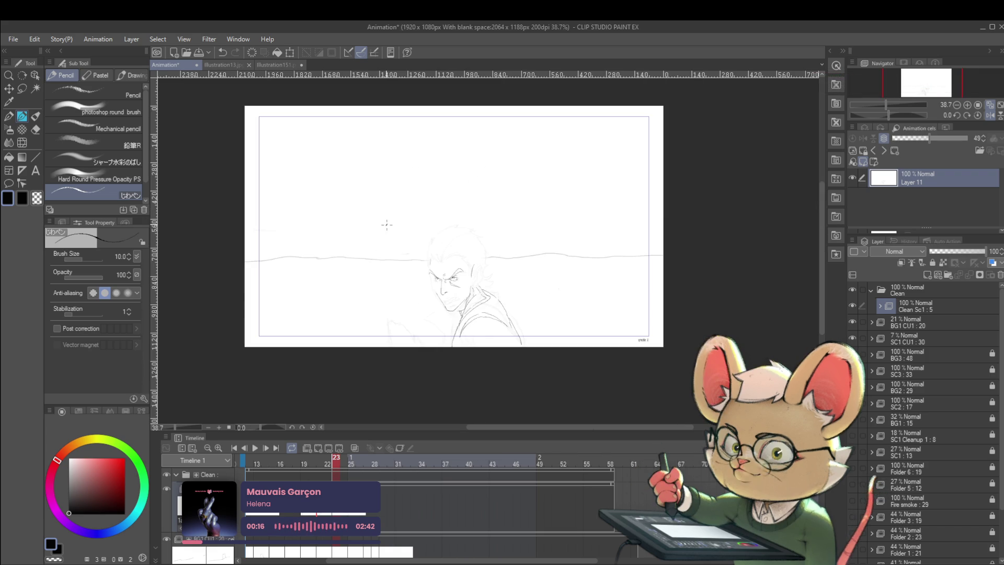
pyautogui.scroll(6, 440, 290)
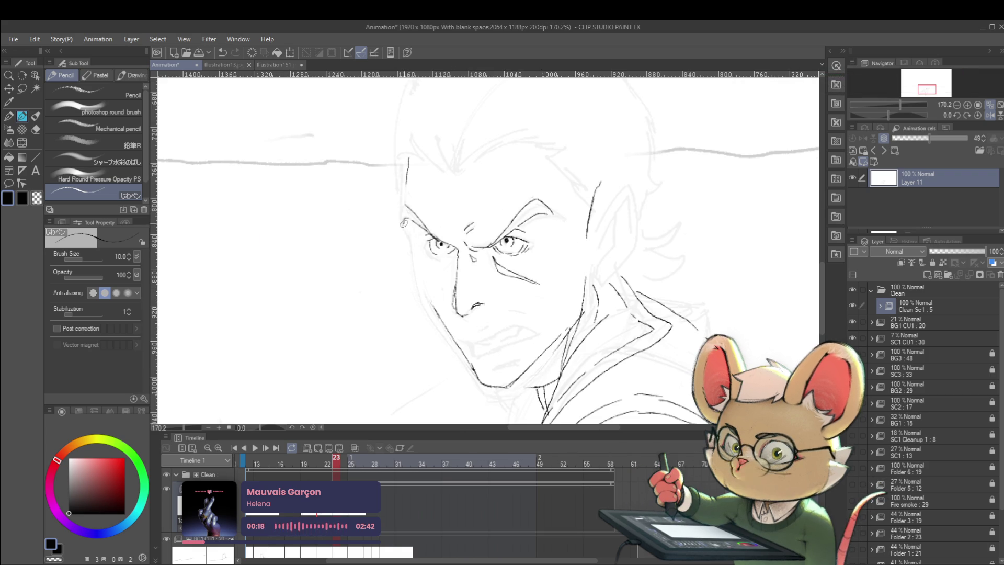
# Draw the left cheek contour and compare it with frame 22.
pyautogui.moveTo(411, 238); pyautogui.dragTo(418, 276)
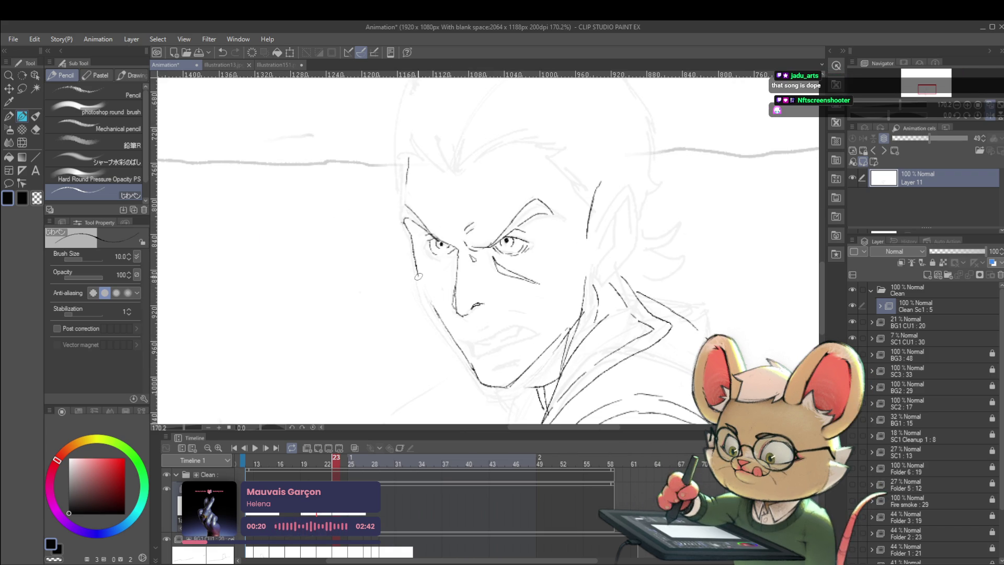
pyautogui.scroll(-5, 442, 272)
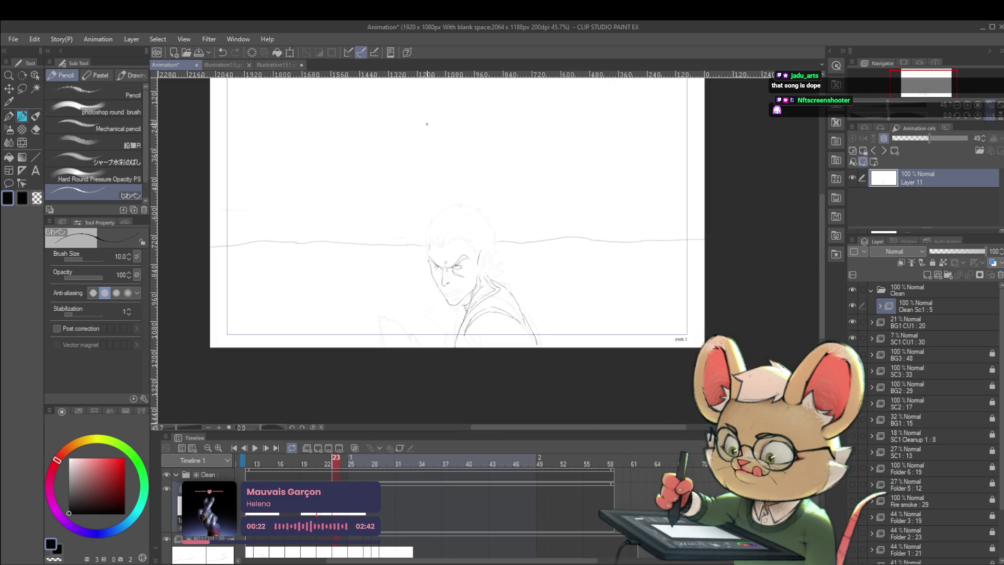
pyautogui.scroll(4, 439, 285)
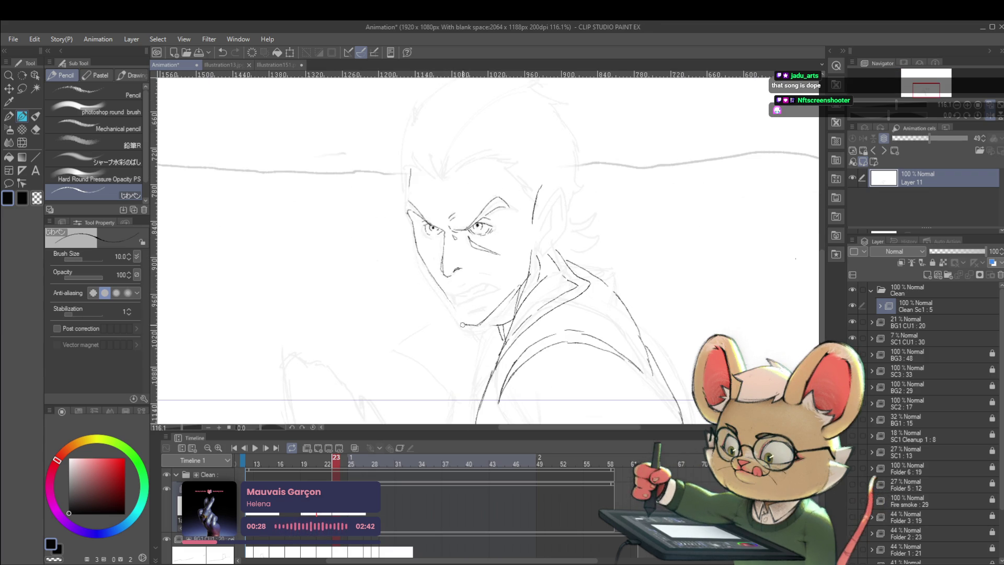
pyautogui.scroll(-3, 458, 318)
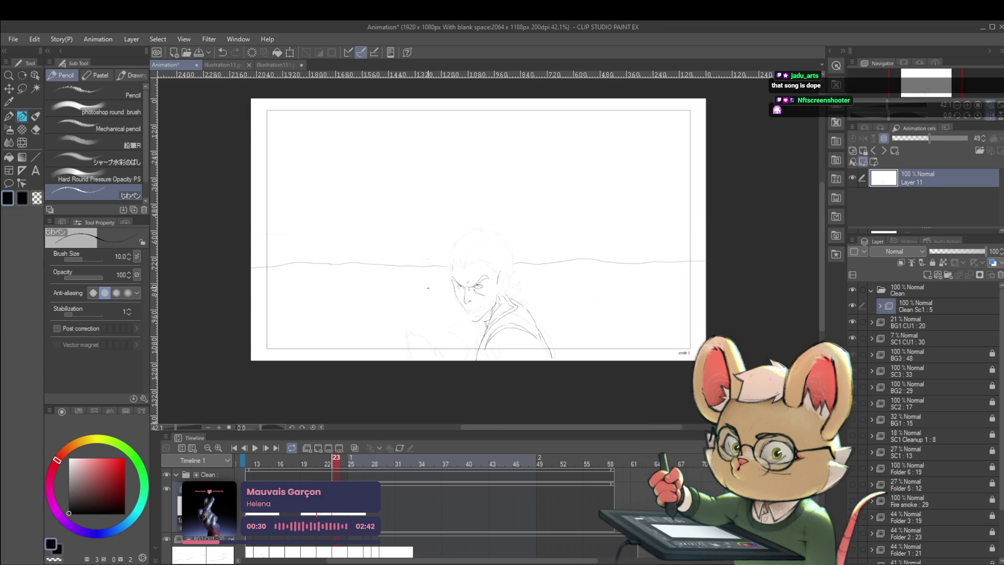
pyautogui.press('Left')
pyautogui.press('Right')
pyautogui.press('Left')
pyautogui.press('Right')
pyautogui.press('Left')
pyautogui.press('Right')
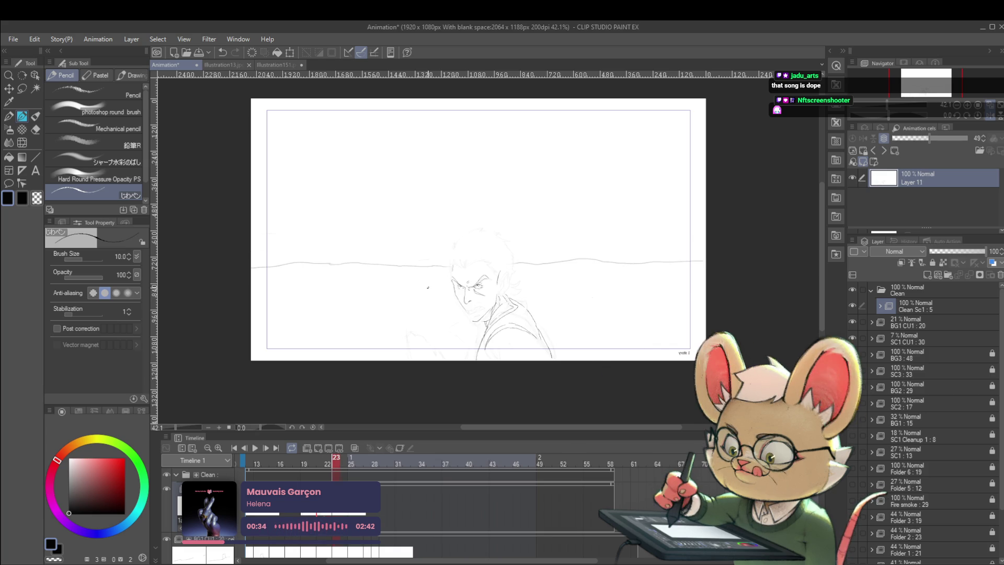
# Zoom in on the face and extend the left cheek line downward.
pyautogui.click(489, 290)
pyautogui.click(447, 341)
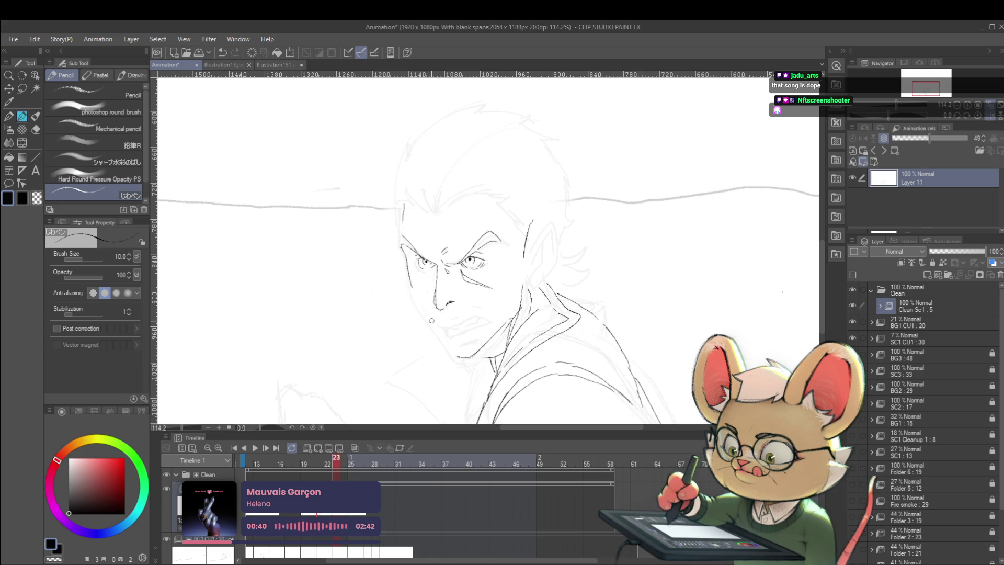
pyautogui.moveTo(412, 286); pyautogui.dragTo(417, 298)
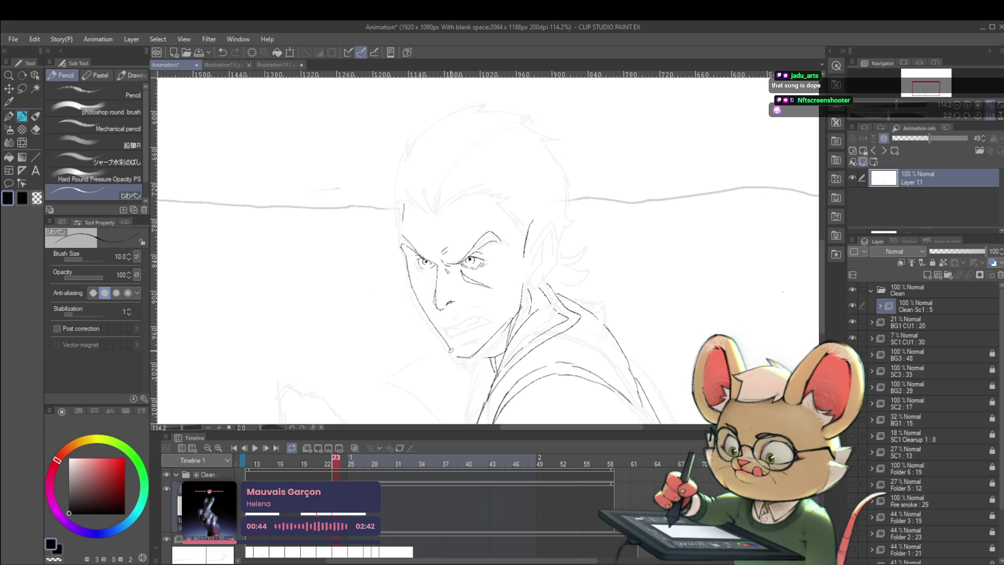
pyautogui.hotkey('ctrl', '-')
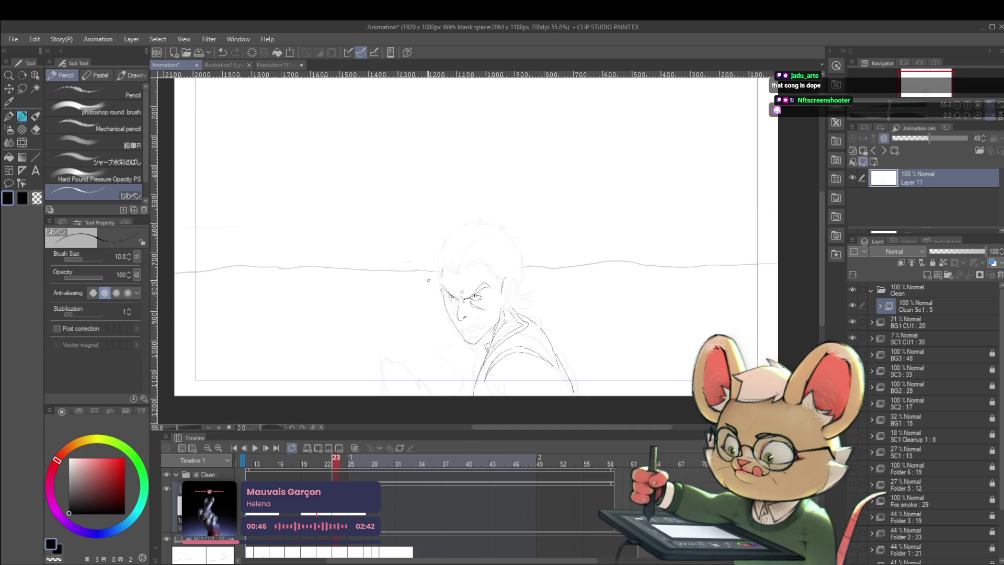
pyautogui.scroll(3, 473, 346)
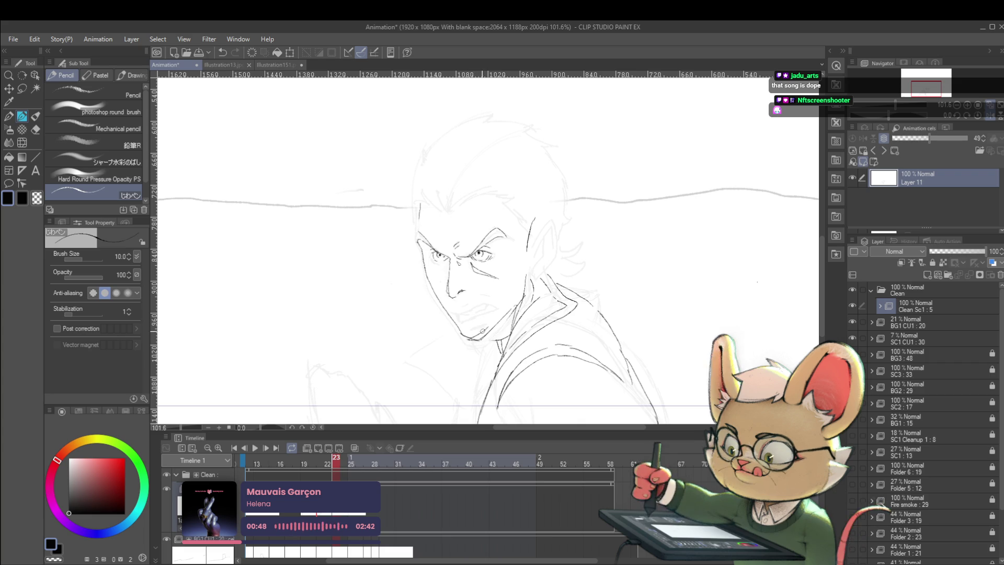
# Add a short jaw stroke and compare it against the saluting pose in frame 22.
pyautogui.moveTo(482, 335); pyautogui.dragTo(500, 317)
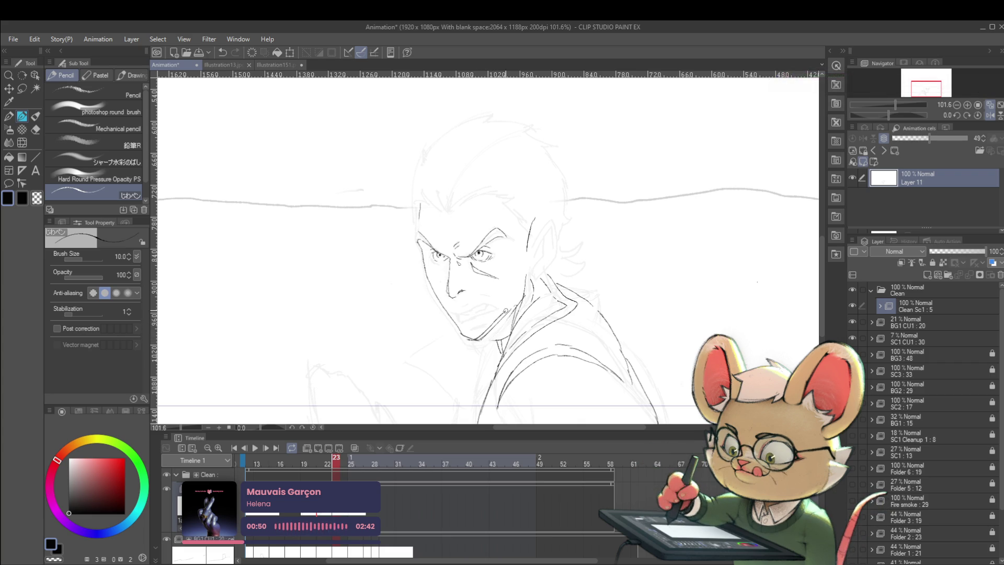
pyautogui.scroll(-4, 526, 293)
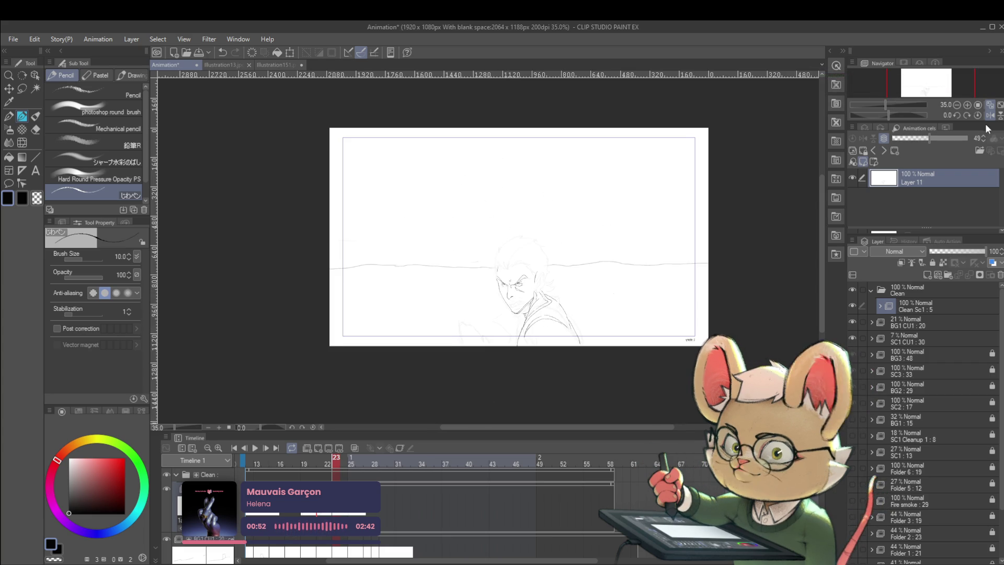
pyautogui.scroll(3, 507, 266)
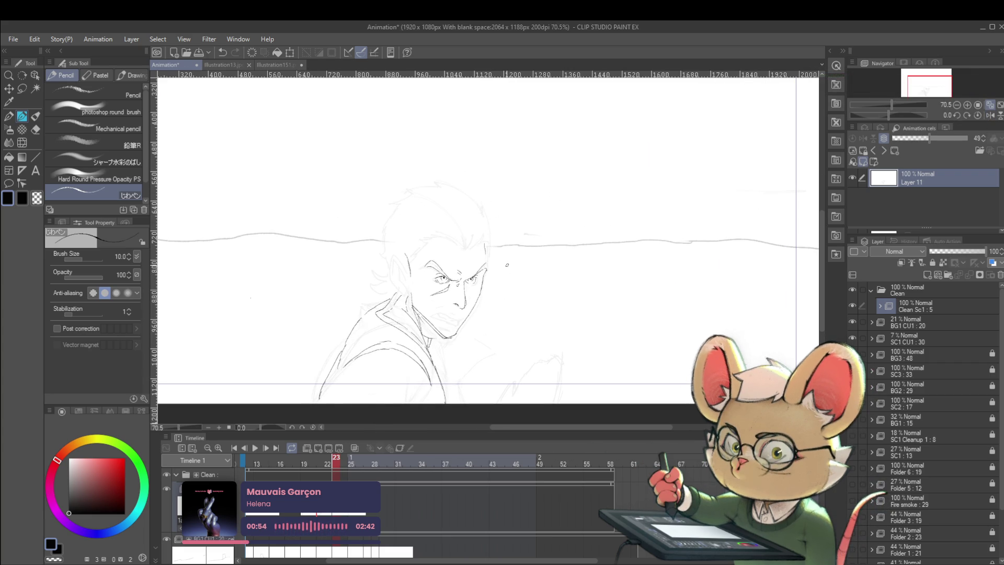
pyautogui.press('Left')
pyautogui.press('Right')
pyautogui.press('Left')
pyautogui.press('Right')
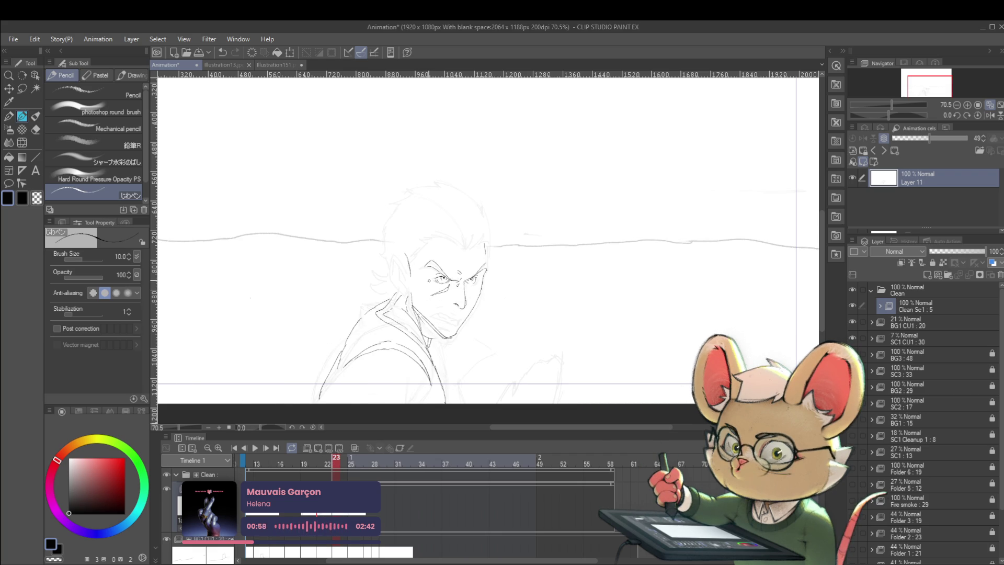
pyautogui.press('Left')
pyautogui.press('Right')
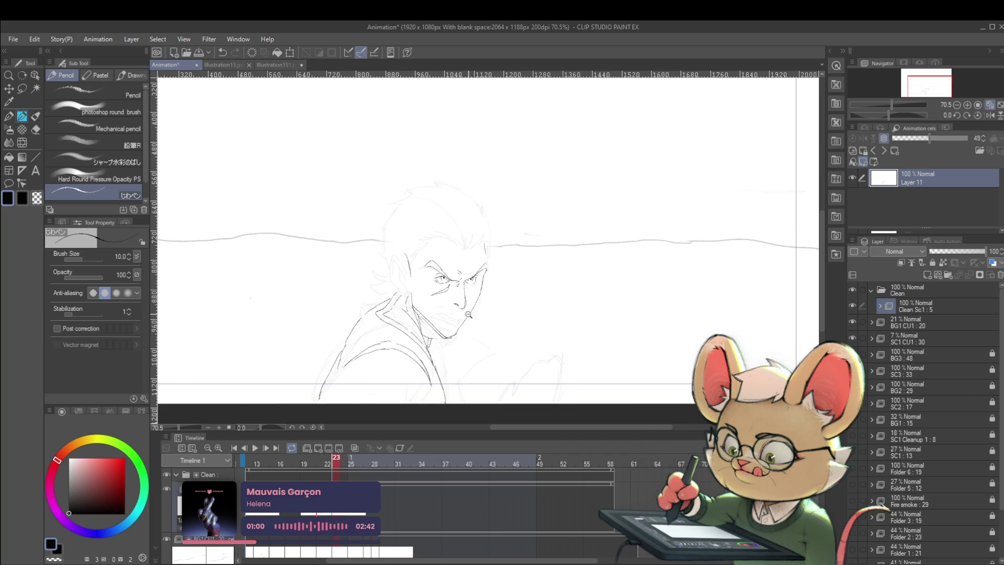
pyautogui.scroll(3, 473, 309)
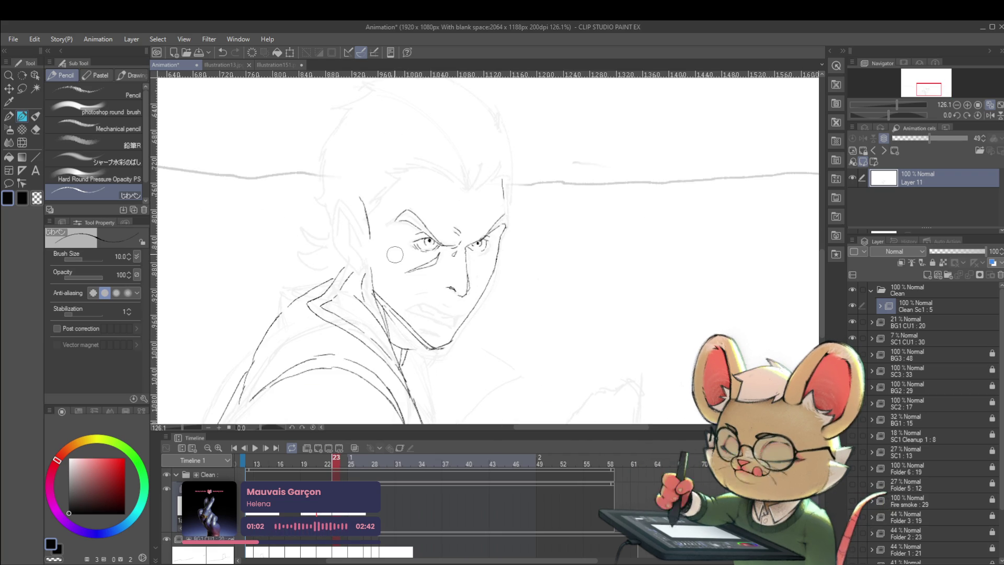
# Draw the jawline from right cheek to chin, redrawing it in mirrored view.
pyautogui.moveTo(500, 228); pyautogui.dragTo(453, 338)
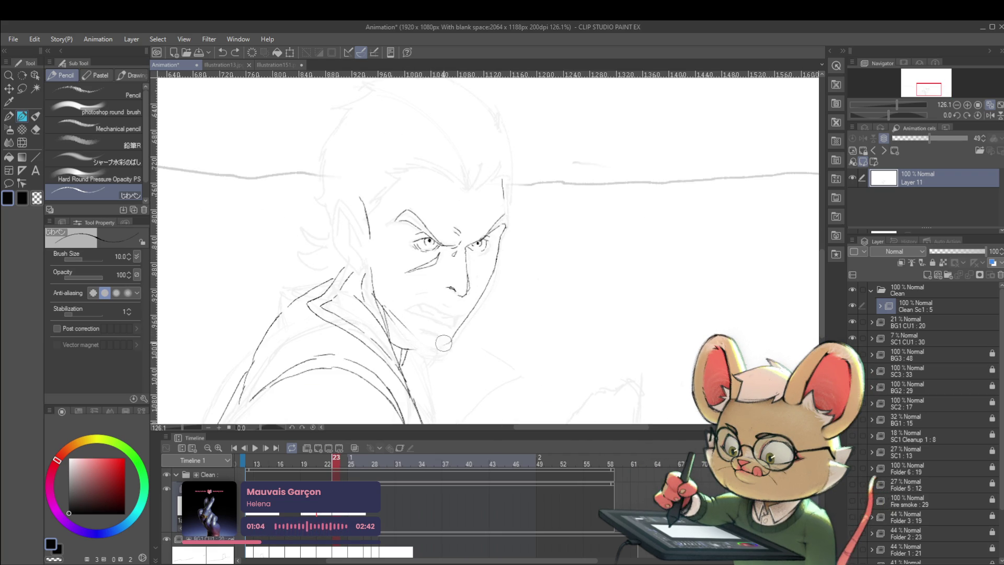
pyautogui.click(990, 115)
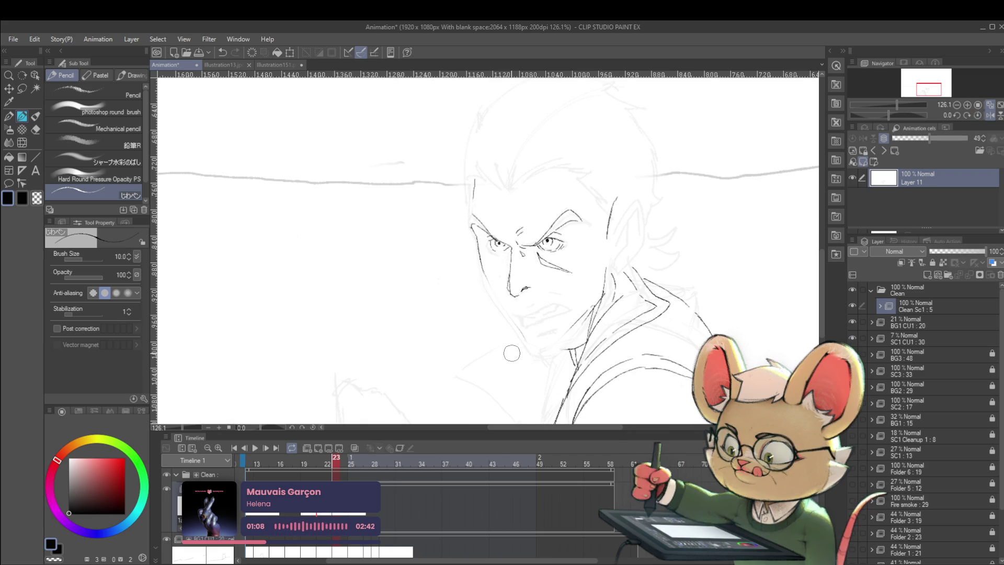
pyautogui.moveTo(487, 282); pyautogui.dragTo(503, 309)
pyautogui.hotkey('ctrl', 'z')
pyautogui.moveTo(485, 278)
pyautogui.mouseDown()
pyautogui.moveTo(529, 346)
pyautogui.moveTo(547, 348)
pyautogui.mouseUp()
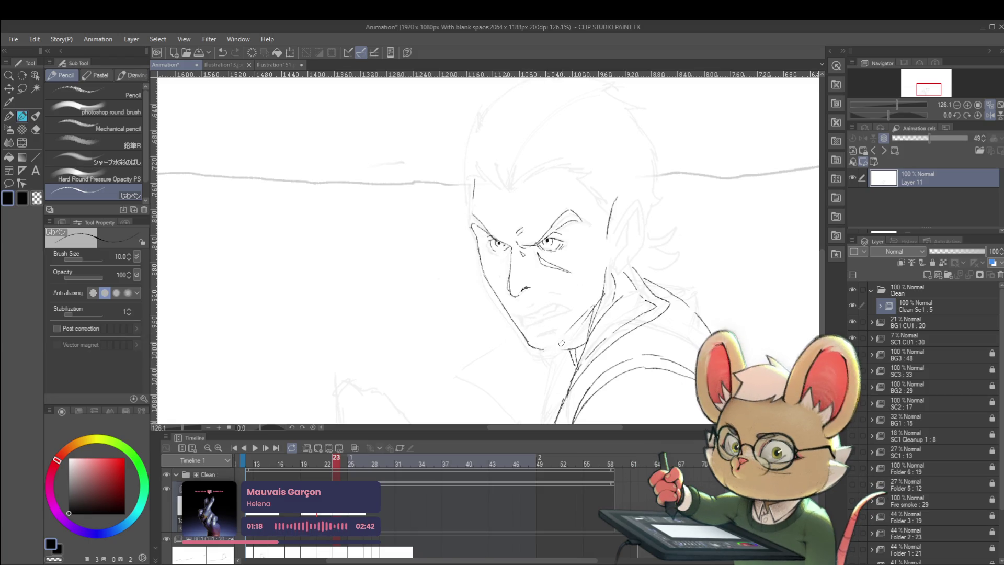
# Unmirror the canvas and fit the whole page in the window.
pyautogui.moveTo(623, 272); pyautogui.dragTo(574, 251)
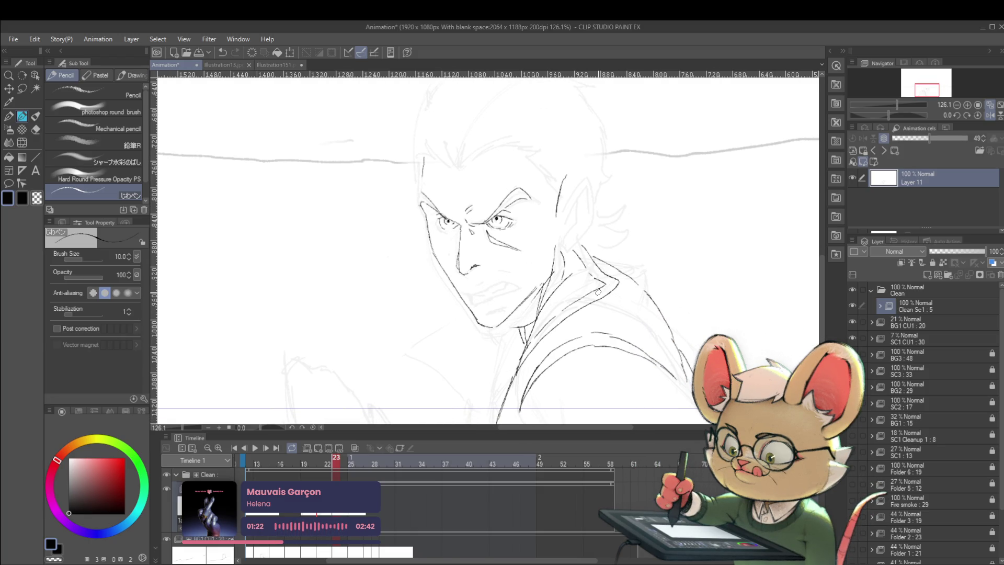
pyautogui.moveTo(598, 292); pyautogui.dragTo(575, 299)
pyautogui.press('h')
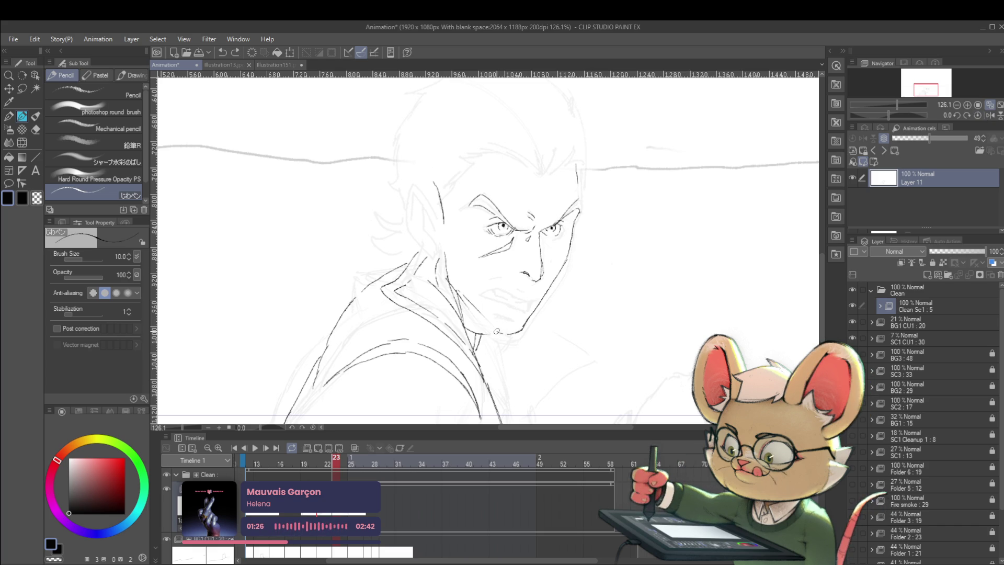
pyautogui.hotkey('ctrl', '0')
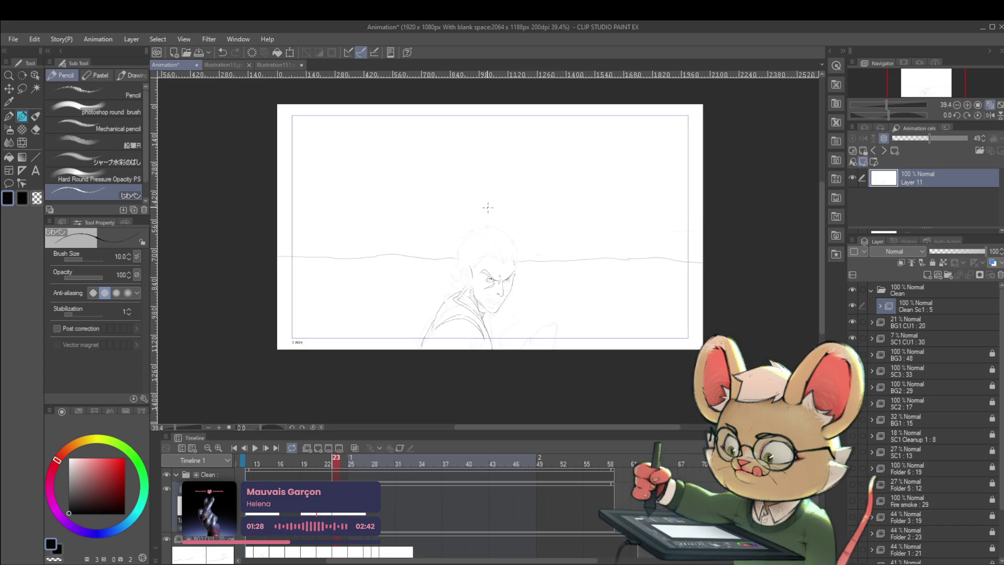
# Flash between frames 22 and 23 to compare the drawings.
pyautogui.scroll(5, 488, 208)
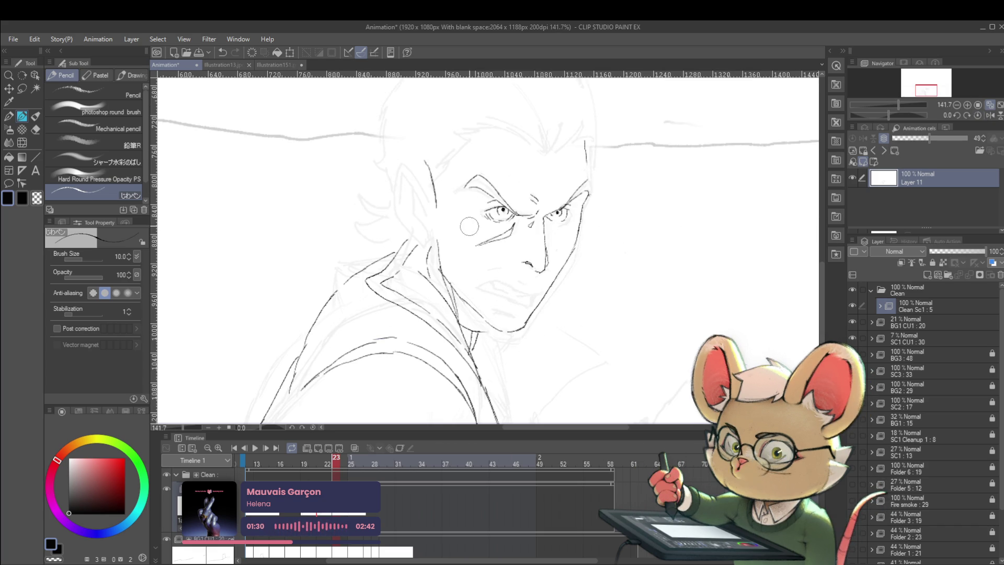
pyautogui.press(',')
pyautogui.press('.')
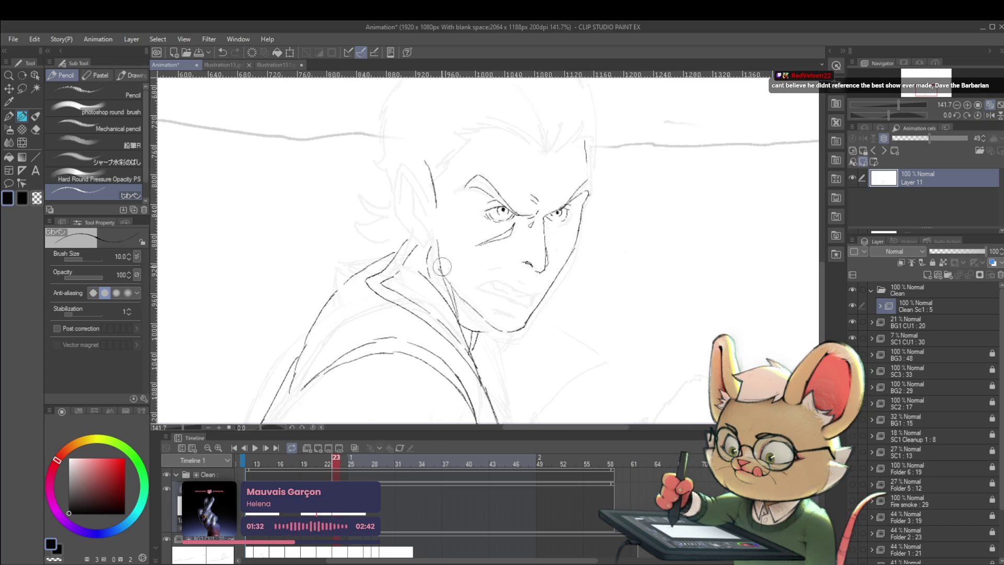
pyautogui.press(',')
pyautogui.press('.')
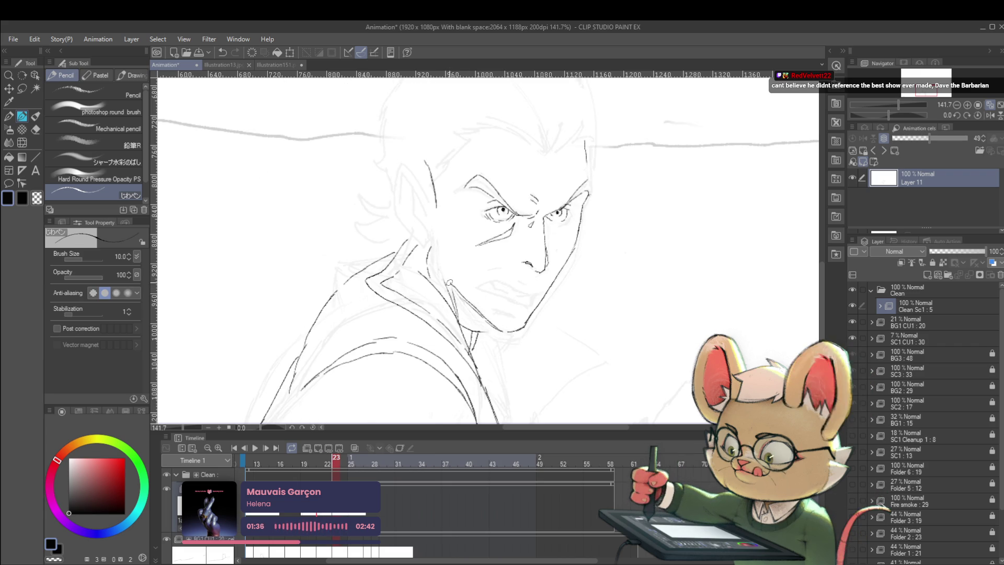
pyautogui.press(',')
pyautogui.press('.')
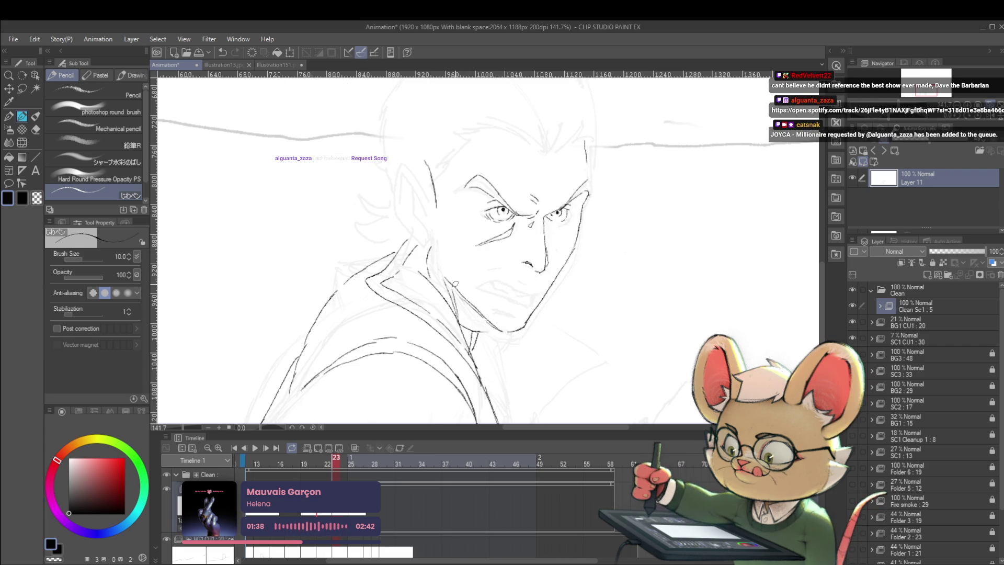
pyautogui.press(',')
pyautogui.press('.')
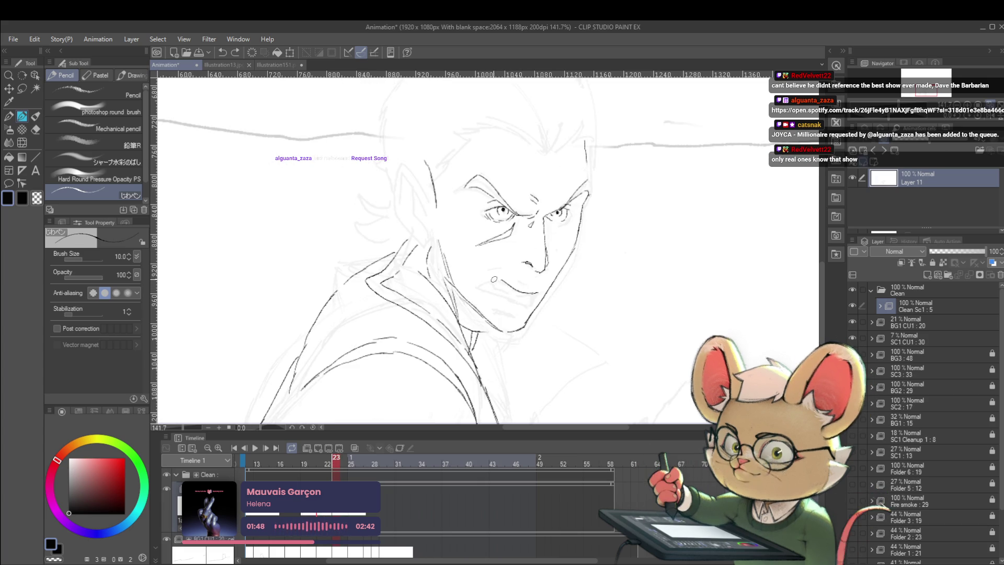
# Mirror the canvas and zoom in and out to inspect the face's proportions.
pyautogui.click(537, 268)
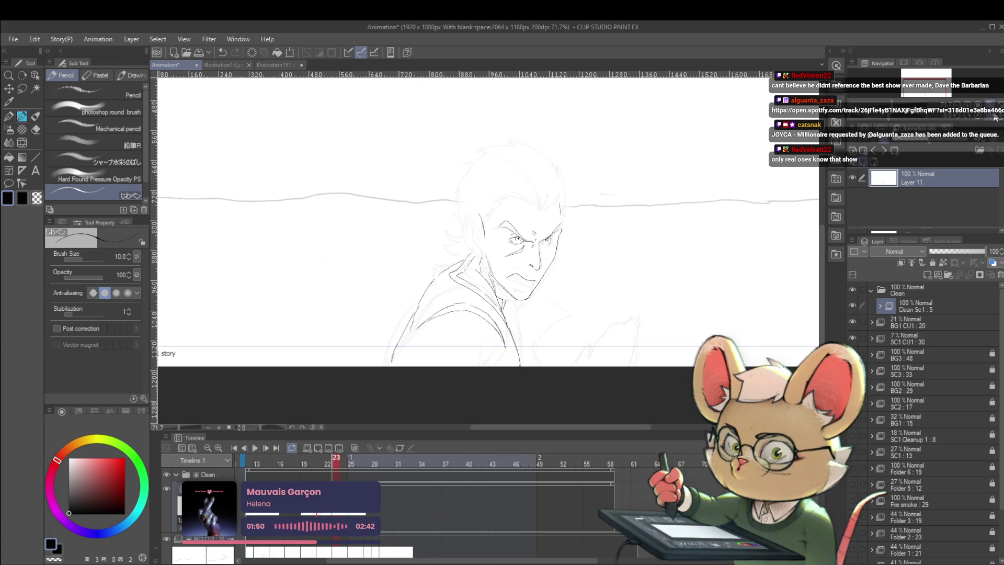
pyautogui.scroll(3, 453, 228)
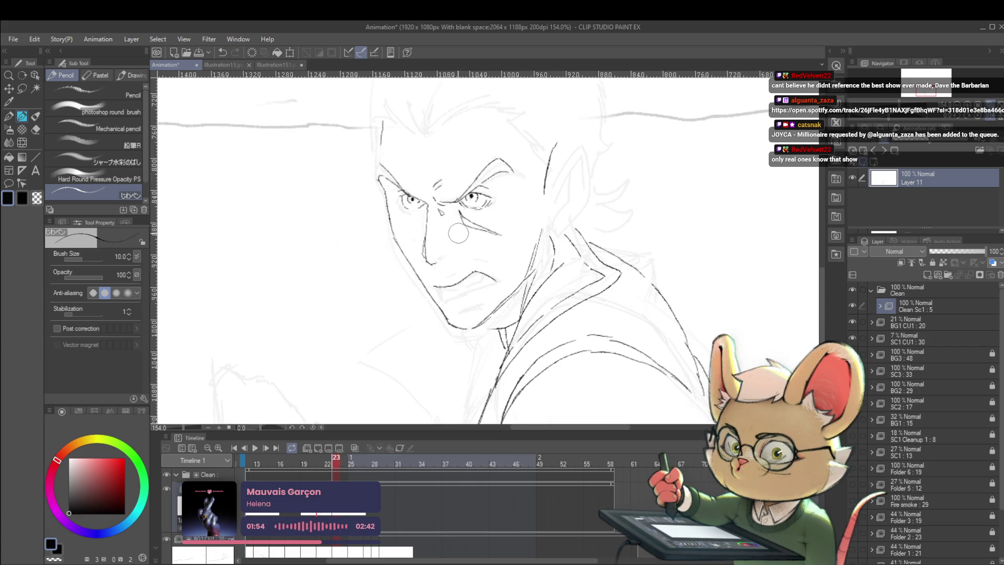
pyautogui.scroll(-3, 447, 237)
pyautogui.scroll(3, 482, 211)
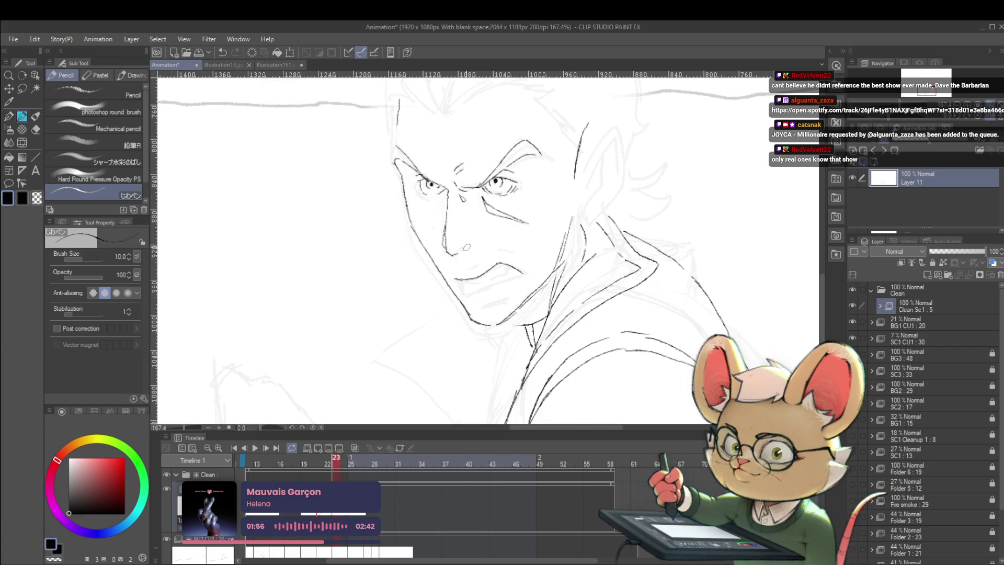
pyautogui.scroll(-3, 486, 229)
pyautogui.scroll(3, 492, 222)
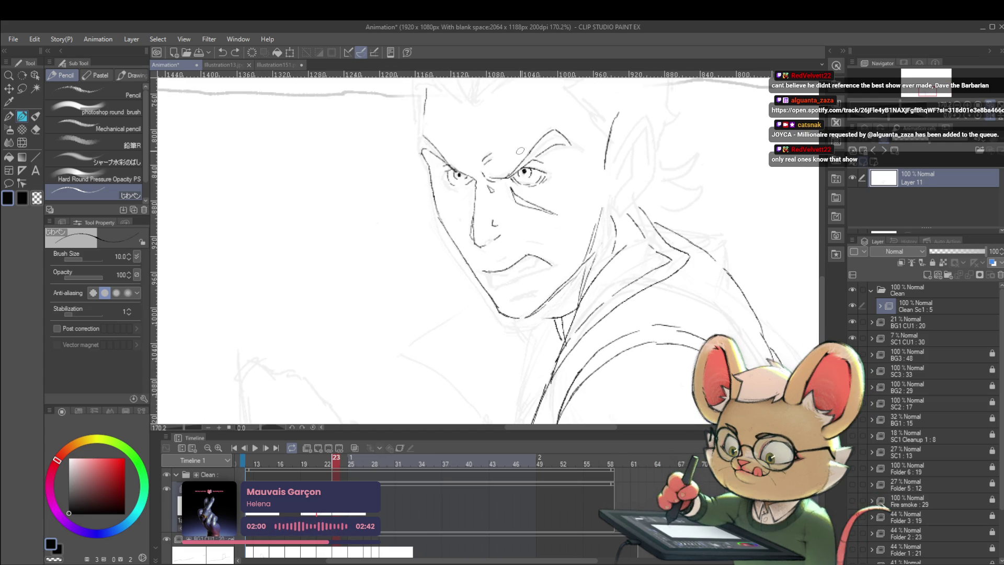
# Switch back to the Pencil tool for line work.
pyautogui.press('m')
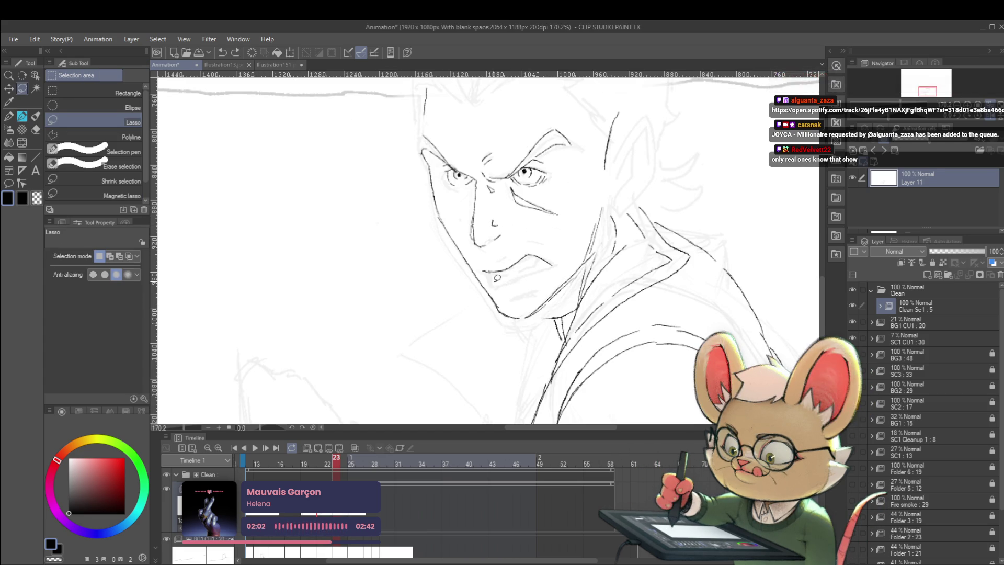
pyautogui.press('p')
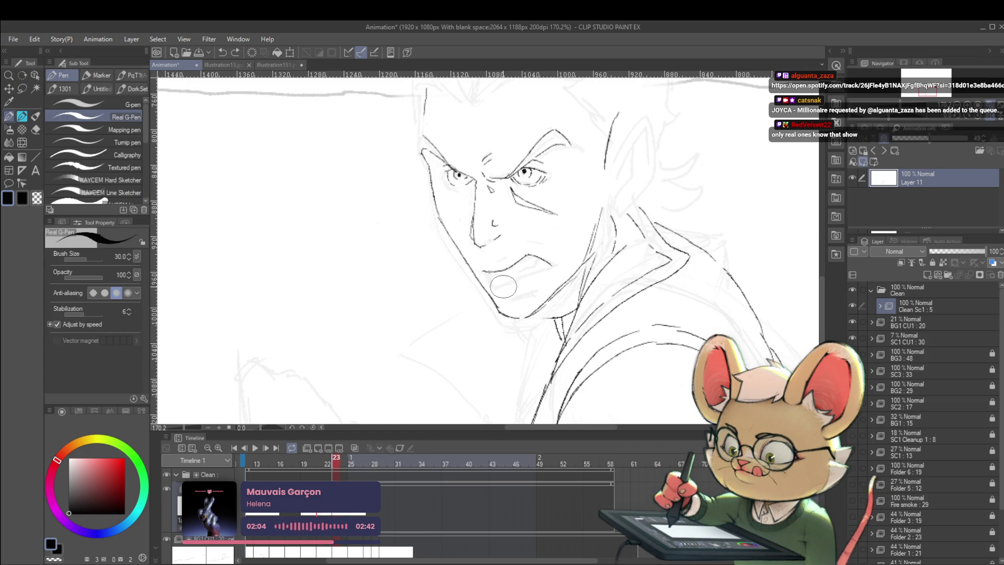
pyautogui.scroll(2, 504, 283)
pyautogui.press('p')
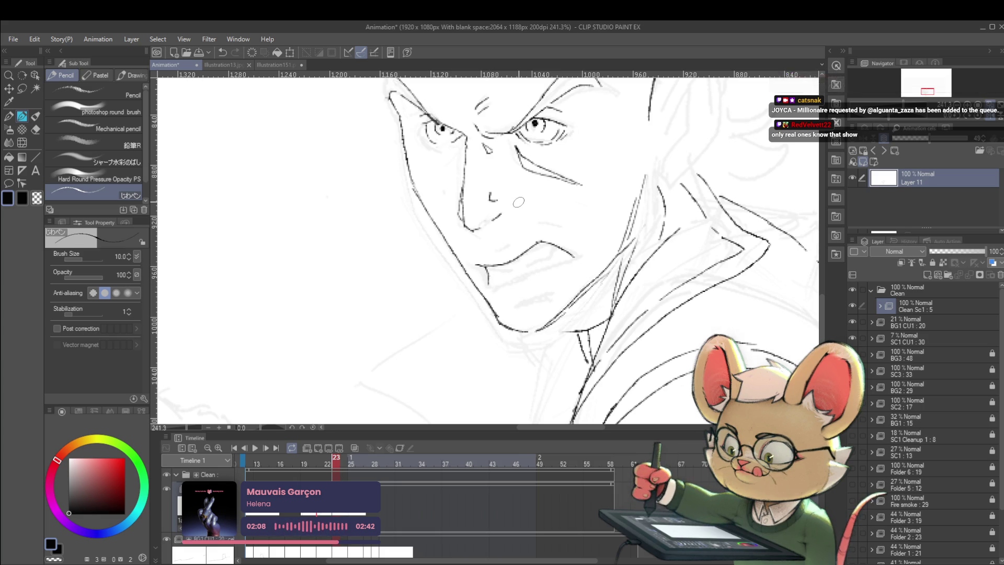
# Flip between frame 23 and the previous frame to compare the face.
pyautogui.hotkey('ctrl', 'Left')
pyautogui.hotkey('ctrl', 'Right')
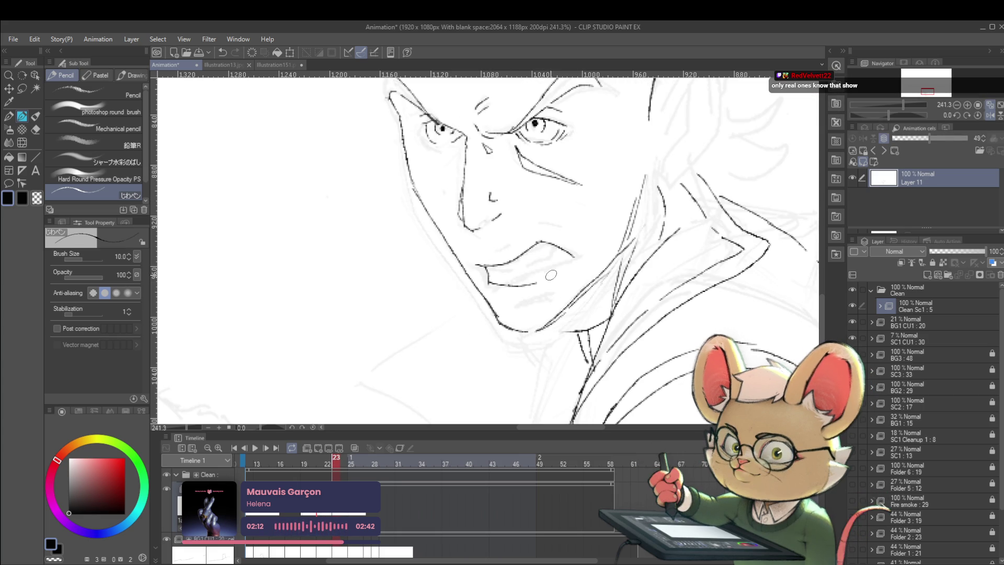
pyautogui.hotkey('ctrl', 'Left')
pyautogui.hotkey('ctrl', 'Right')
pyautogui.hotkey('ctrl', 'Left')
pyautogui.hotkey('ctrl', 'Right')
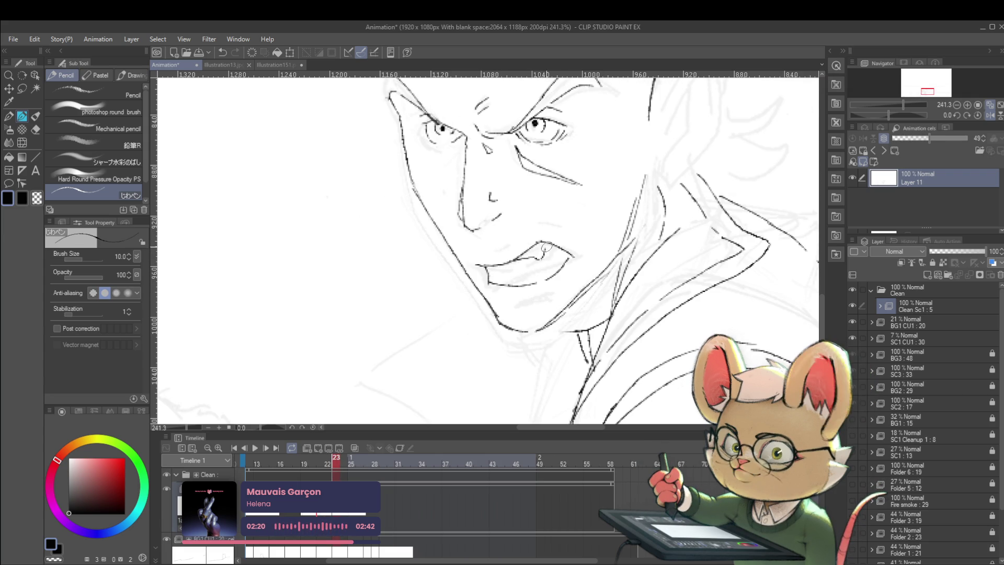
pyautogui.hotkey('ctrl', 'Left')
pyautogui.hotkey('ctrl', 'Right')
# Undo the stray stroke inside the mouth, then step back to frame 22 for comparison.
pyautogui.moveTo(553, 225); pyautogui.dragTo(570, 253)
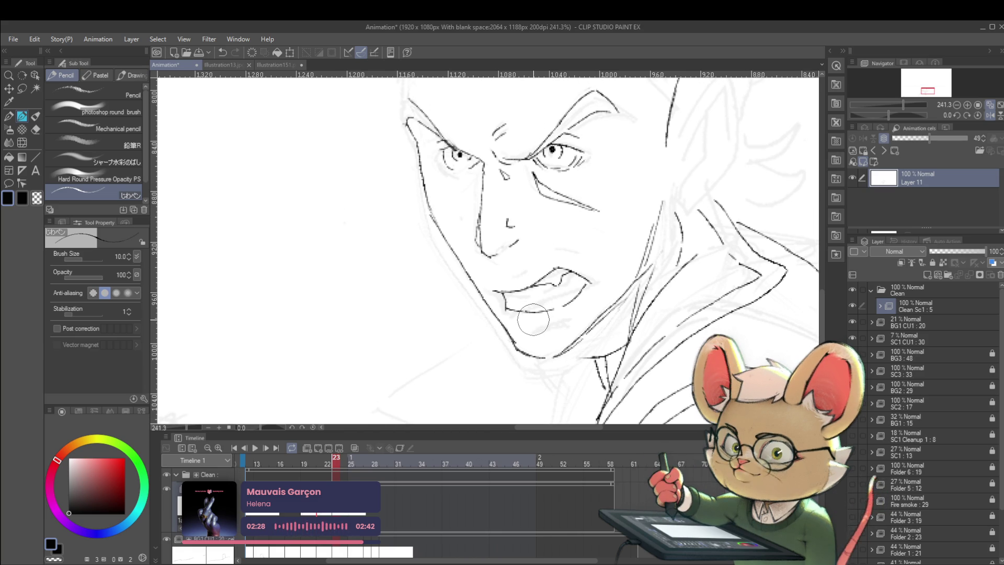
pyautogui.moveTo(533, 320); pyautogui.dragTo(559, 343)
pyautogui.scroll(2, 589, 305)
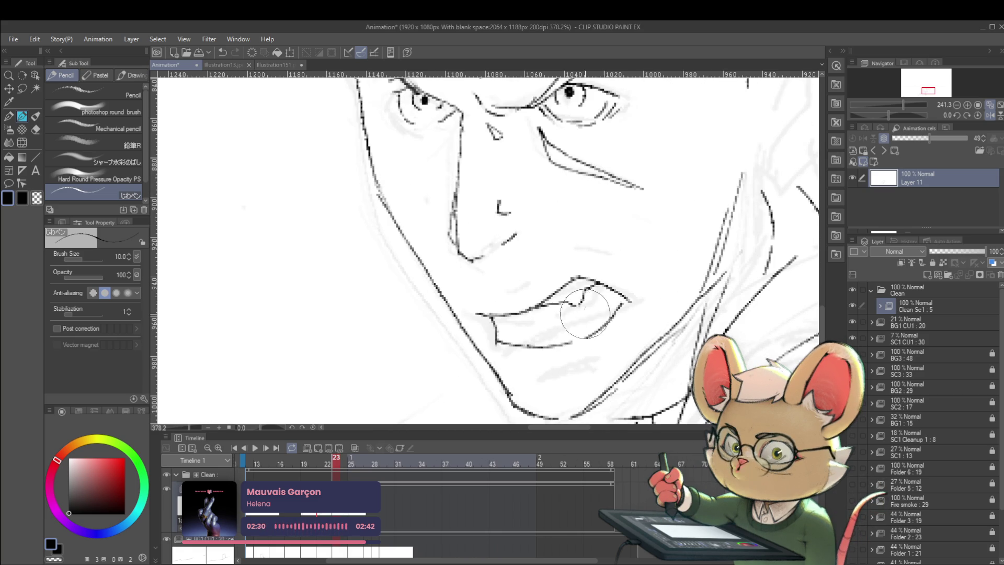
pyautogui.hotkey('ctrl', 'z')
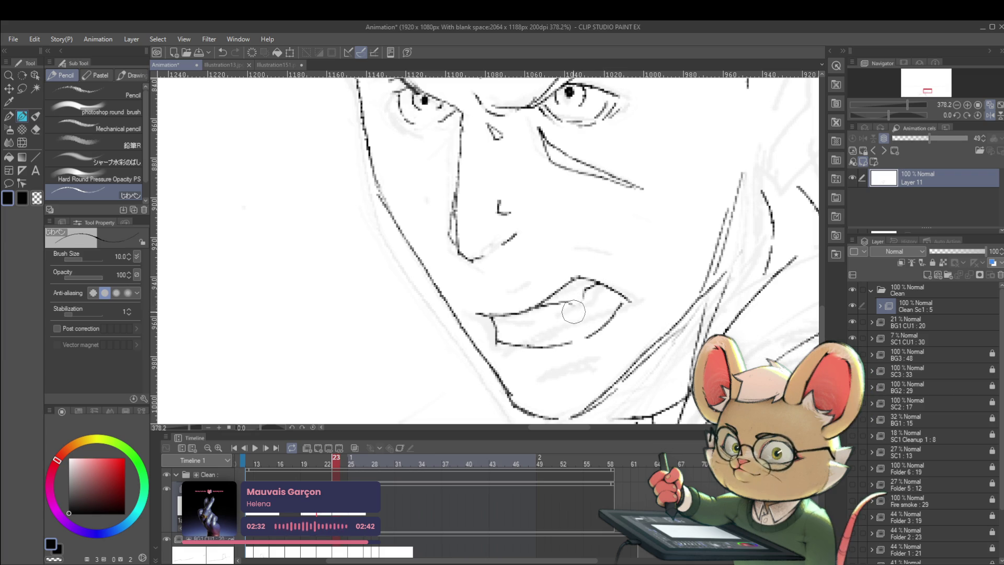
pyautogui.moveTo(572, 302); pyautogui.dragTo(407, 260)
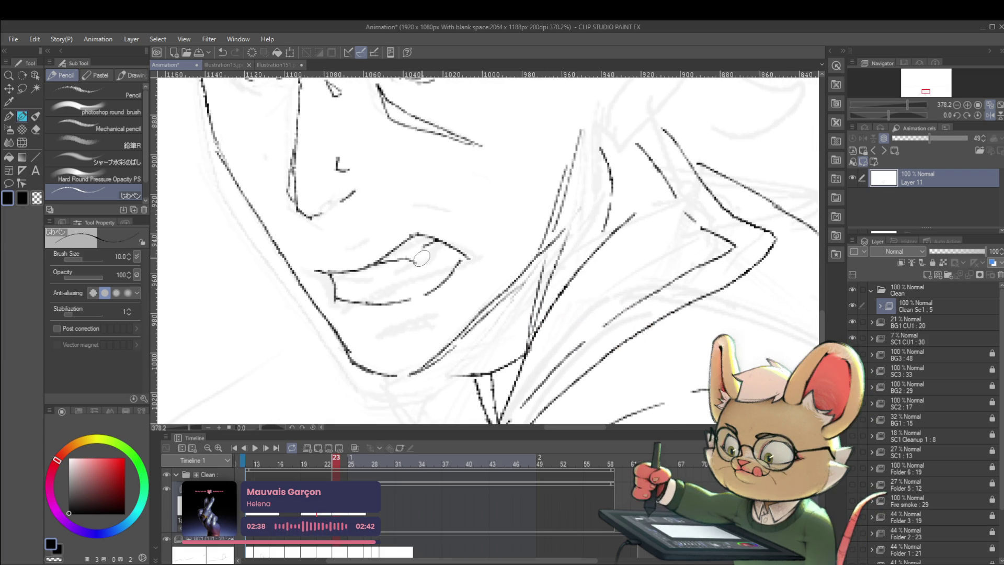
pyautogui.moveTo(432, 213); pyautogui.dragTo(401, 366)
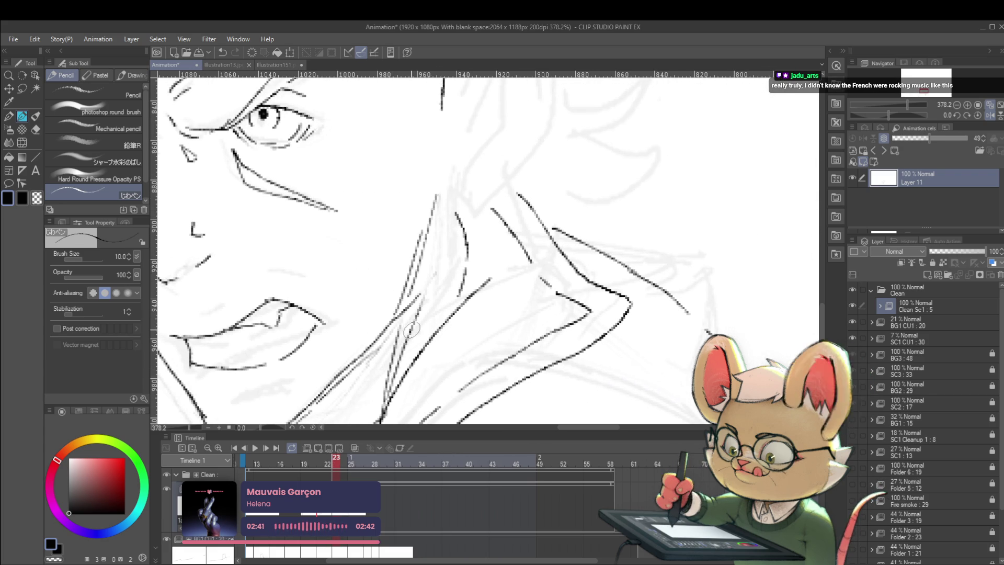
pyautogui.press('Left')
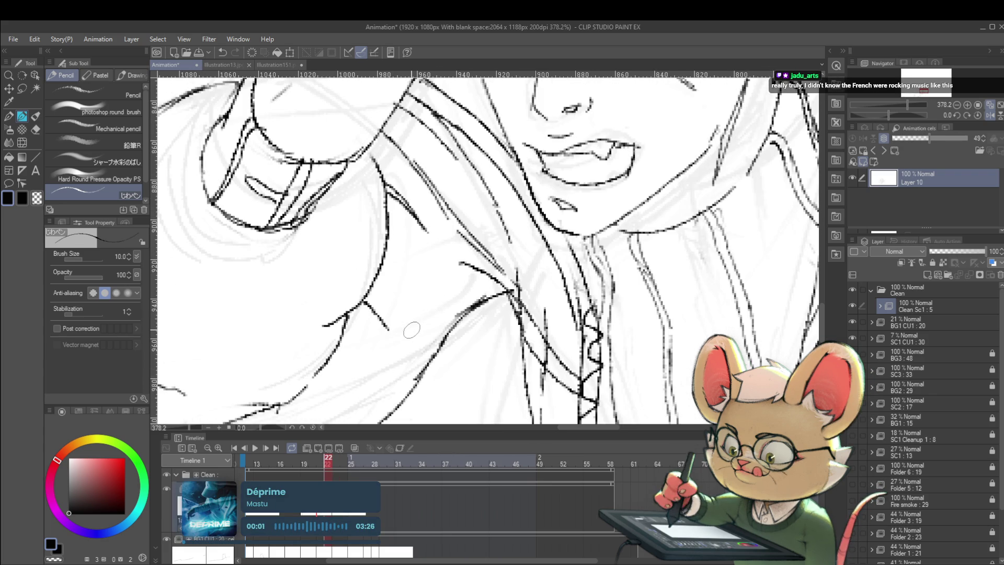
# Zoom out and flip between frames 22 and 23 to compare the scowling face with the salute.
pyautogui.press('Right')
pyautogui.hotkey('ctrl', '-')
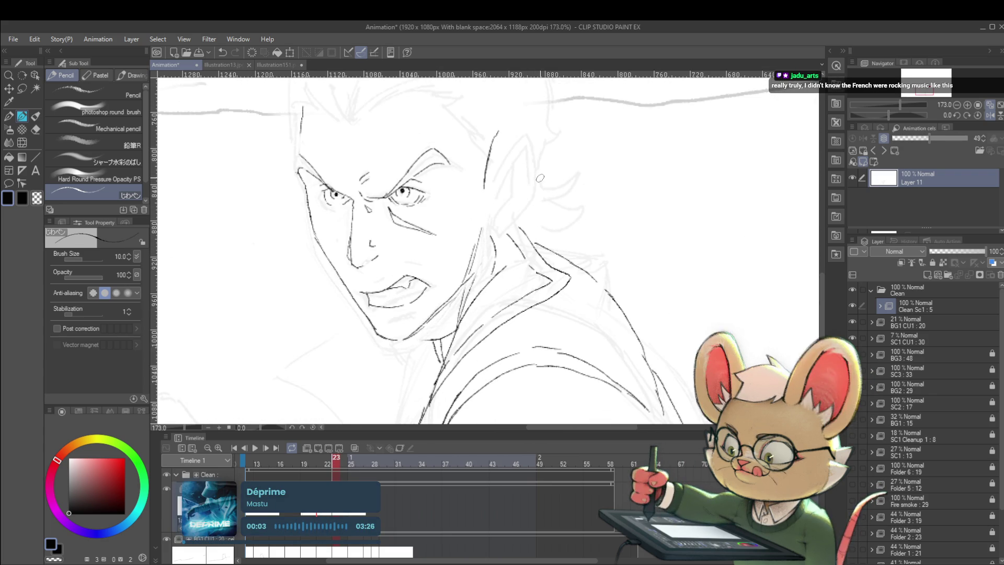
pyautogui.press('Left')
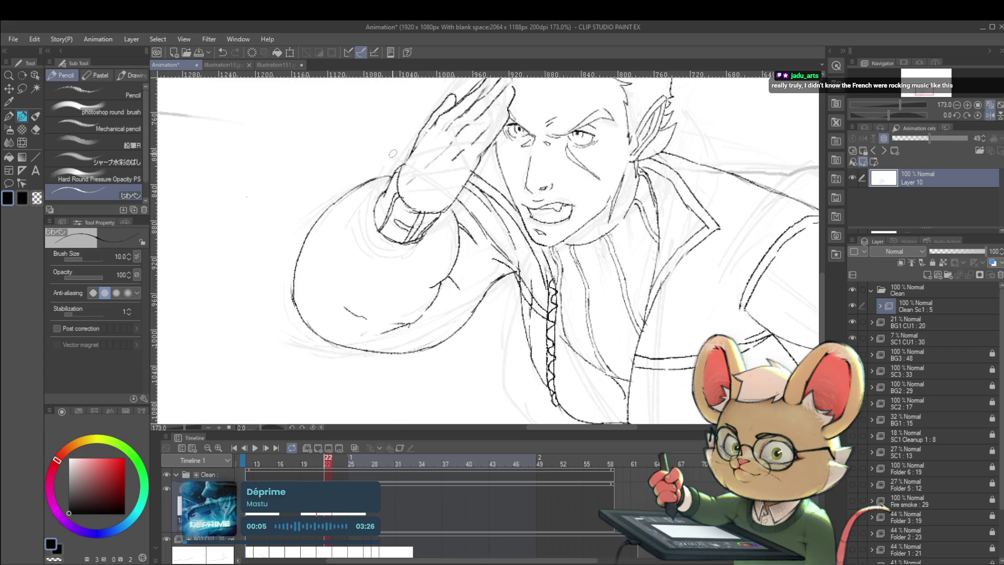
pyautogui.press('Right')
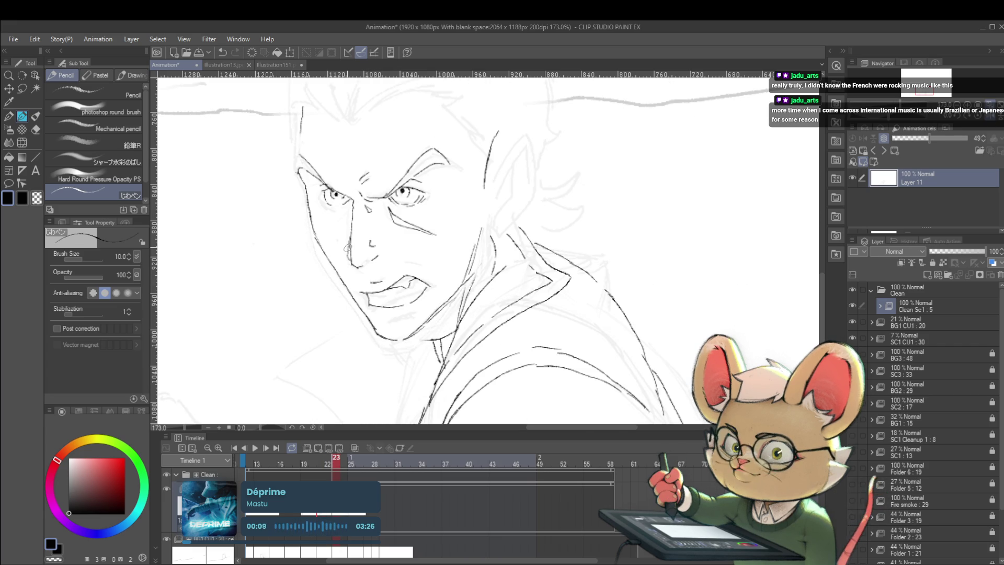
pyautogui.press('Left')
pyautogui.press('Right')
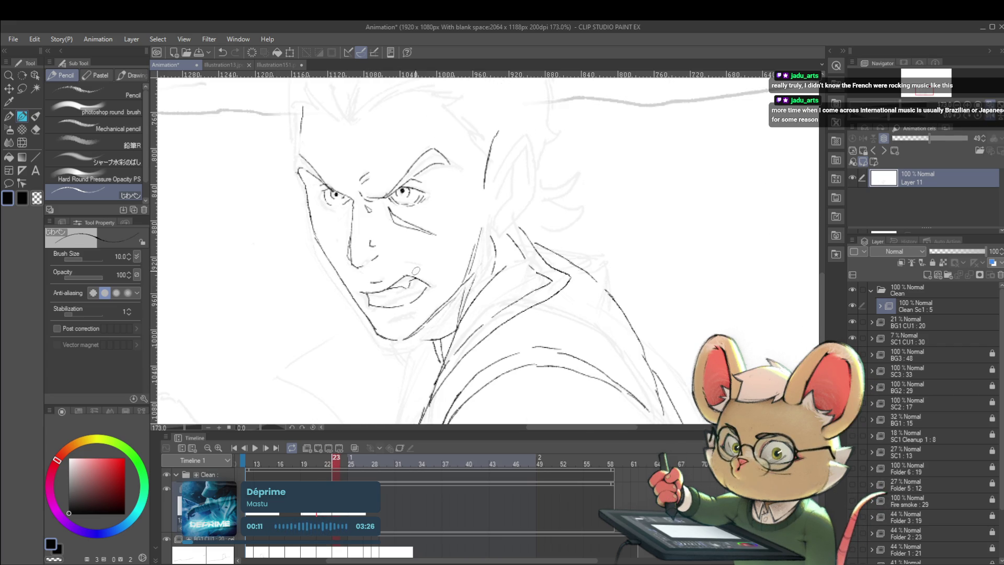
pyautogui.press('Left')
pyautogui.press('Right')
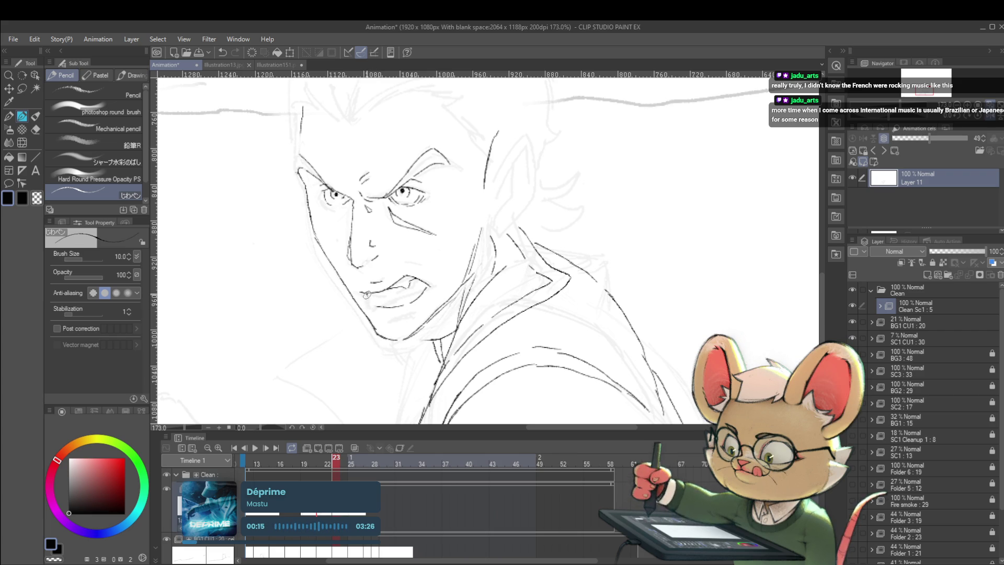
pyautogui.press('Left')
pyautogui.press('Right')
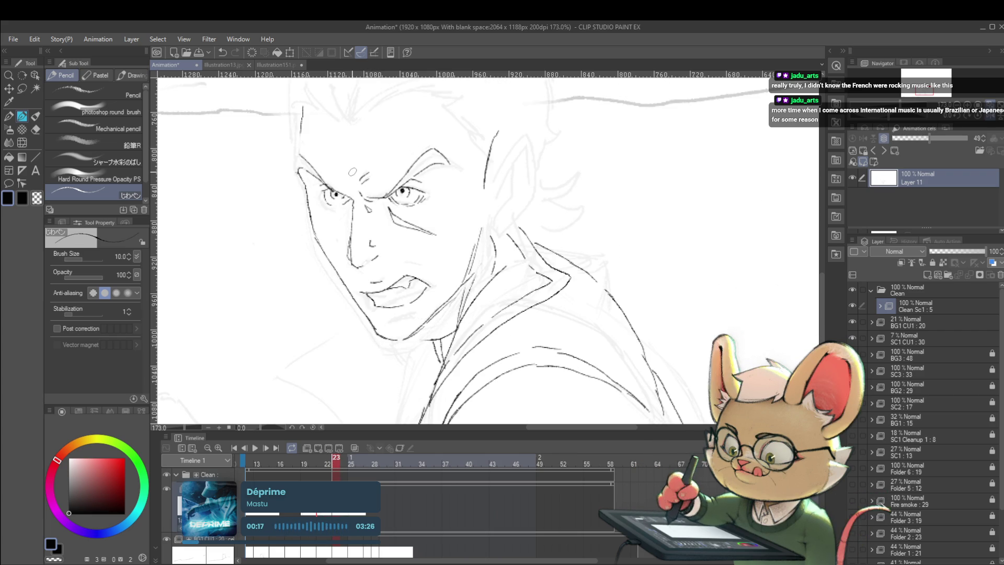
pyautogui.press('Left')
pyautogui.press('Right')
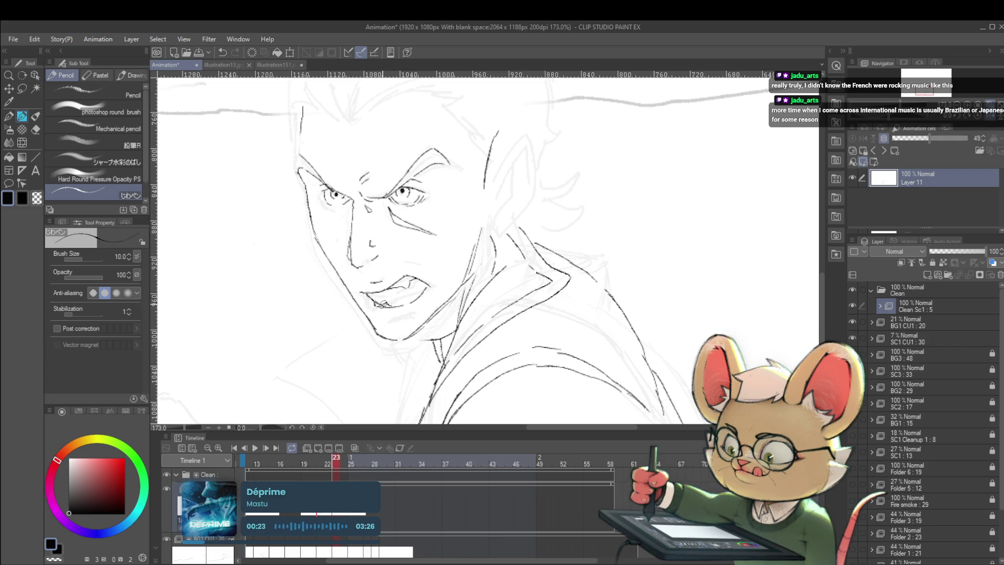
# Ink short strokes at the mouth corner, flipping frames to check them, and return to frame 23.
pyautogui.moveTo(374, 296); pyautogui.dragTo(378, 304)
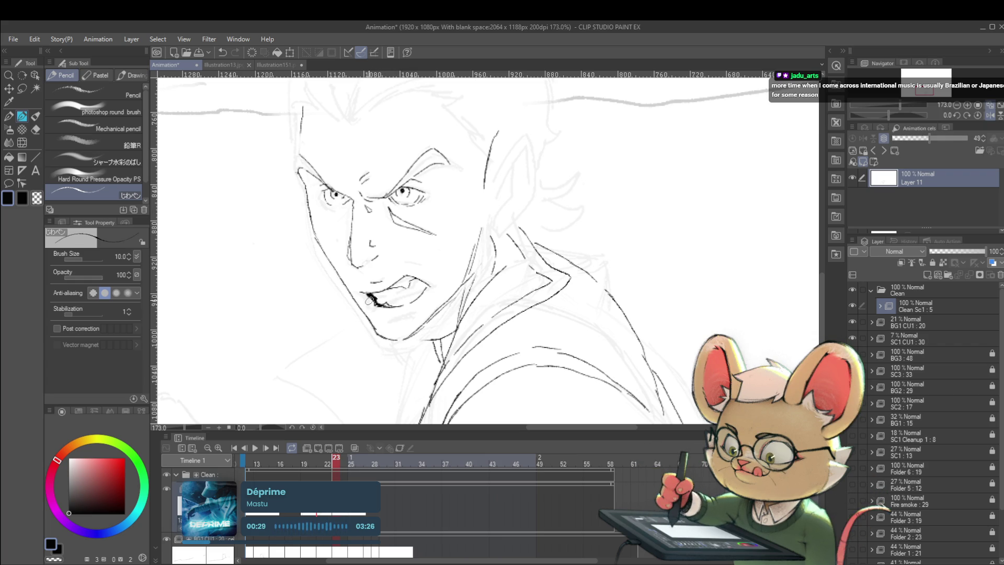
pyautogui.press(',')
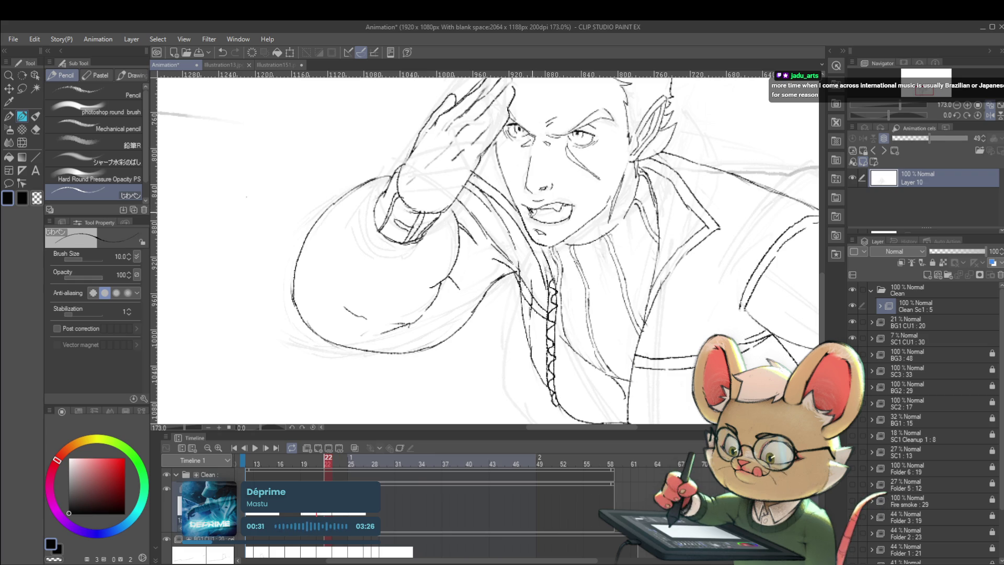
pyautogui.moveTo(533, 209); pyautogui.dragTo(528, 214)
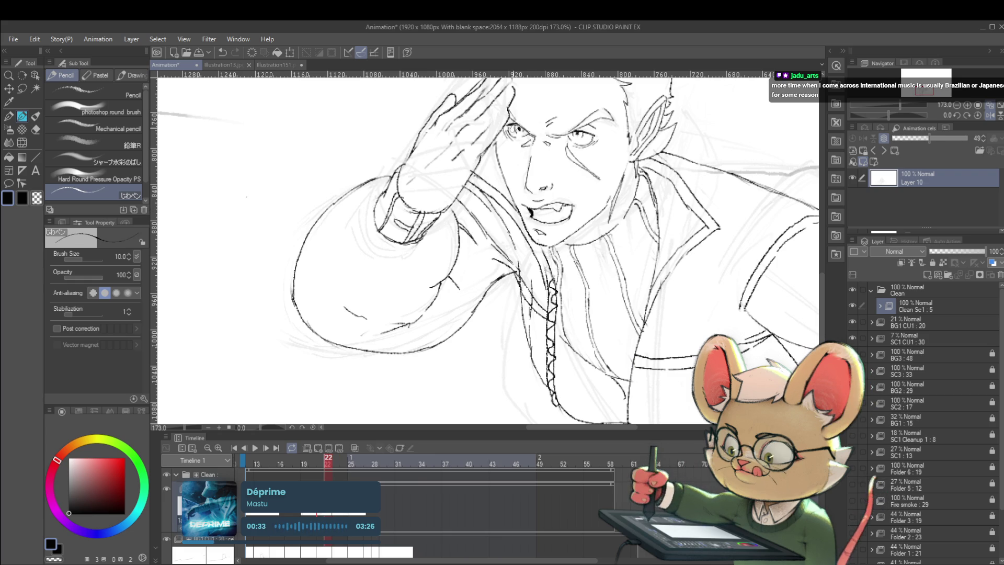
pyautogui.press('.')
pyautogui.press(',')
pyautogui.press(',')
pyautogui.press(',')
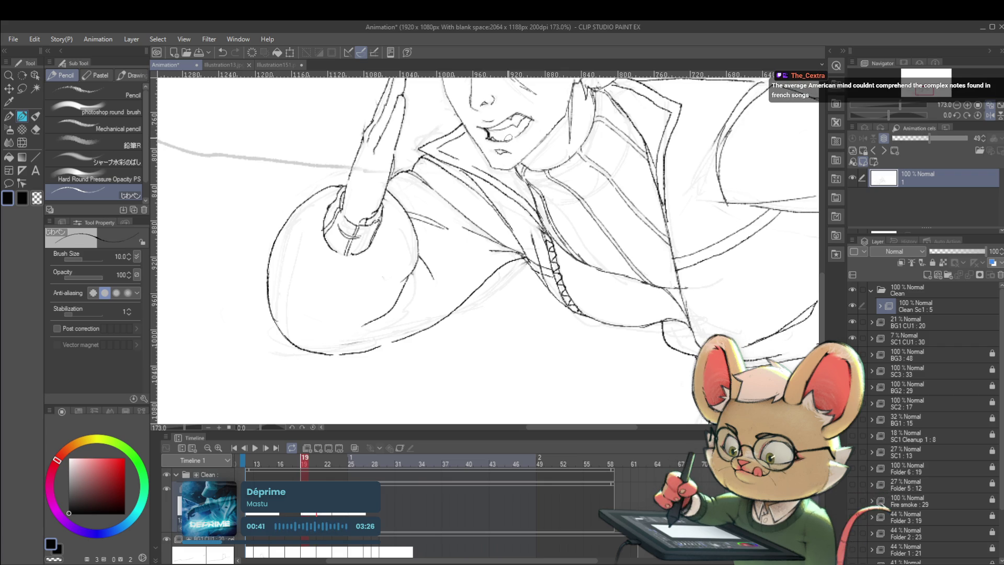
pyautogui.press('.')
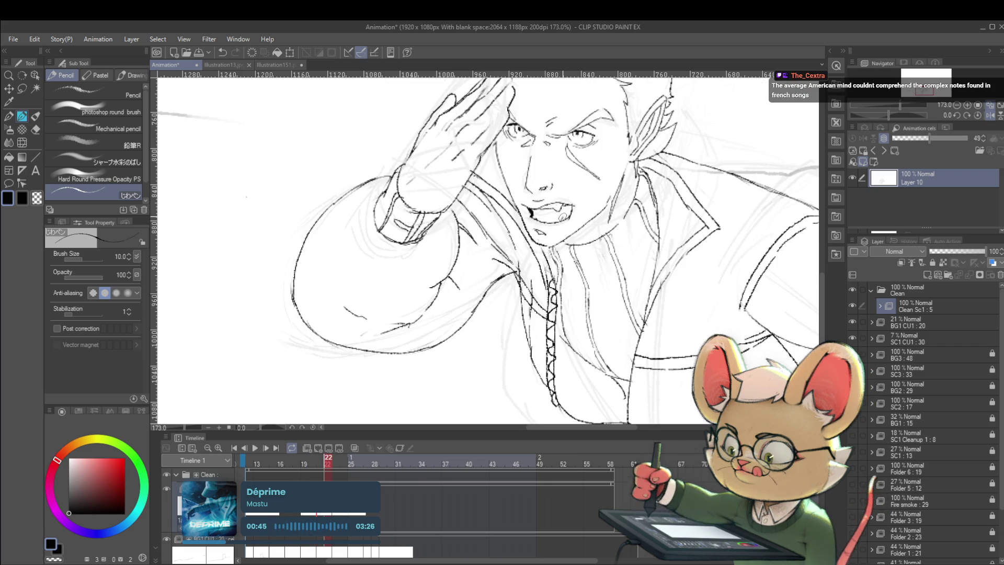
pyautogui.press('.')
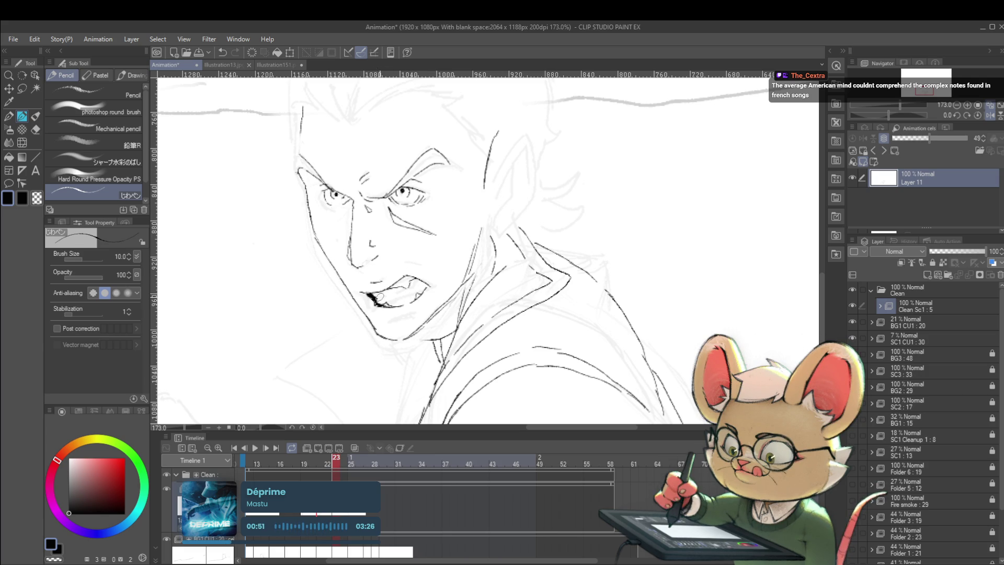
# Zoom in on the face and recheck it against frame 22, ending on the Lasso tool.
pyautogui.scroll(-5, 504, 248)
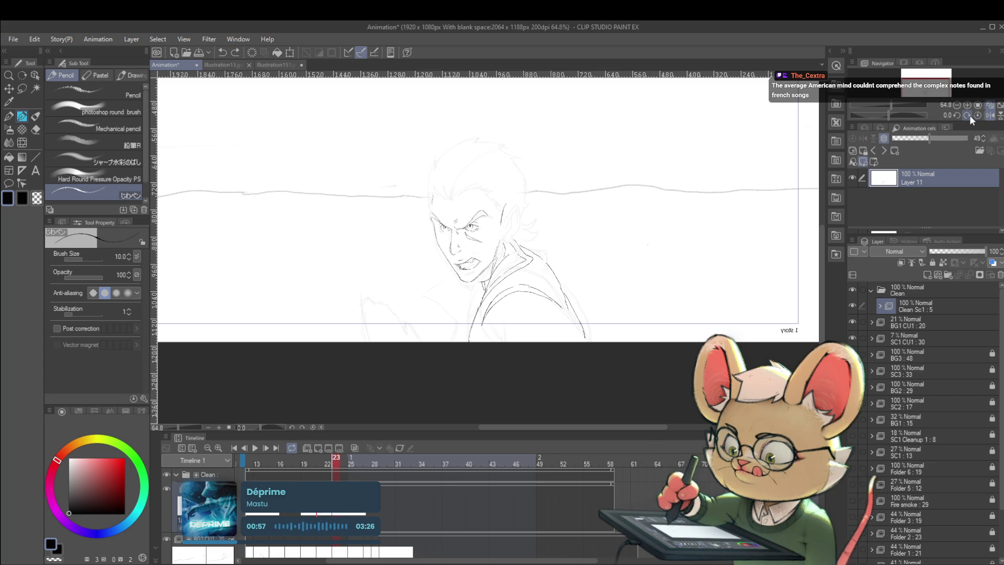
pyautogui.scroll(5, 500, 226)
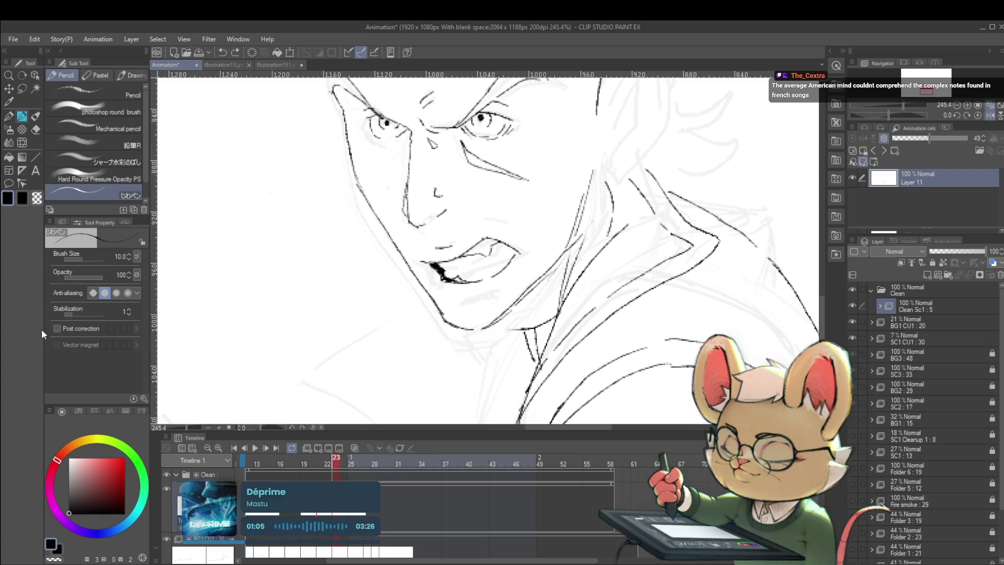
pyautogui.scroll(-2, 573, 222)
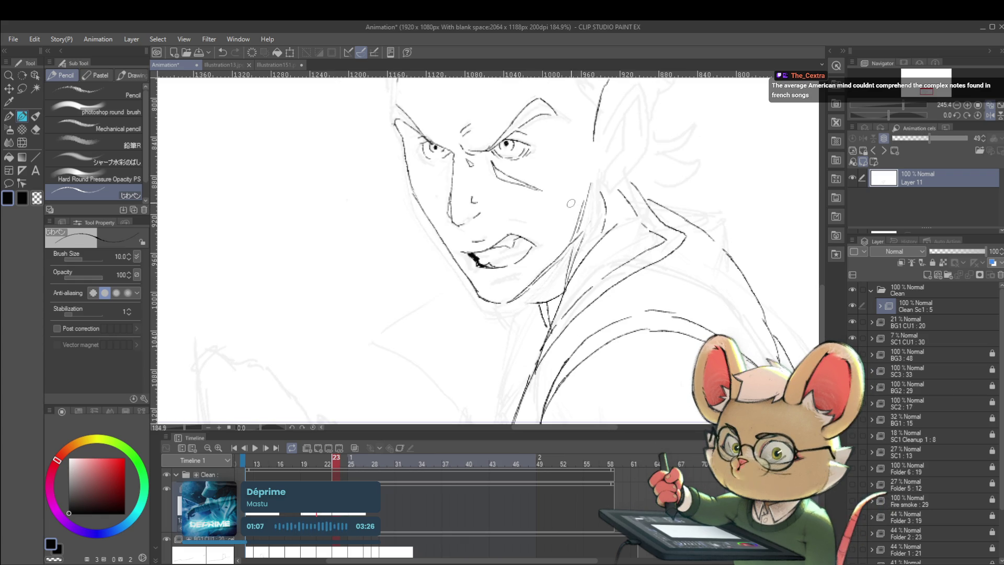
pyautogui.scroll(-7, 576, 215)
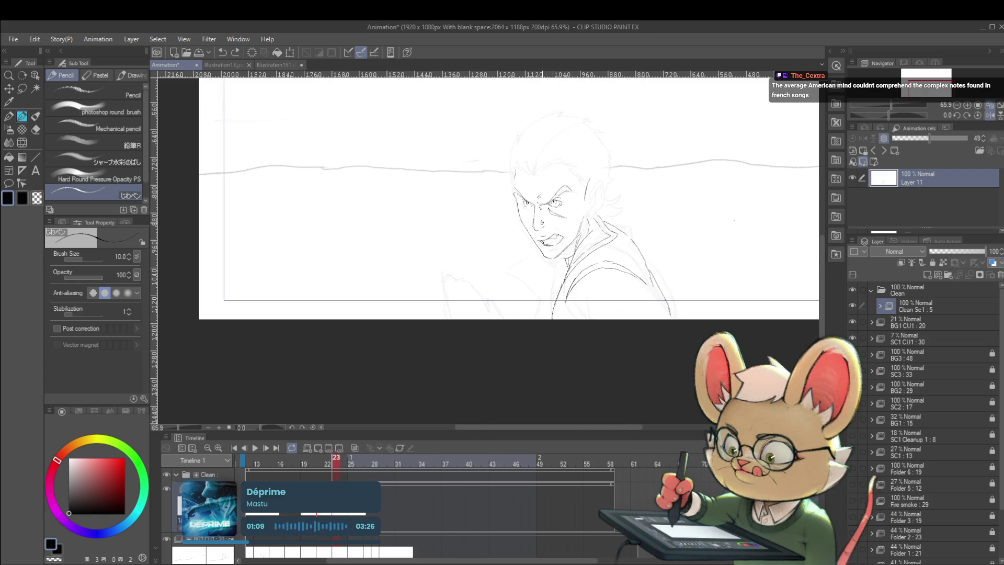
pyautogui.press('Left')
pyautogui.press('Right')
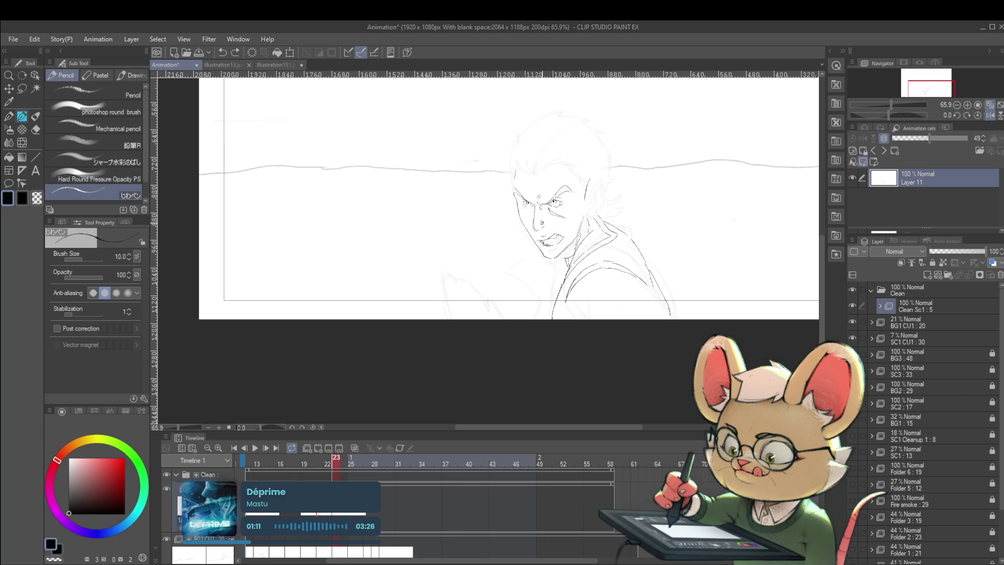
pyautogui.press('Left')
pyautogui.press('Right')
pyautogui.press('Left')
pyautogui.press('Right')
pyautogui.press('Left')
pyautogui.press('Right')
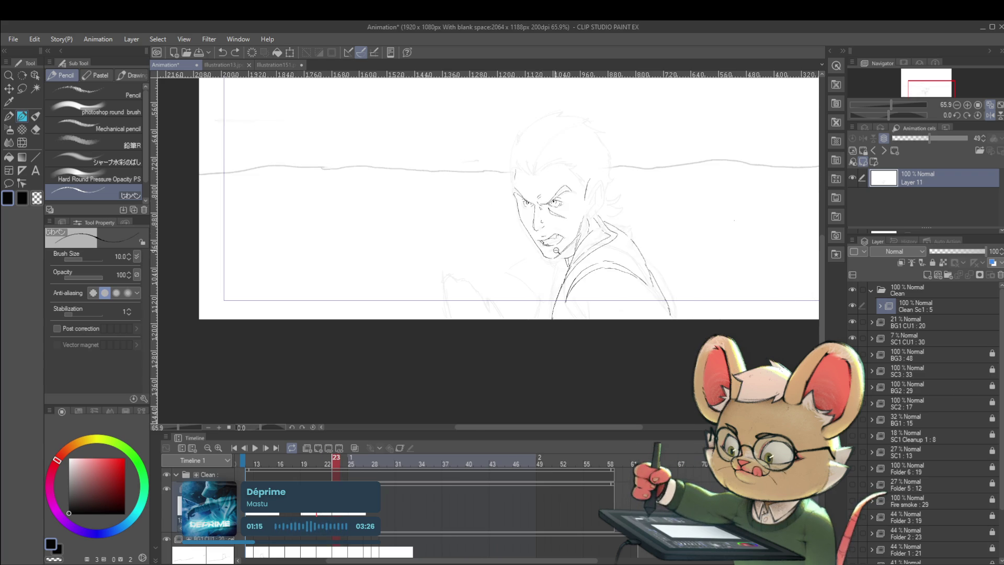
pyautogui.scroll(3, 551, 253)
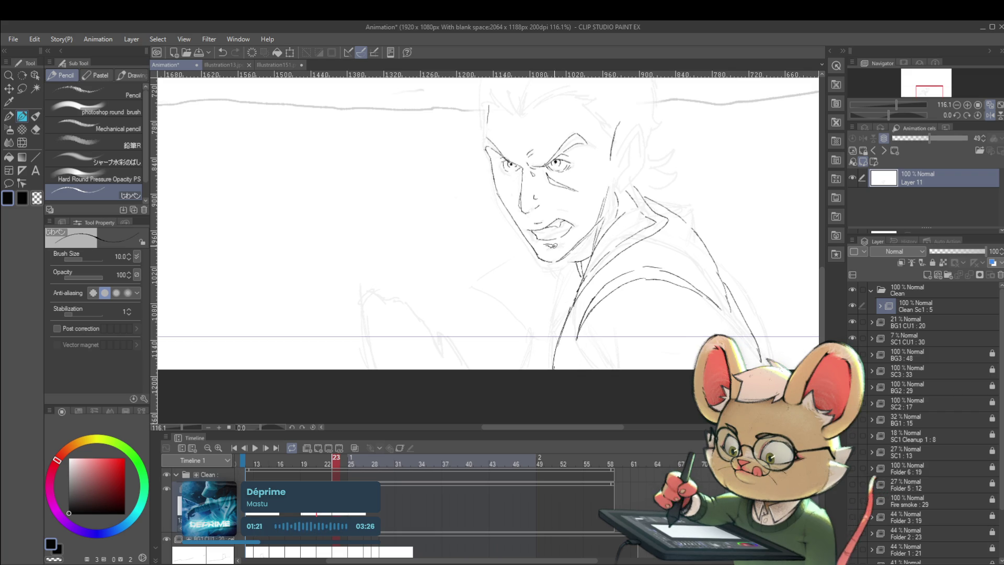
pyautogui.press('m')
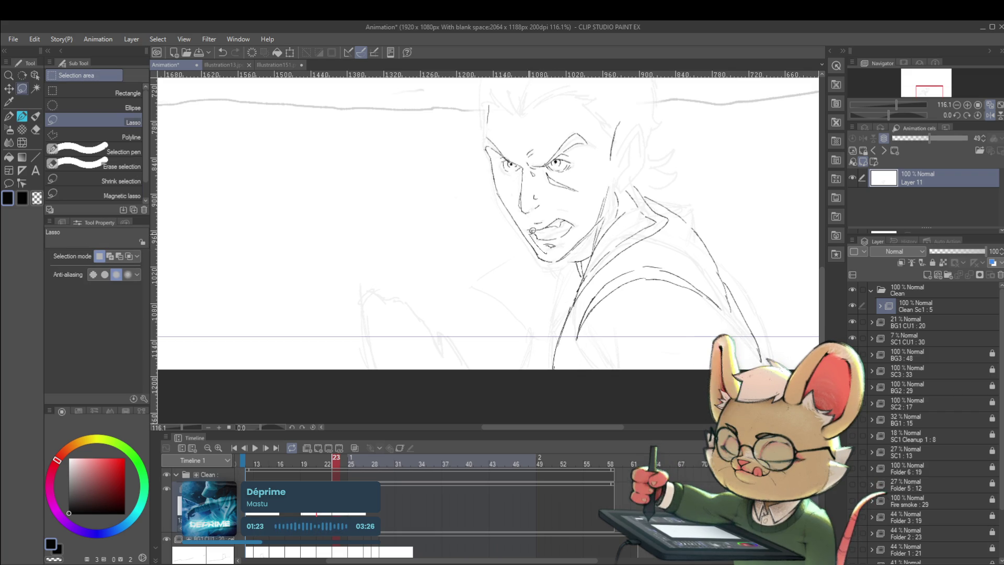
# Nudge the lassoed mouth slightly up-left with Ctrl+T and compare it against frame 22.
pyautogui.hotkey('ctrl', 't')
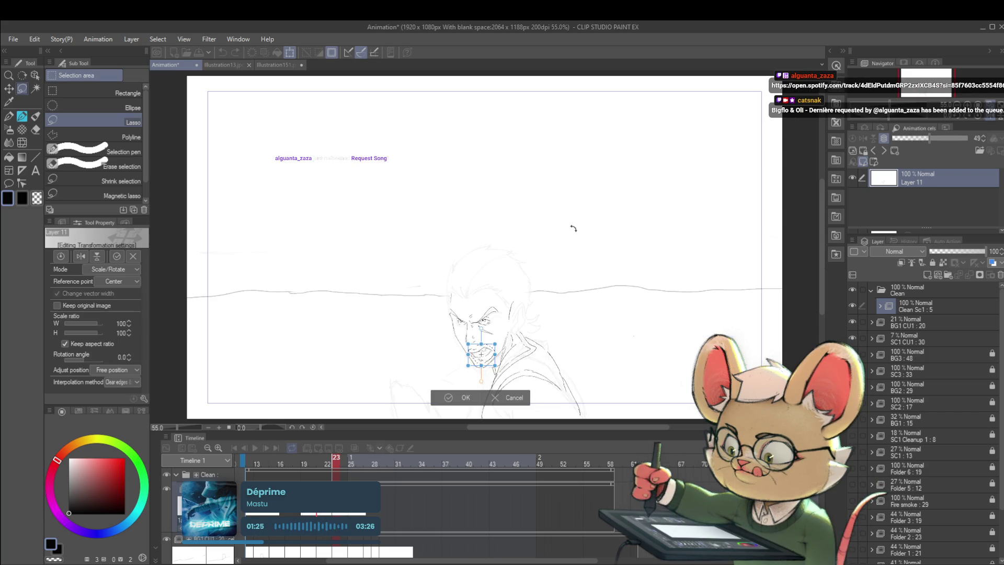
pyautogui.moveTo(480, 326); pyautogui.dragTo(476, 325)
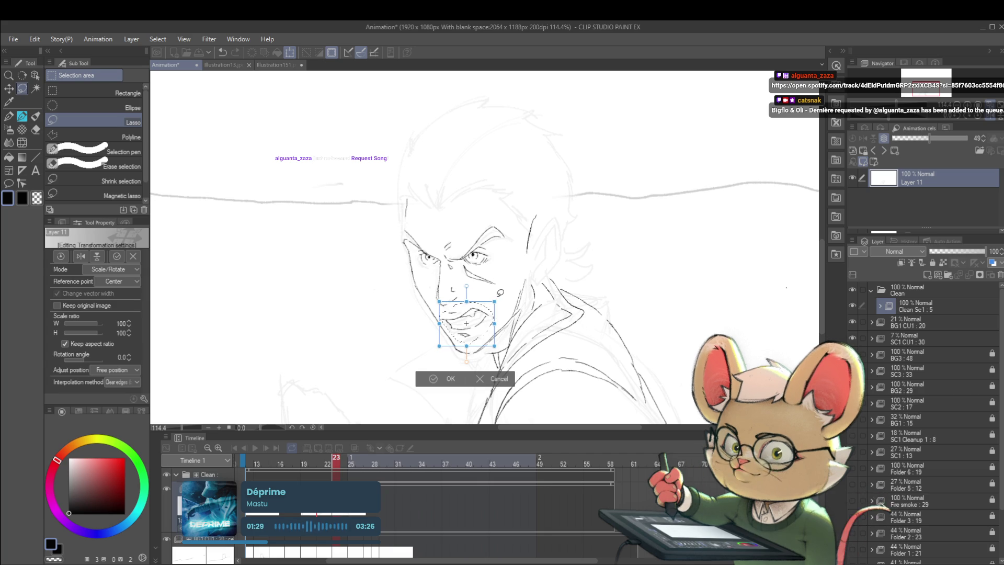
pyautogui.press('Return')
pyautogui.hotkey('ctrl', '-')
pyautogui.hotkey('ctrl', '-')
pyautogui.hotkey('ctrl', '-')
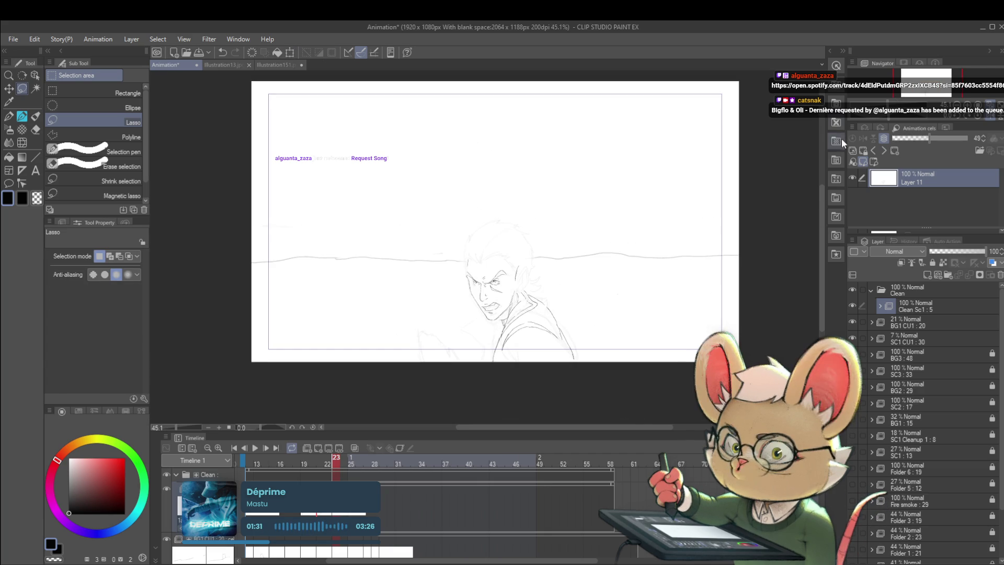
pyautogui.press('Left')
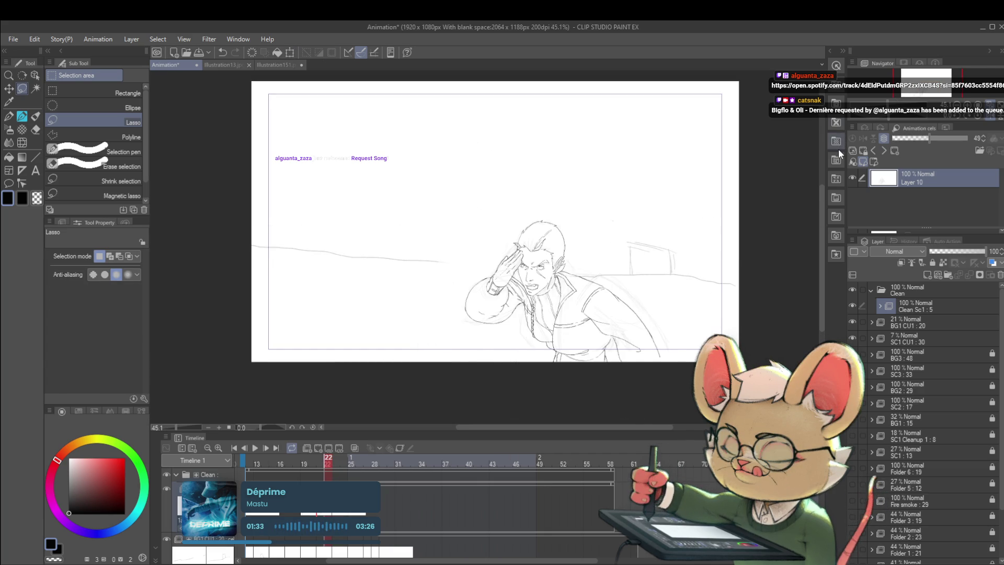
pyautogui.press('Right')
pyautogui.press('Left')
pyautogui.press('Right')
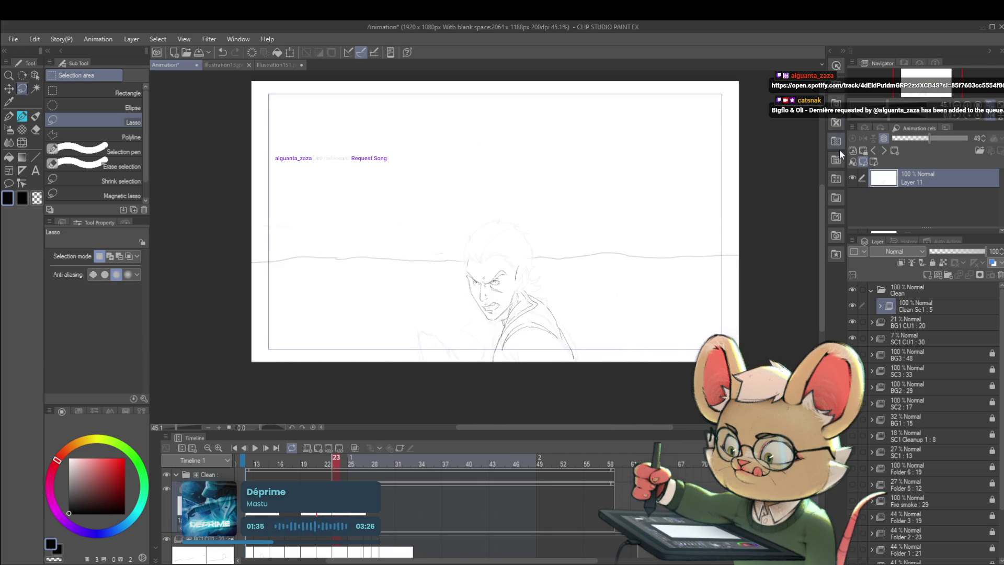
pyautogui.scroll(4, 573, 281)
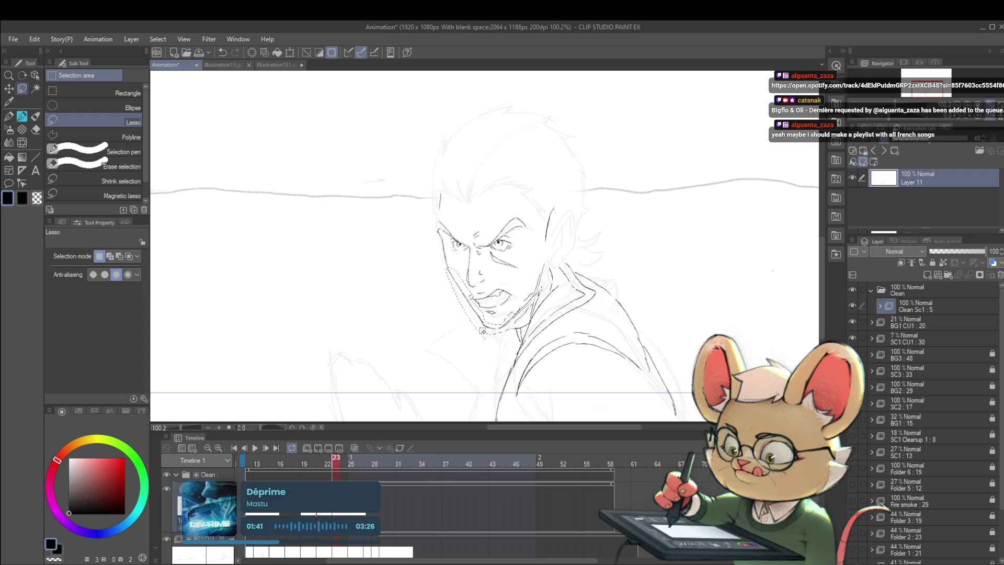
# Squash the selected jaw upward to tighten it, then flip frames 22 and 23 to check.
pyautogui.hotkey('ctrl', 't')
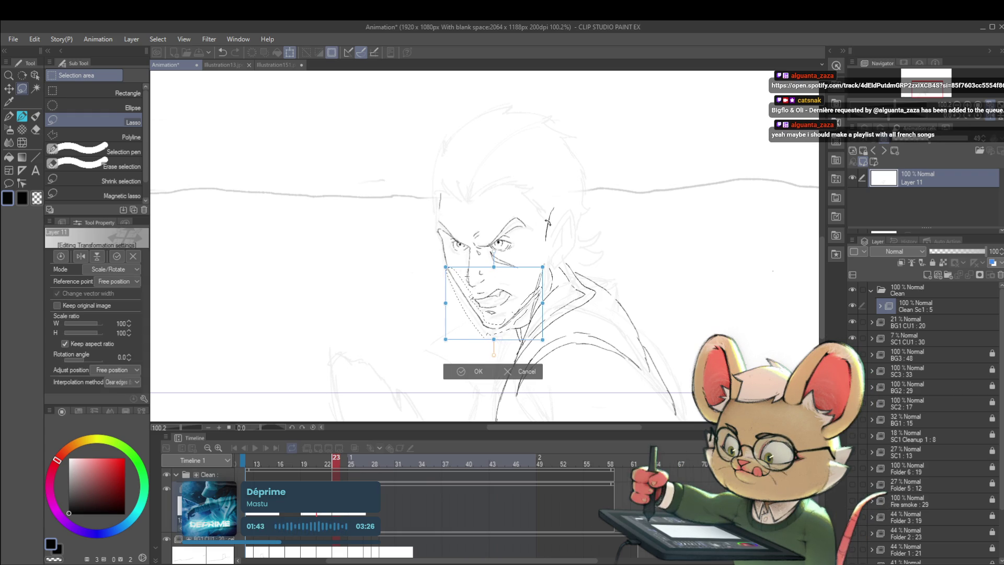
pyautogui.moveTo(494, 340); pyautogui.dragTo(487, 337)
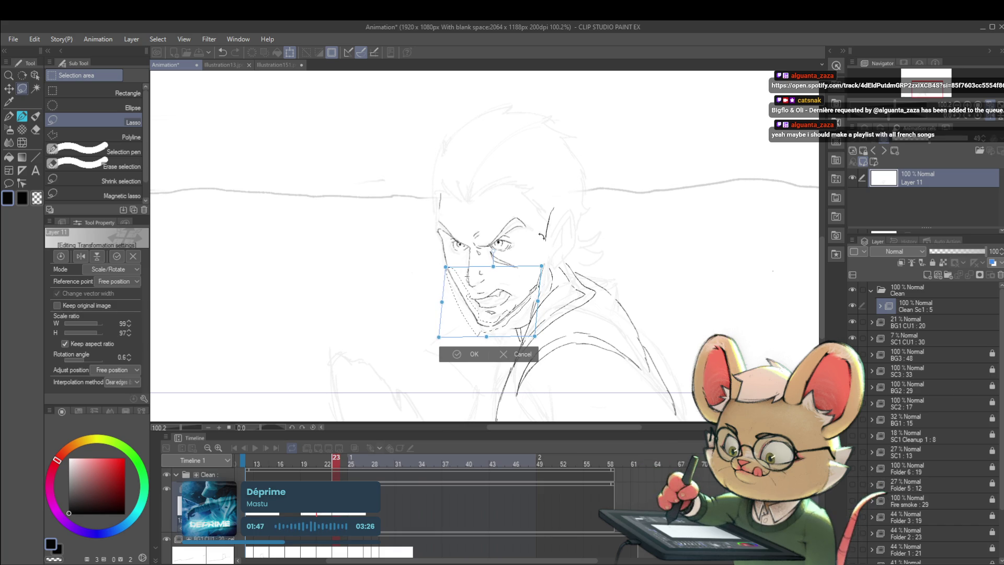
pyautogui.press('Return')
pyautogui.scroll(-3, 570, 225)
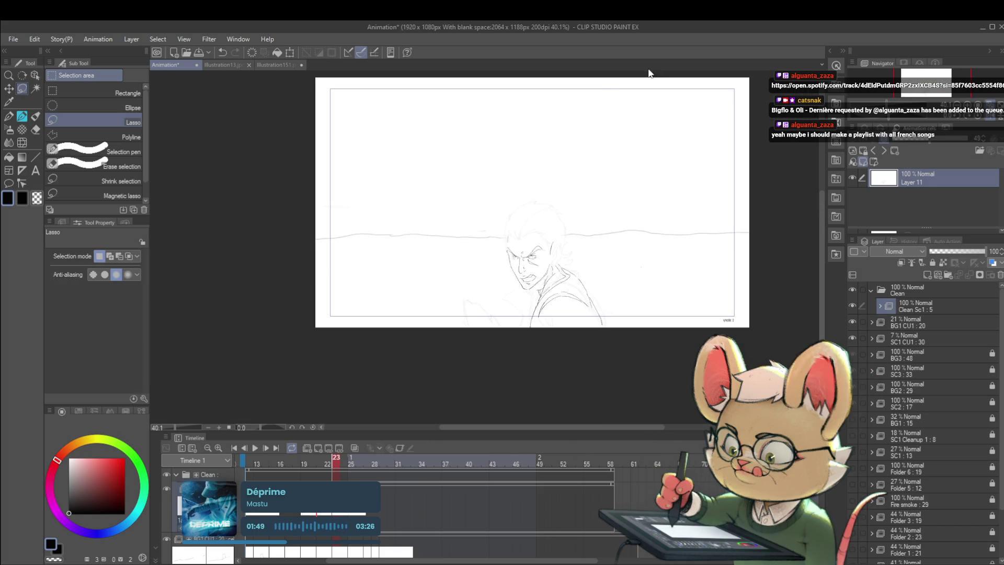
pyautogui.press(',')
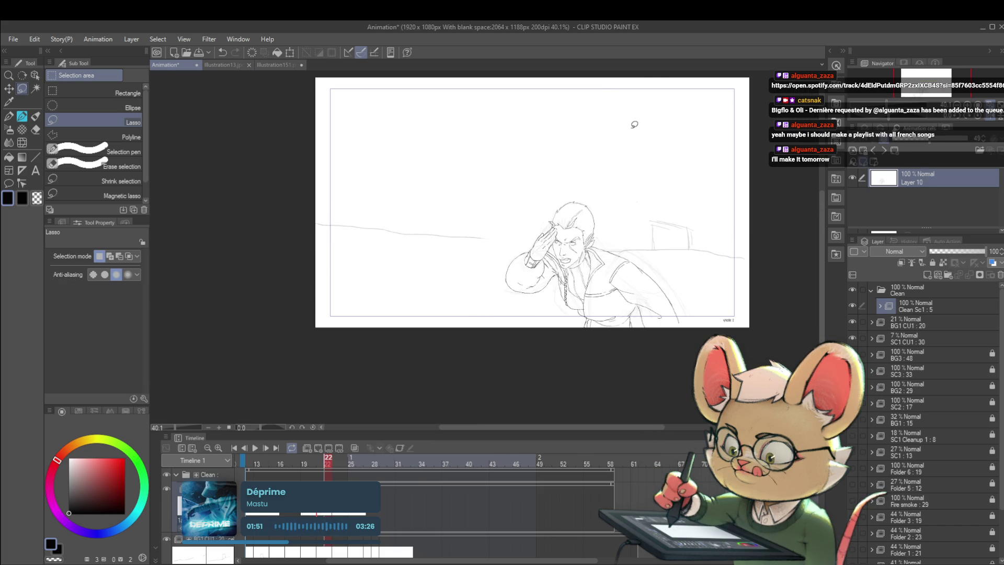
pyautogui.press('.')
pyautogui.press(',')
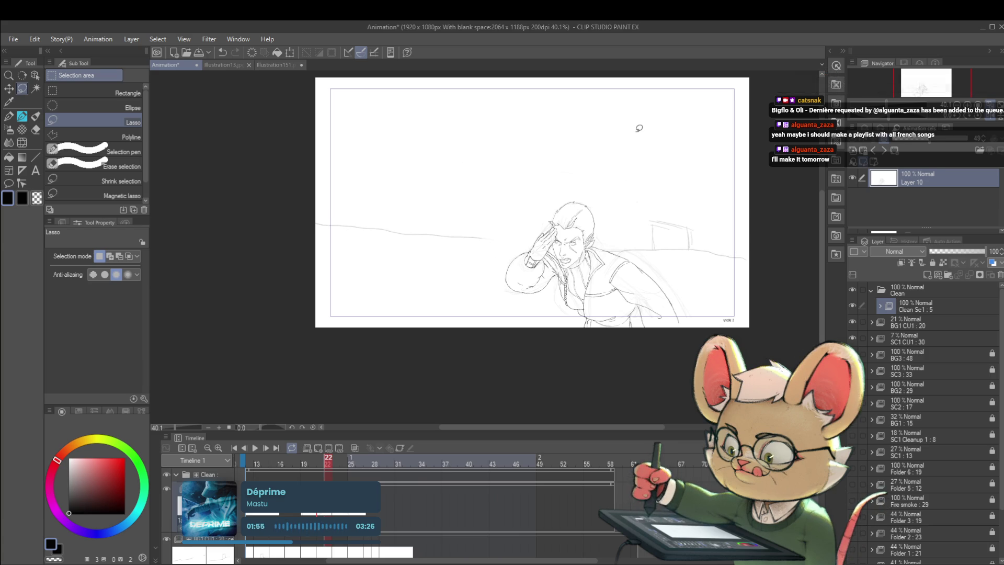
pyautogui.press('.')
pyautogui.press(',')
pyautogui.press('.')
pyautogui.scroll(5, 523, 254)
# Lasso the left eye, nudge it up and right, and compare it with frame 22.
pyautogui.moveTo(492, 234)
pyautogui.mouseDown()
pyautogui.moveTo(483, 183)
pyautogui.moveTo(542, 204)
pyautogui.mouseUp()
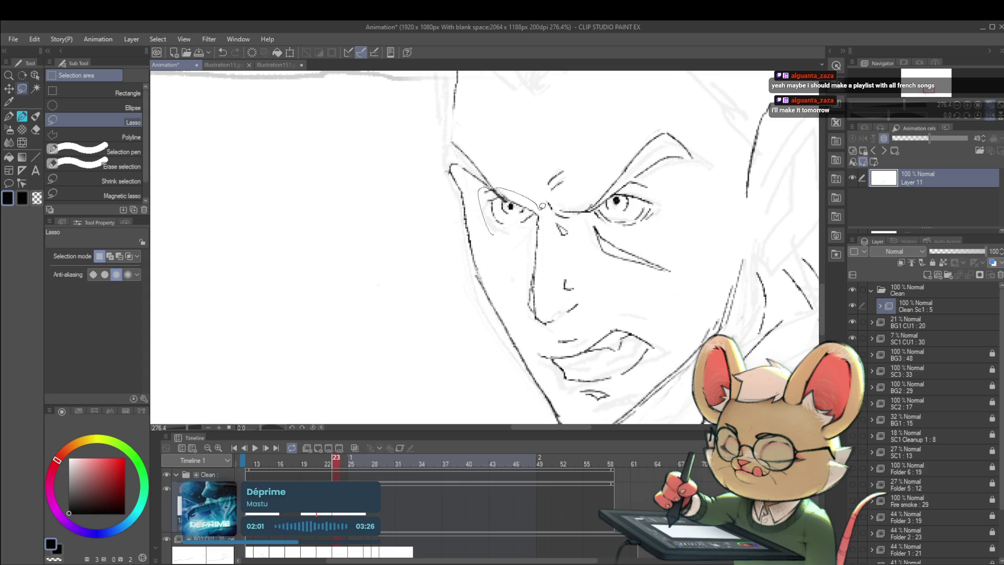
pyautogui.hotkey('ctrl', 't')
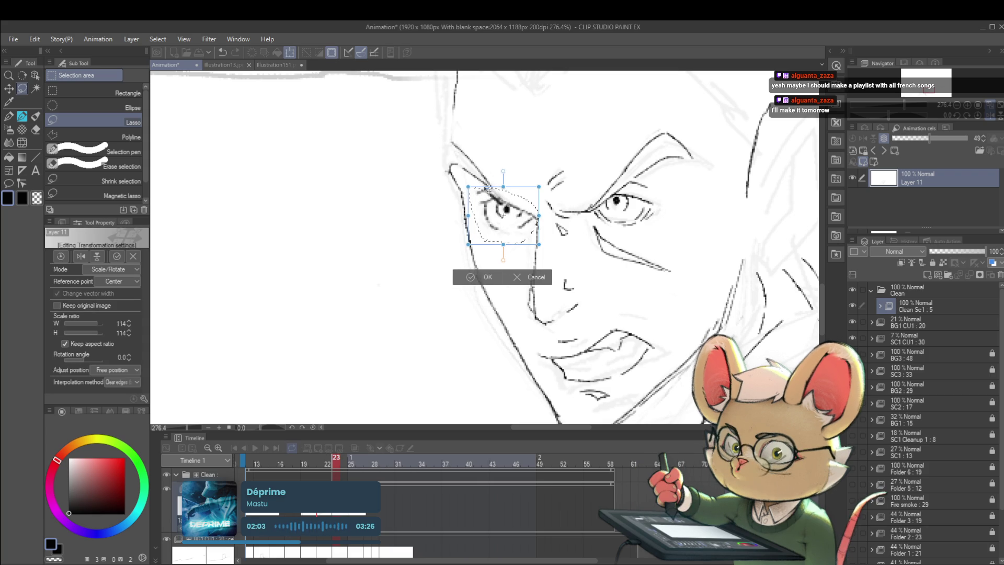
pyautogui.moveTo(521, 202); pyautogui.dragTo(525, 200)
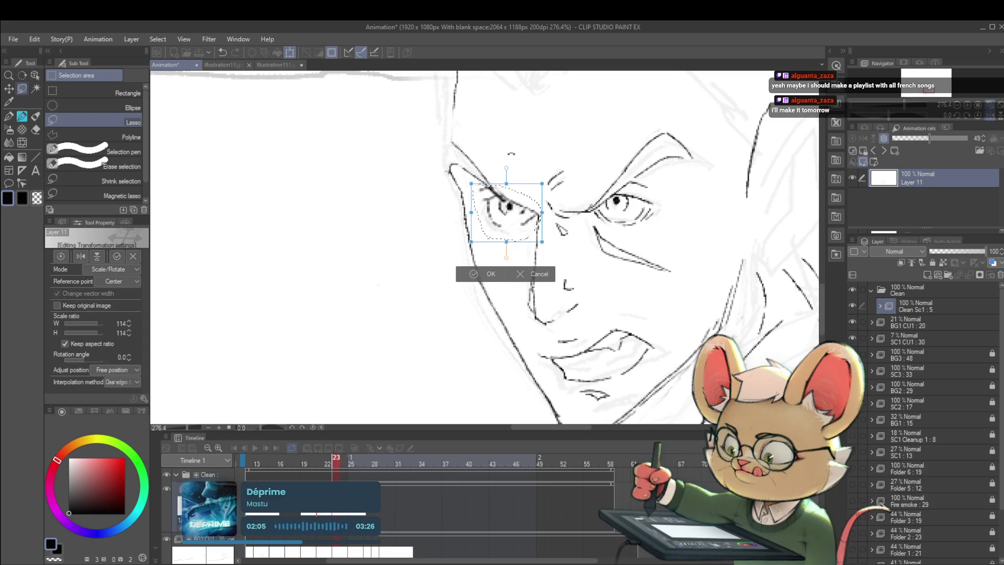
pyautogui.press('Return')
pyautogui.scroll(-6, 544, 134)
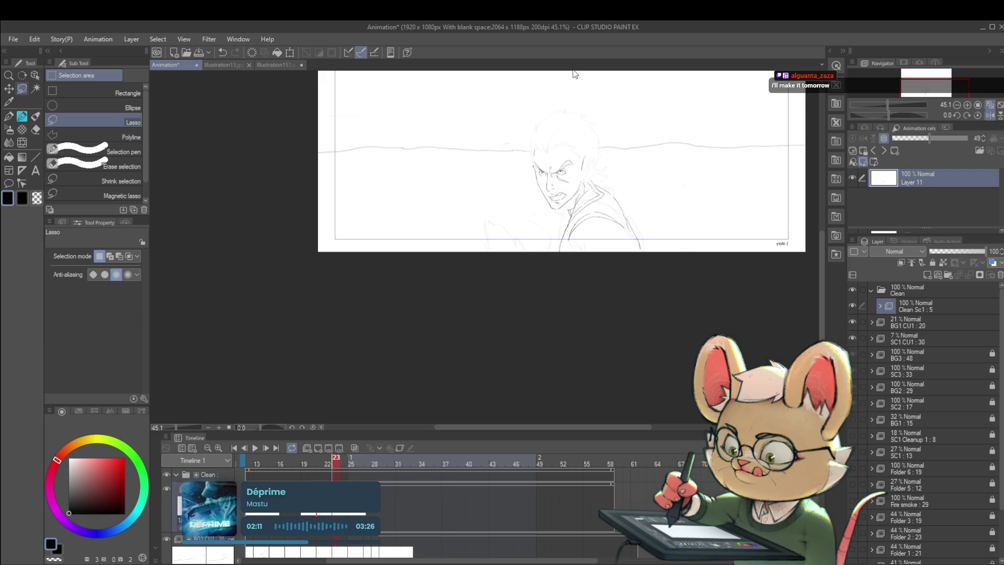
pyautogui.press('Left')
pyautogui.press('Right')
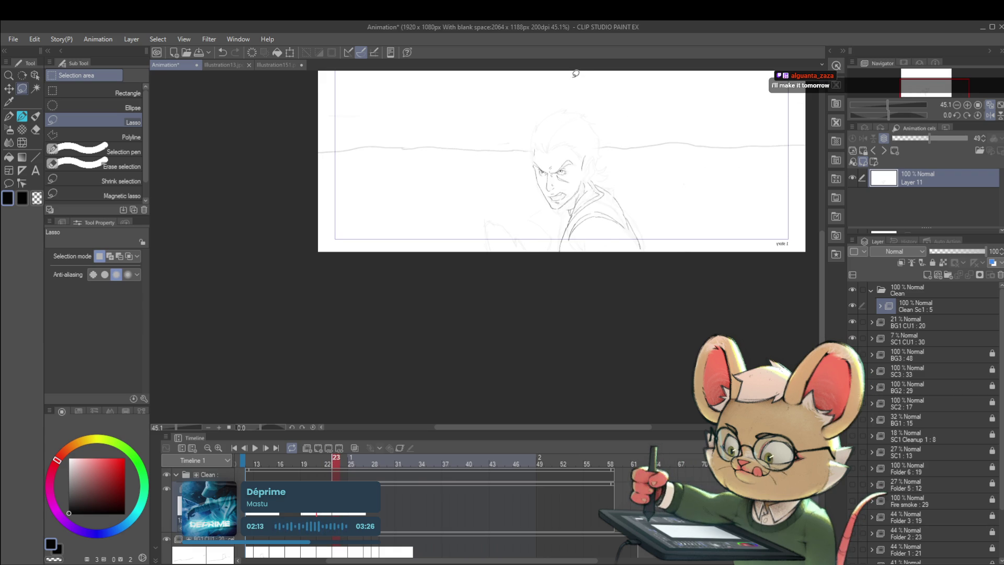
pyautogui.scroll(5, 563, 182)
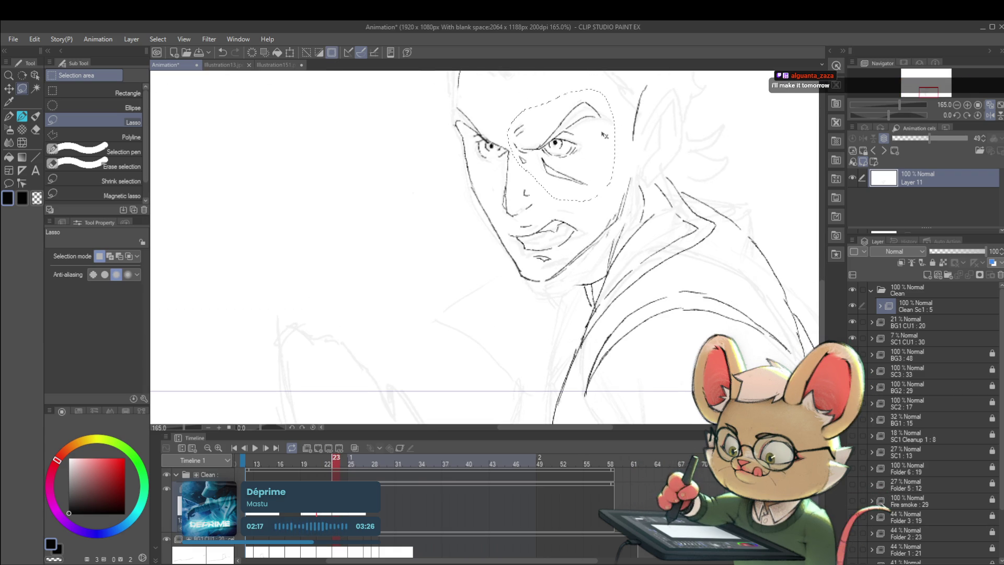
# Transform the selected right side of the face and step back to frame 22 to compare.
pyautogui.hotkey('ctrl', 't')
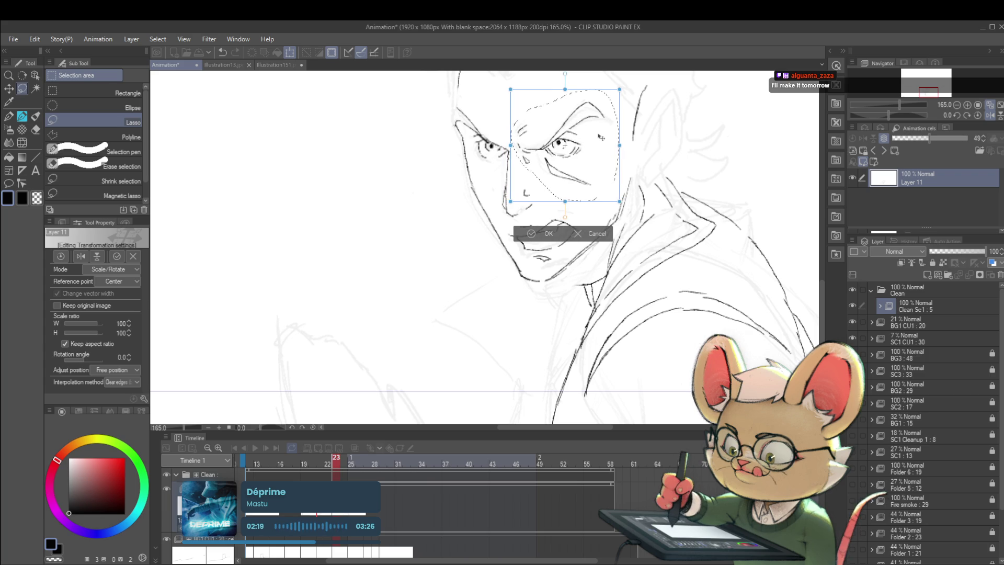
pyautogui.press('Return')
pyautogui.scroll(-3, 601, 138)
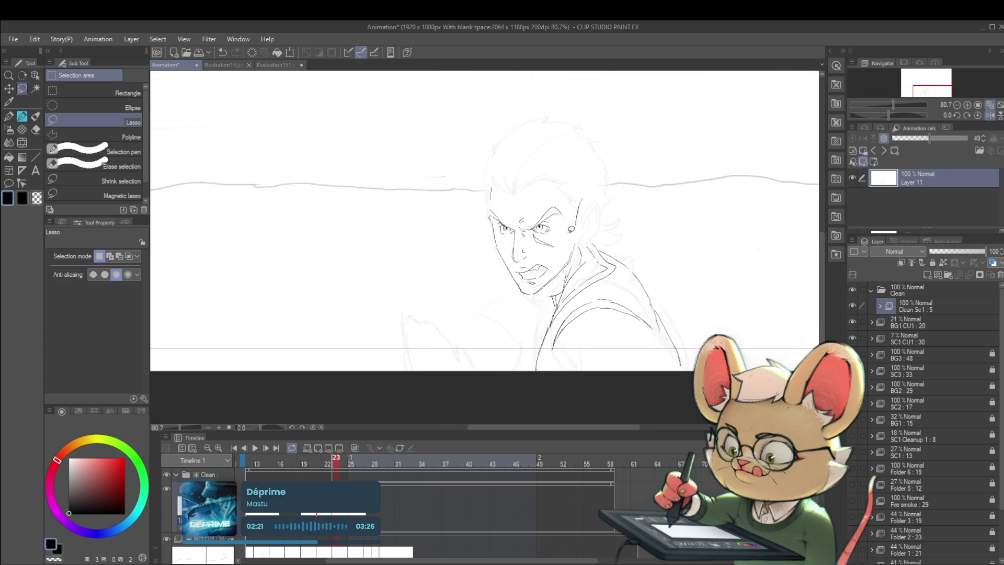
pyautogui.scroll(-2, 576, 209)
pyautogui.press(',')
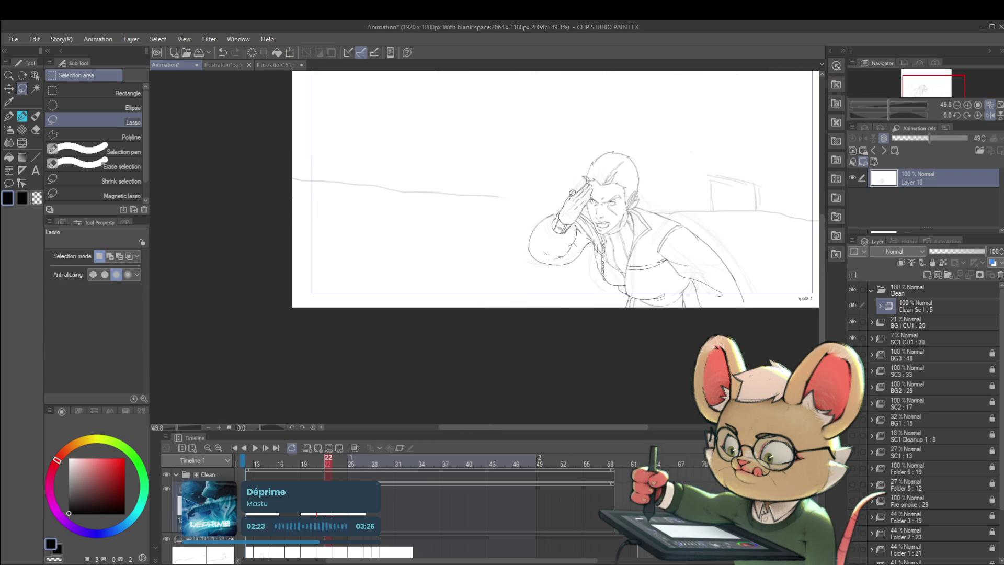
pyautogui.press('.')
pyautogui.press(',')
pyautogui.press('.')
pyautogui.press(',')
pyautogui.press('.')
pyautogui.press(',')
pyautogui.press('.')
pyautogui.press(',')
pyautogui.press('.')
pyautogui.press(',')
pyautogui.press('.')
pyautogui.press(',')
pyautogui.press('.')
pyautogui.press(',')
pyautogui.press('.')
pyautogui.press(',')
pyautogui.press('.')
pyautogui.press(',')
pyautogui.press('.')
pyautogui.press(',')
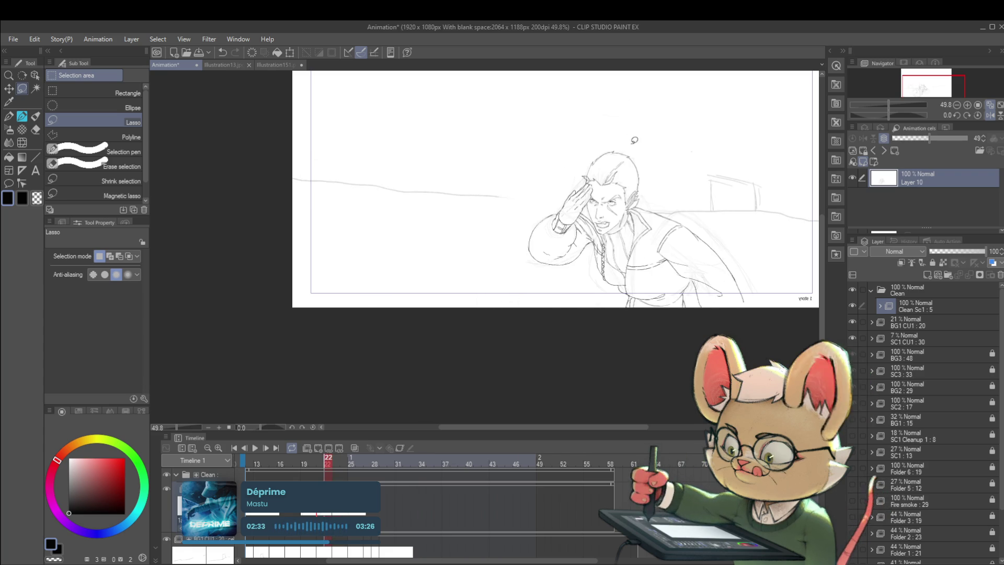
pyautogui.press('.')
pyautogui.scroll(4, 605, 213)
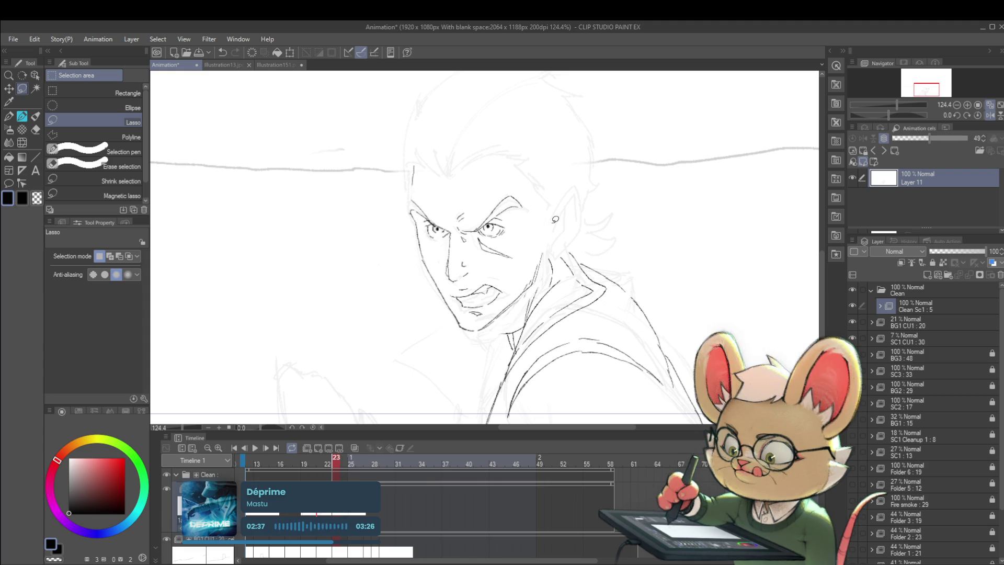
# Show onion skin, then scale the lassoed head to 80%, tilt it about 6° and move it over the previous face.
pyautogui.click(355, 448)
pyautogui.moveTo(581, 241); pyautogui.dragTo(508, 262)
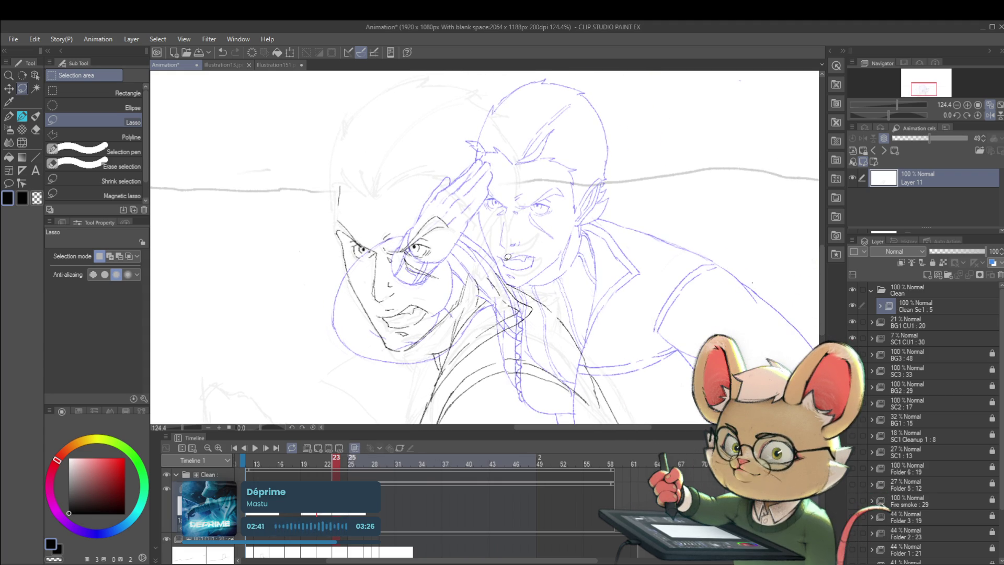
pyautogui.moveTo(374, 363)
pyautogui.mouseDown()
pyautogui.moveTo(340, 159)
pyautogui.moveTo(485, 246)
pyautogui.moveTo(387, 363)
pyautogui.mouseUp()
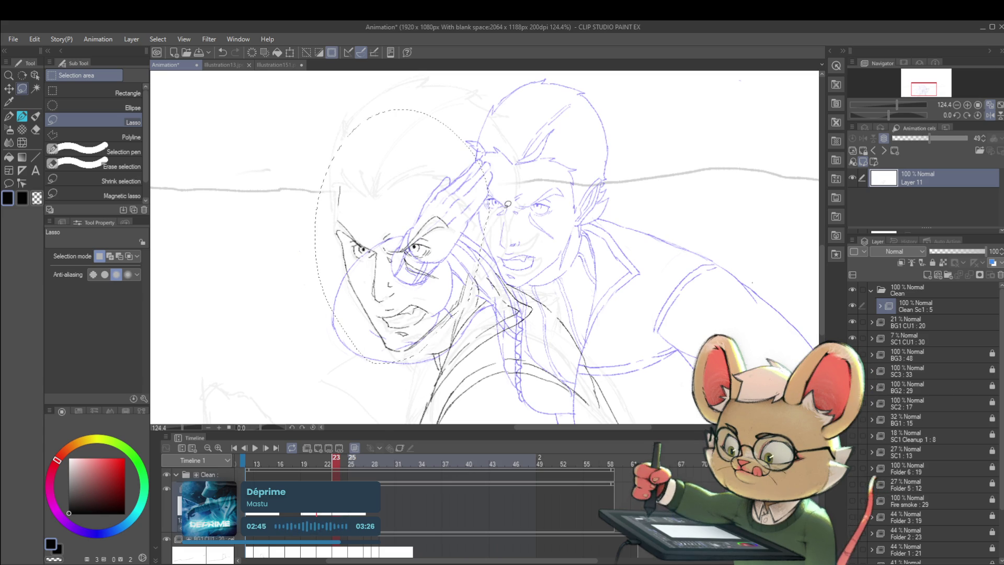
pyautogui.hotkey('ctrl', 't')
pyautogui.moveTo(489, 108); pyautogui.dragTo(472, 134)
pyautogui.moveTo(452, 181); pyautogui.dragTo(577, 138)
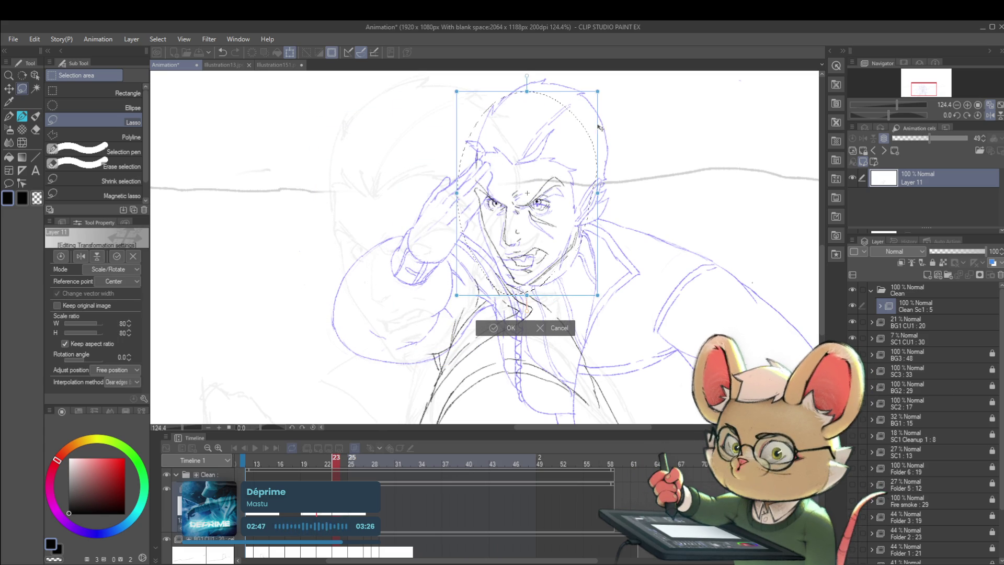
pyautogui.moveTo(614, 103); pyautogui.dragTo(623, 112)
pyautogui.moveTo(571, 146); pyautogui.dragTo(573, 149)
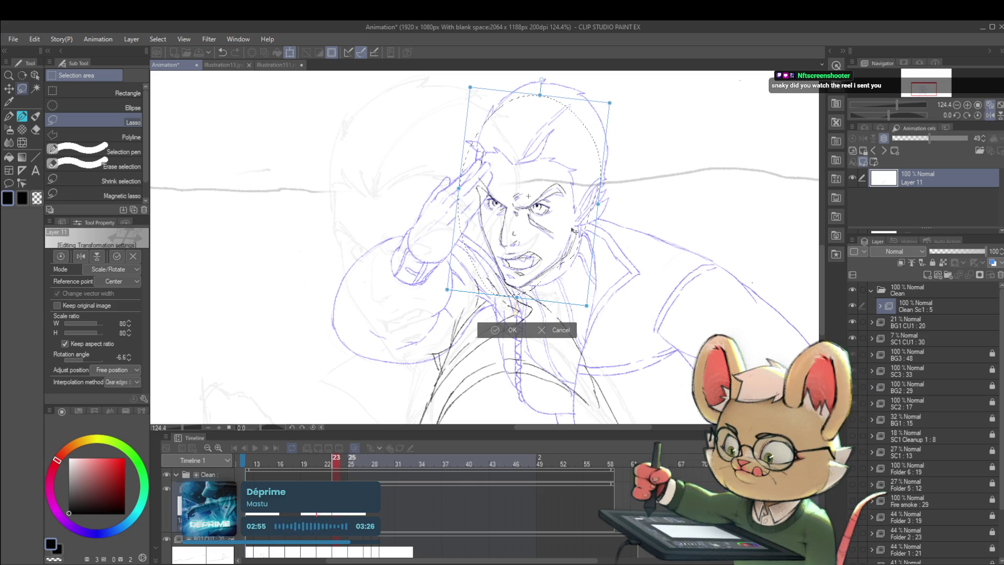
# Undo the head's tilt and move, commit, undo the last face move, and switch to the Pencil.
pyautogui.hotkey('ctrl', 'z')
pyautogui.hotkey('ctrl', 'z')
pyautogui.hotkey('ctrl', 'z')
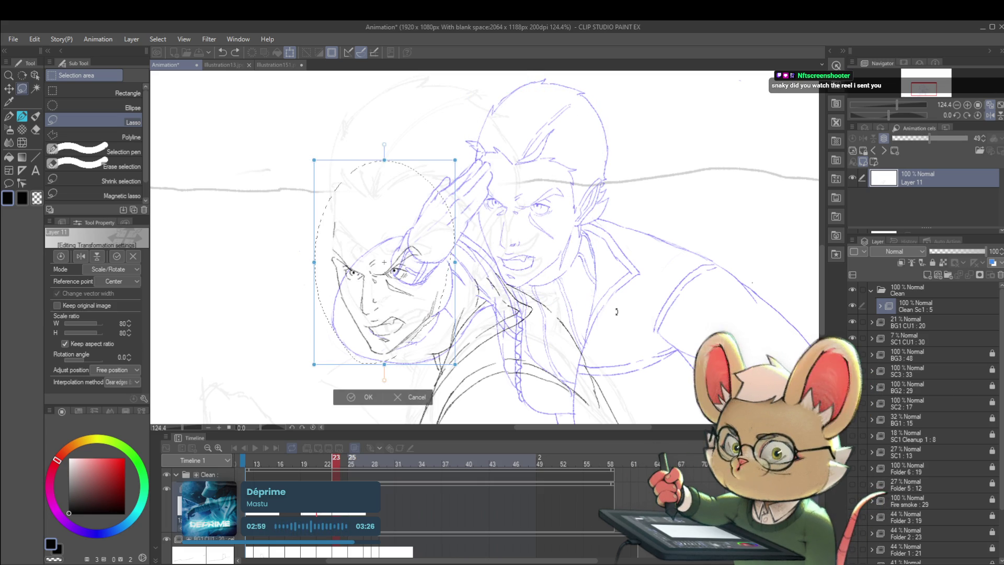
pyautogui.press('Return')
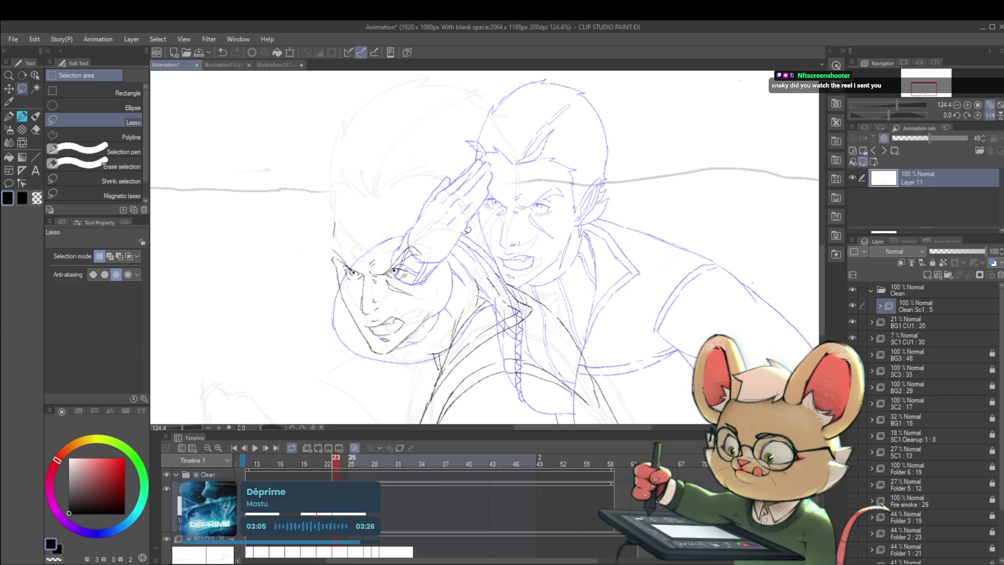
pyautogui.hotkey('ctrl', 'z')
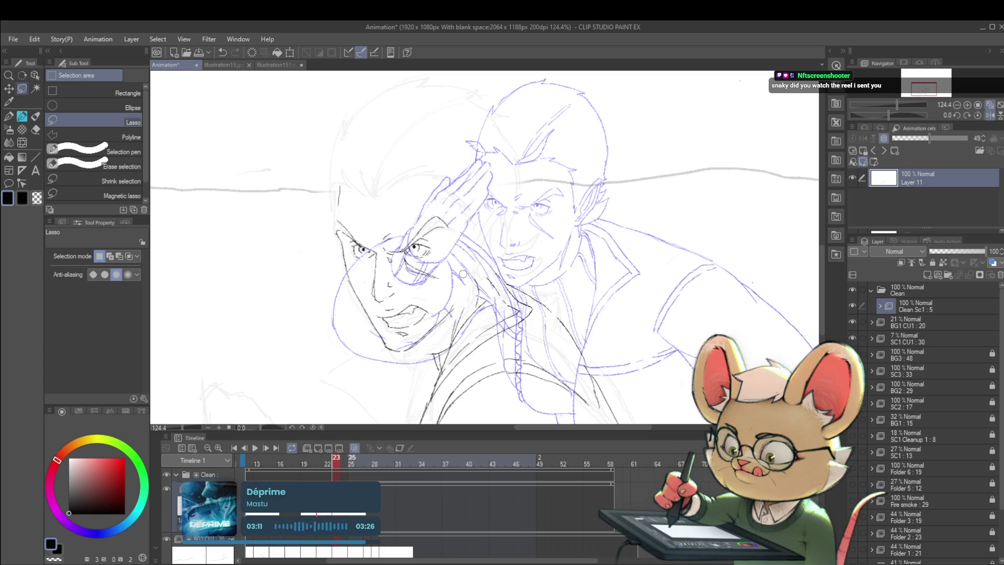
pyautogui.press('p')
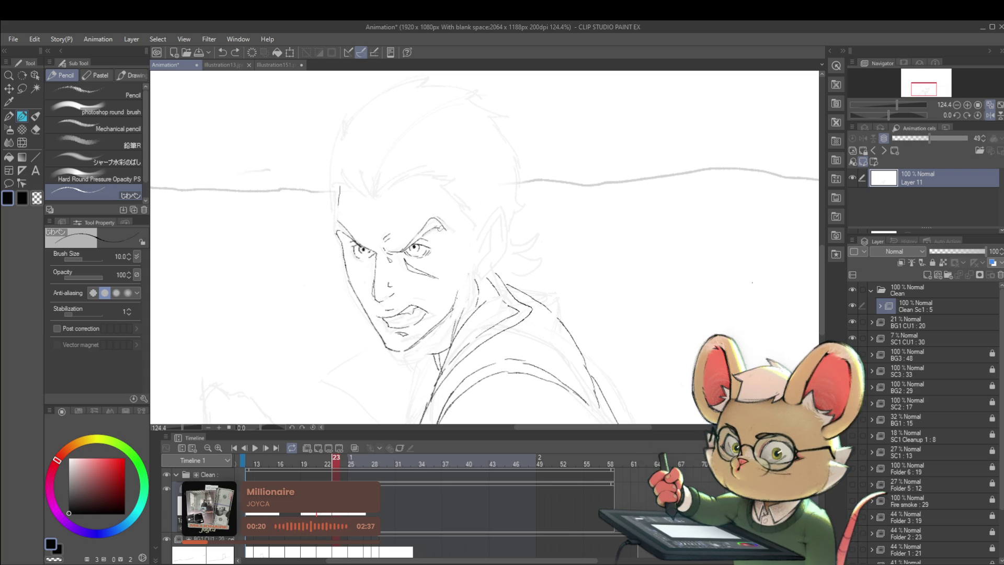
# Add a short hair stroke, flipping between frames 22 and 23 to compare.
pyautogui.press('Left')
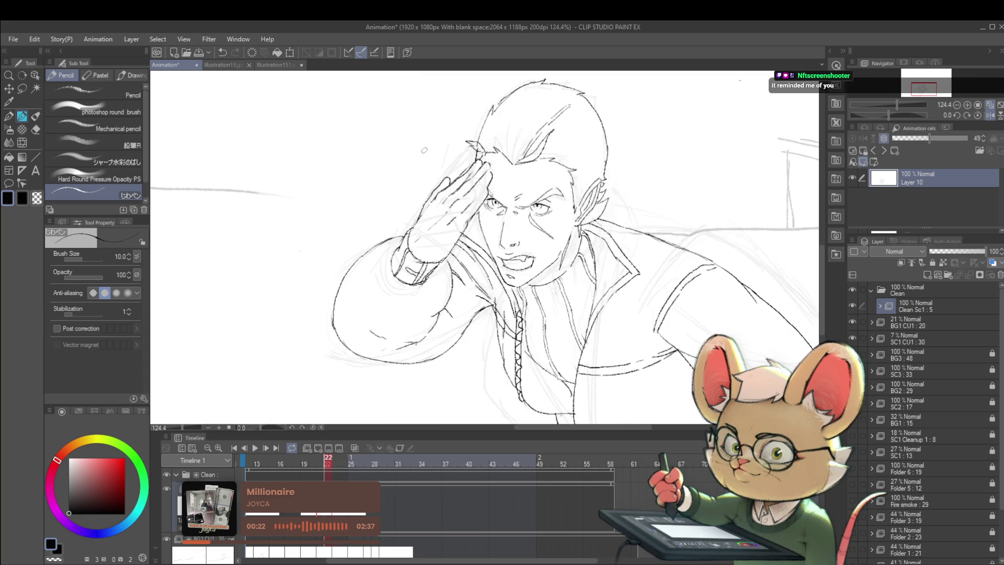
pyautogui.press('Right')
pyautogui.press('Left')
pyautogui.press('Right')
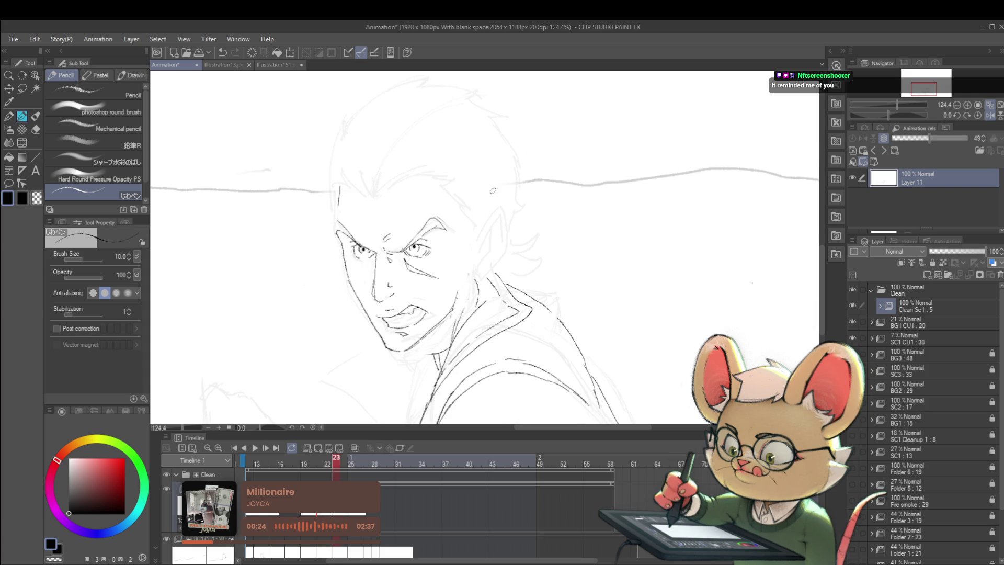
pyautogui.press('Left')
pyautogui.press('Right')
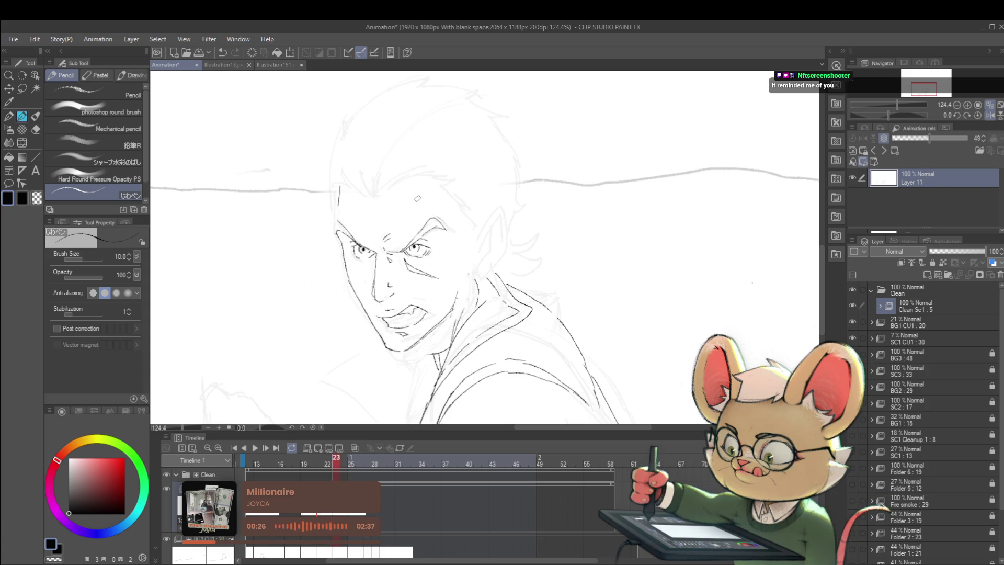
pyautogui.moveTo(386, 185); pyautogui.dragTo(381, 193)
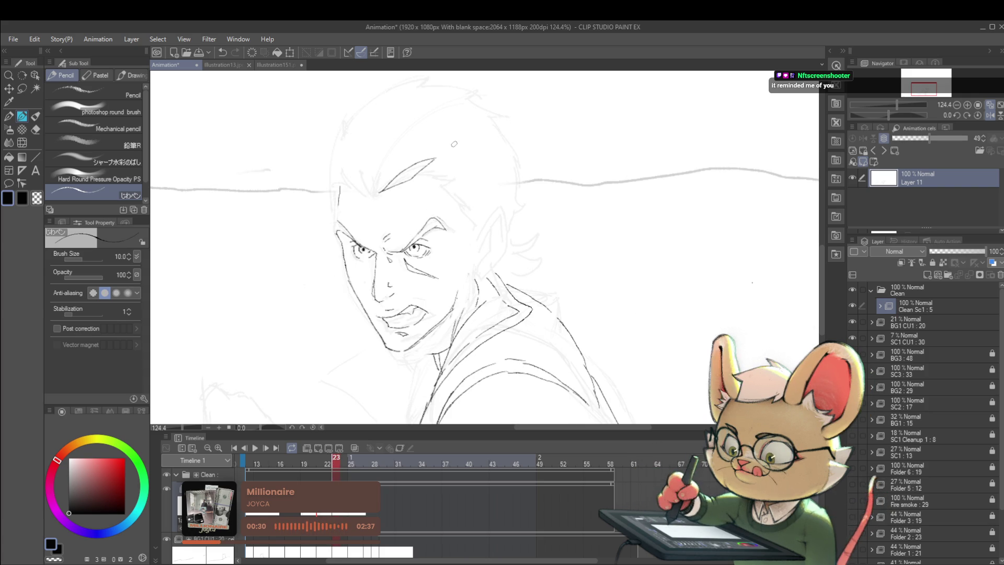
pyautogui.press('Left')
pyautogui.press('Right')
pyautogui.press('Left')
pyautogui.press('Right')
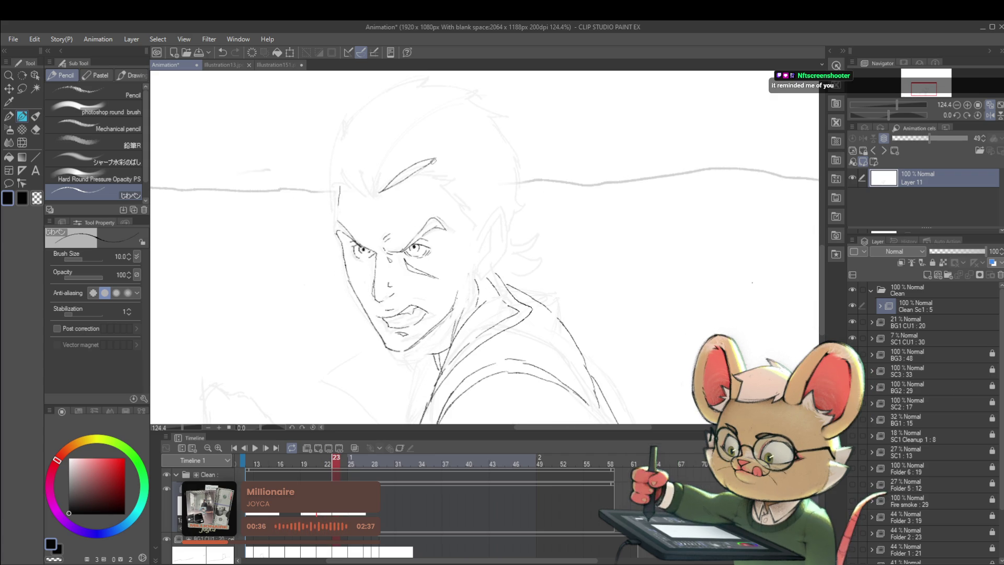
pyautogui.press('Left')
pyautogui.press('Right')
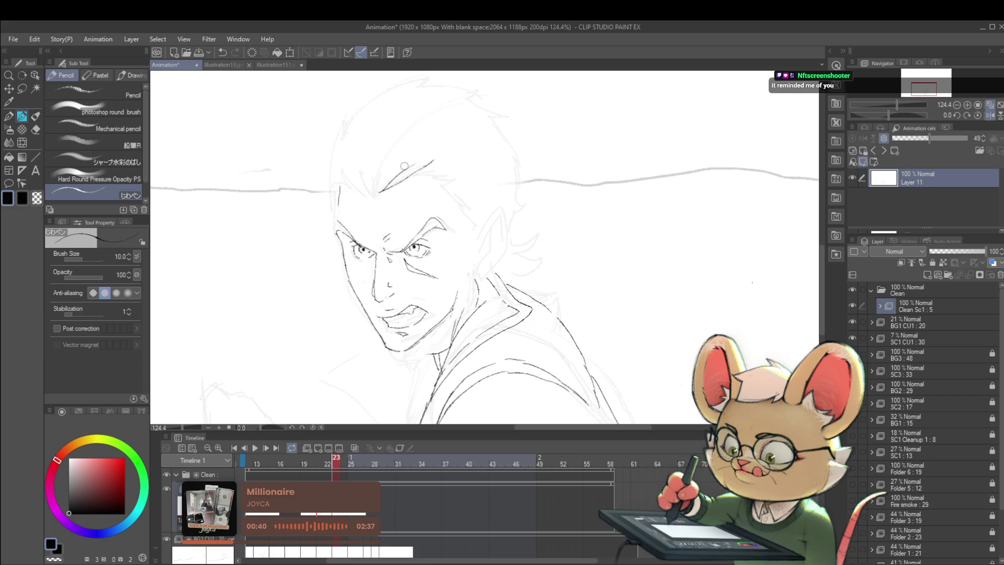
# Draw the pointed hair lock on the forehead and check it repeatedly against frame 22.
pyautogui.moveTo(402, 173); pyautogui.dragTo(433, 158)
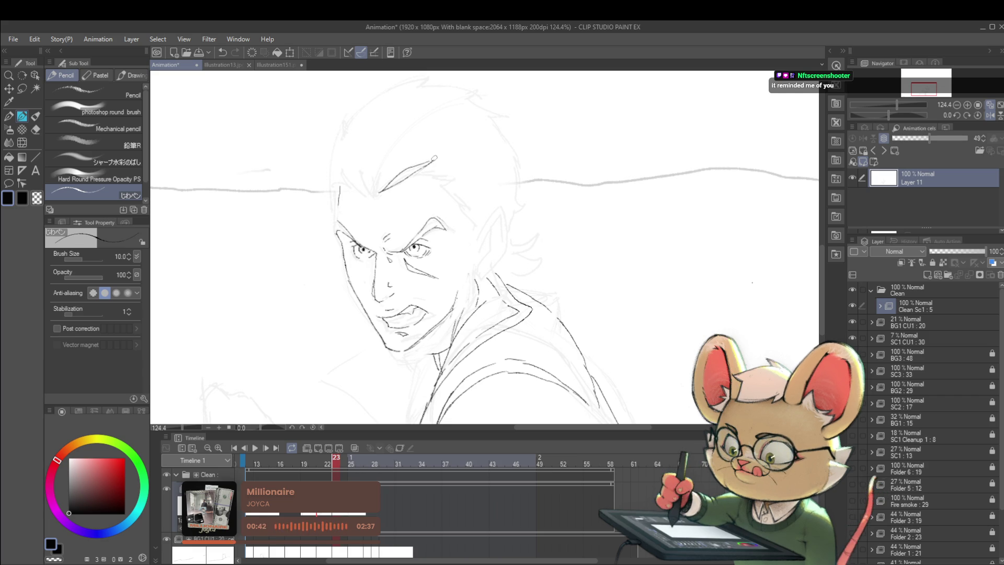
pyautogui.press('Left')
pyautogui.press('Right')
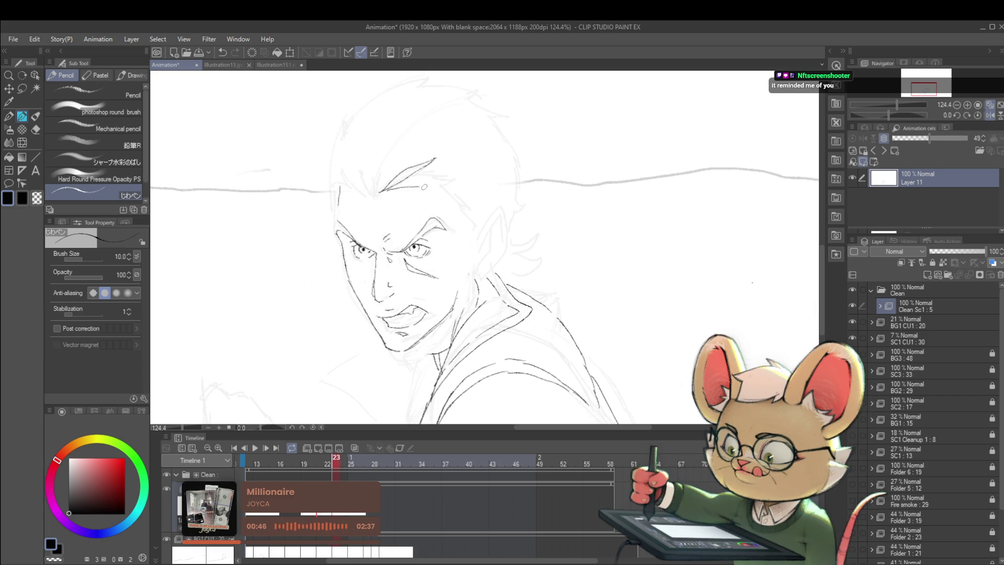
pyautogui.press('Left')
pyautogui.hotkey('ctrl', 'Right')
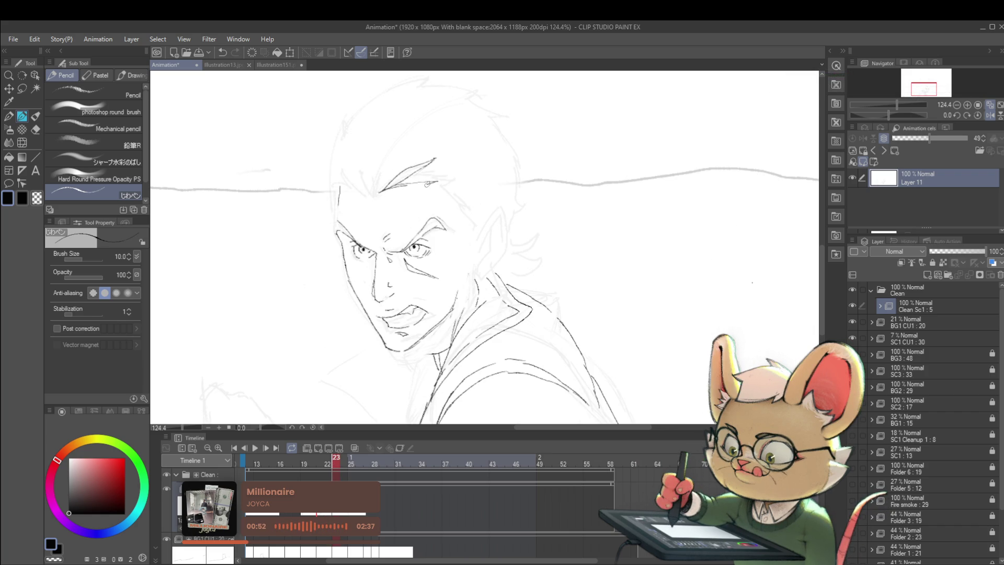
pyautogui.hotkey('ctrl', 'Left')
pyautogui.hotkey('ctrl', 'Right')
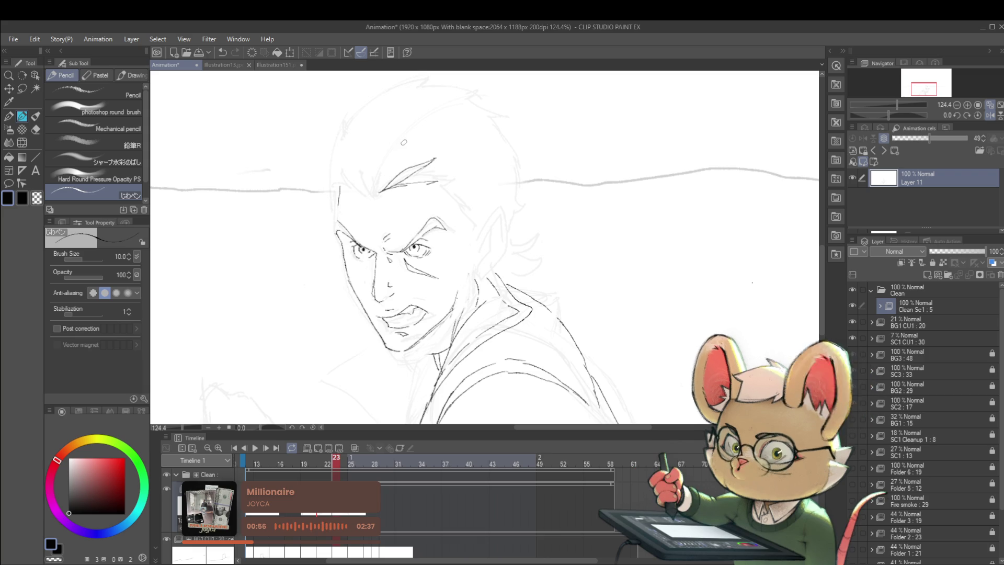
pyautogui.hotkey('ctrl', 'Left')
pyautogui.hotkey('ctrl', 'Right')
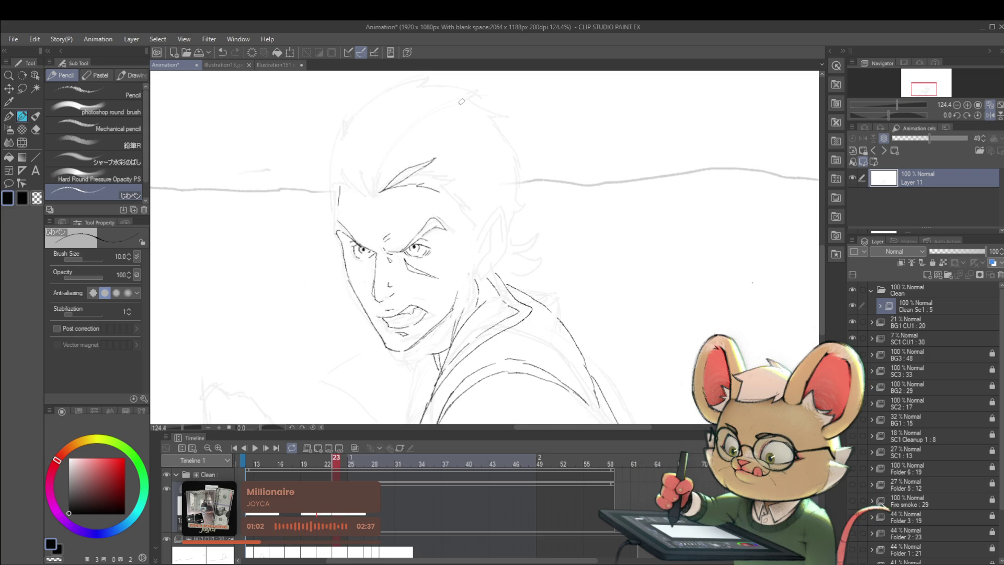
pyautogui.hotkey('ctrl', 'Left')
pyautogui.hotkey('ctrl', 'Right')
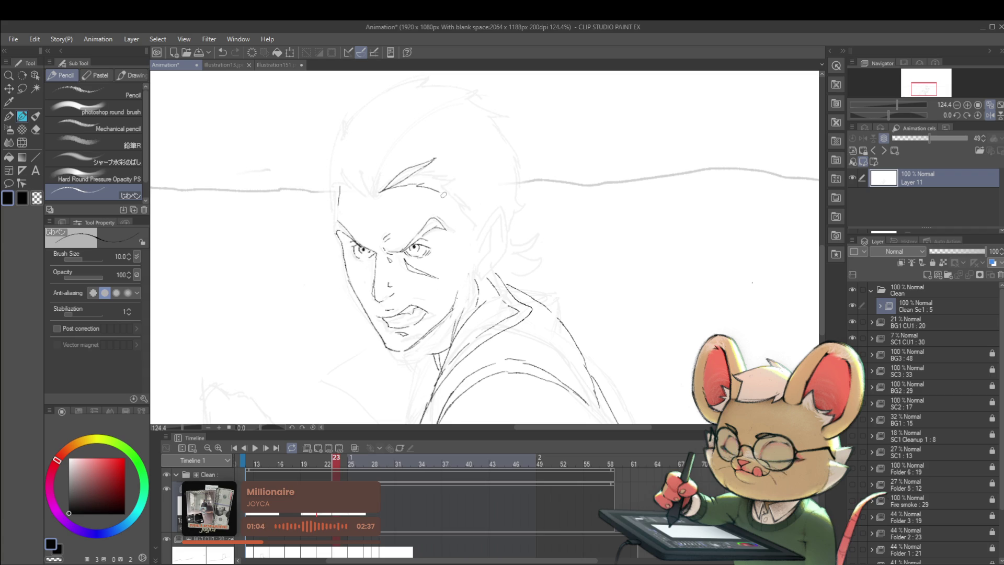
pyautogui.hotkey('ctrl', 'Left')
pyautogui.hotkey('ctrl', 'Right')
pyautogui.hotkey('ctrl', 'Left')
pyautogui.hotkey('ctrl', 'Right')
pyautogui.hotkey('ctrl', 'Left')
pyautogui.hotkey('ctrl', 'Right')
pyautogui.hotkey('ctrl', 'Left')
pyautogui.hotkey('ctrl', 'Right')
pyautogui.hotkey('ctrl', 'Left')
pyautogui.hotkey('ctrl', 'Right')
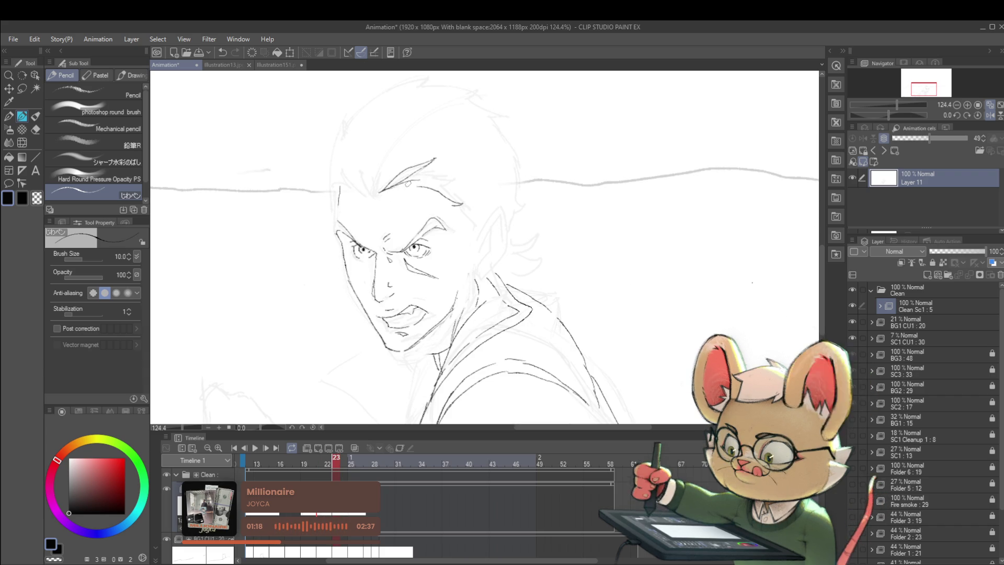
# Undo the last stroke, add a short stroke near the ear, and recheck against frame 22.
pyautogui.hotkey('ctrl', 'z')
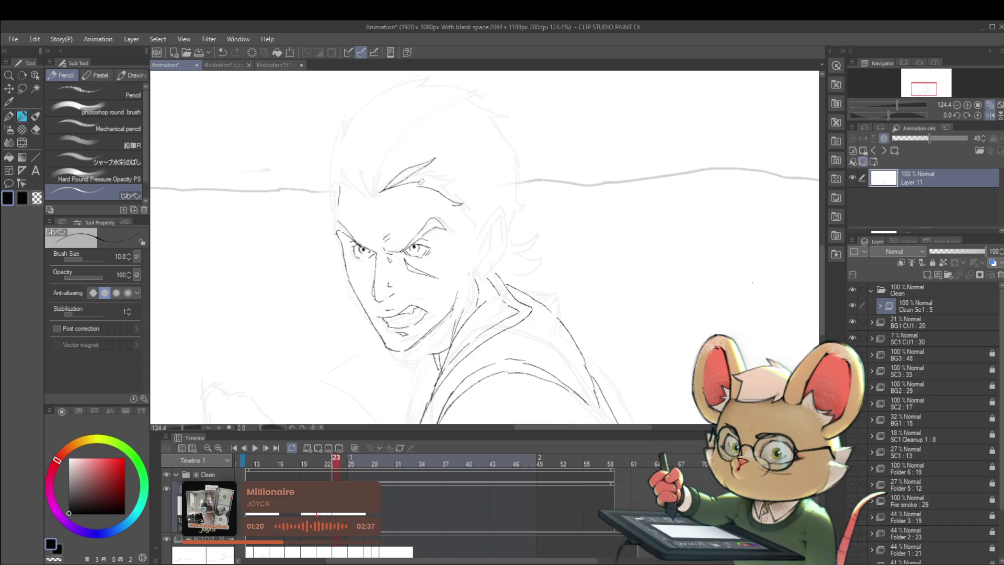
pyautogui.press('Right')
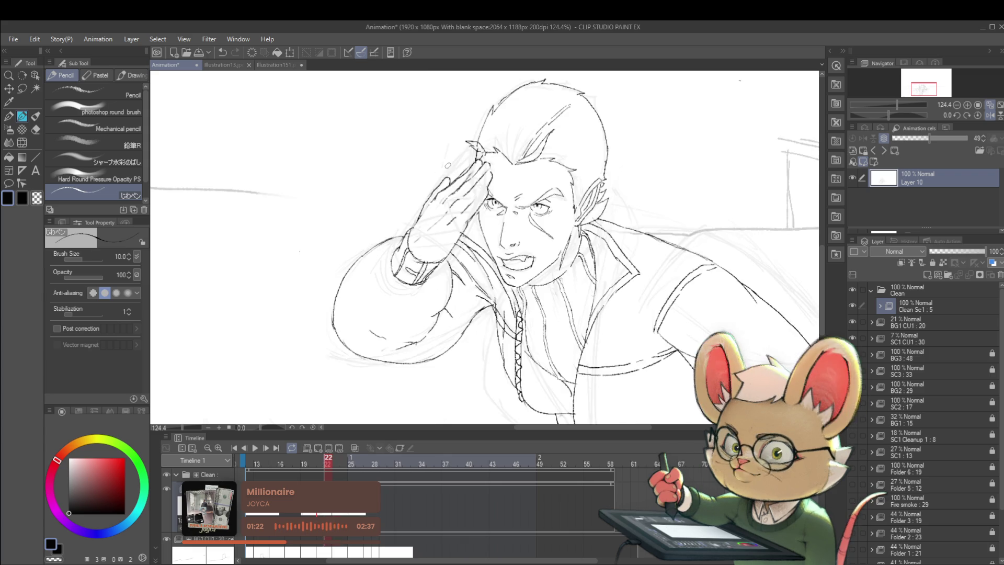
pyautogui.press('Left')
pyautogui.press('Left')
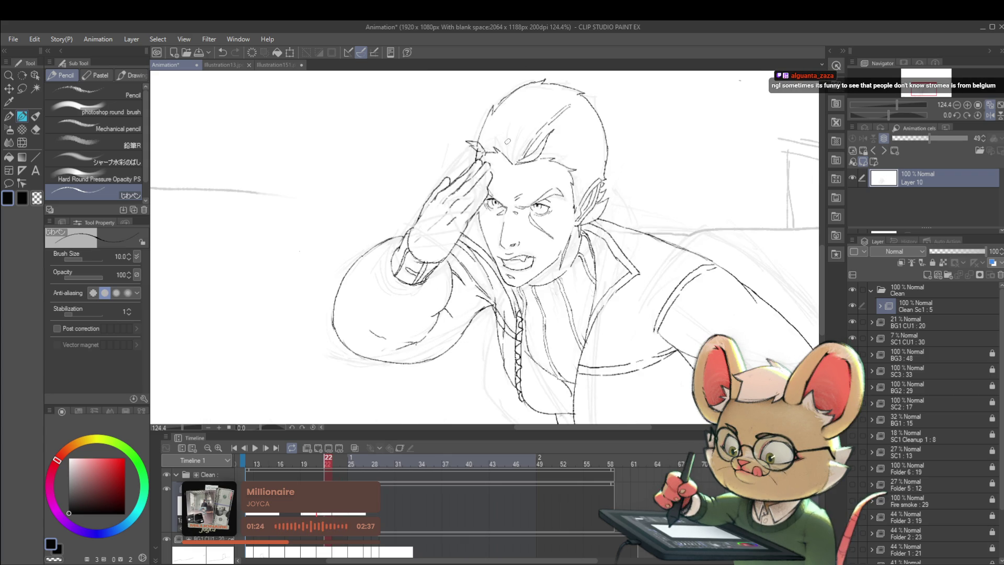
pyautogui.press('Right')
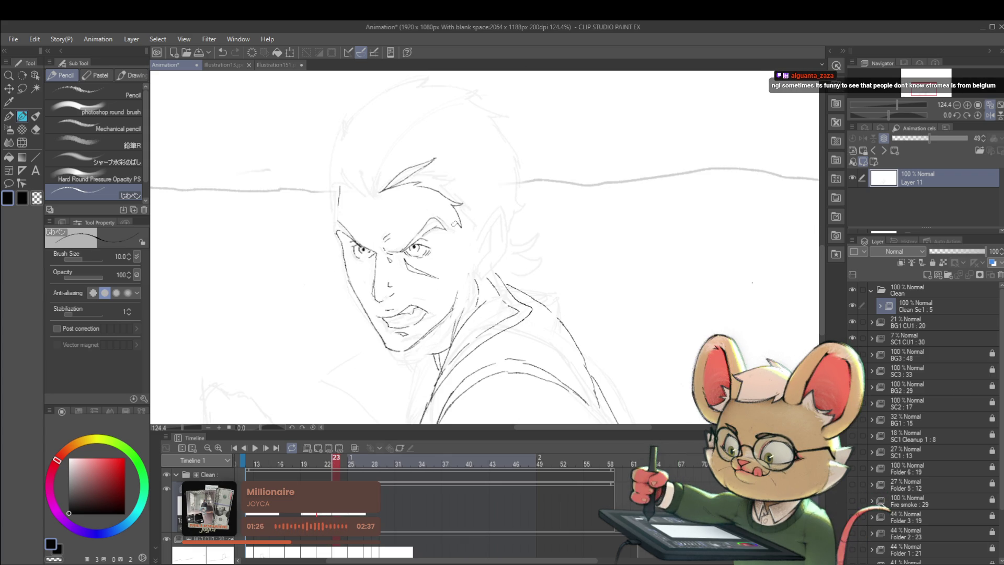
pyautogui.press('Left')
pyautogui.press('Right')
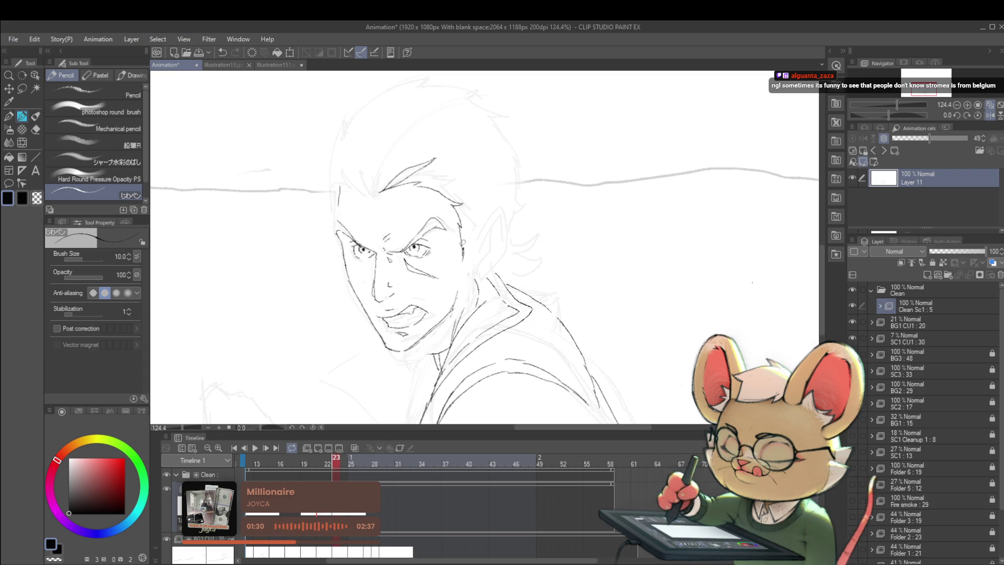
pyautogui.moveTo(454, 302); pyautogui.dragTo(457, 288)
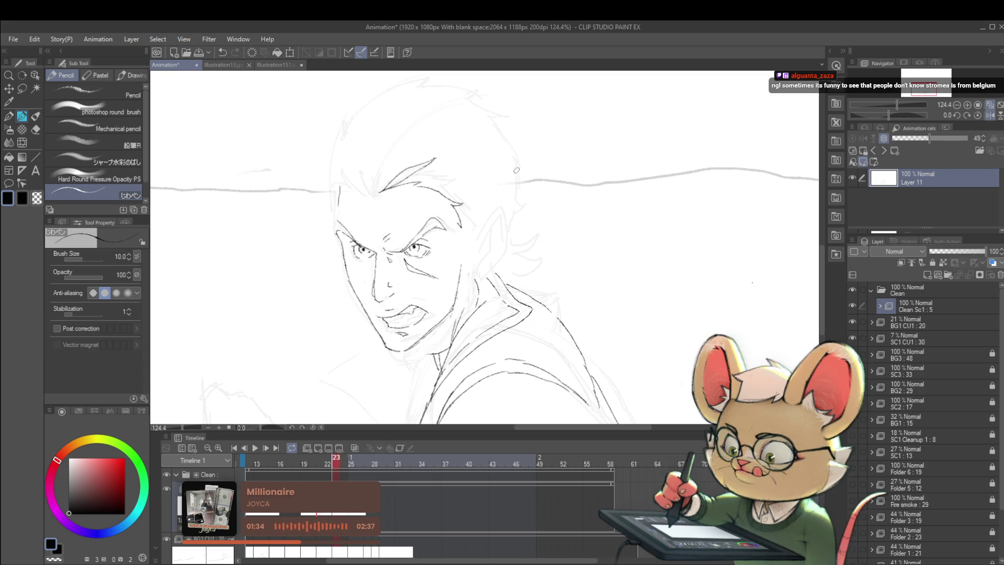
pyautogui.press('Left')
pyautogui.press('Right')
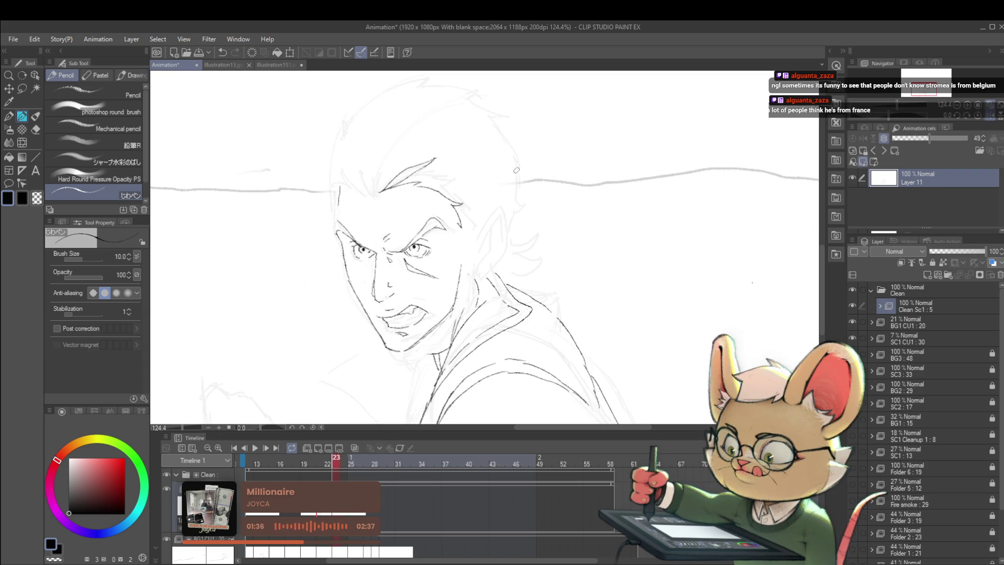
pyautogui.press('Left')
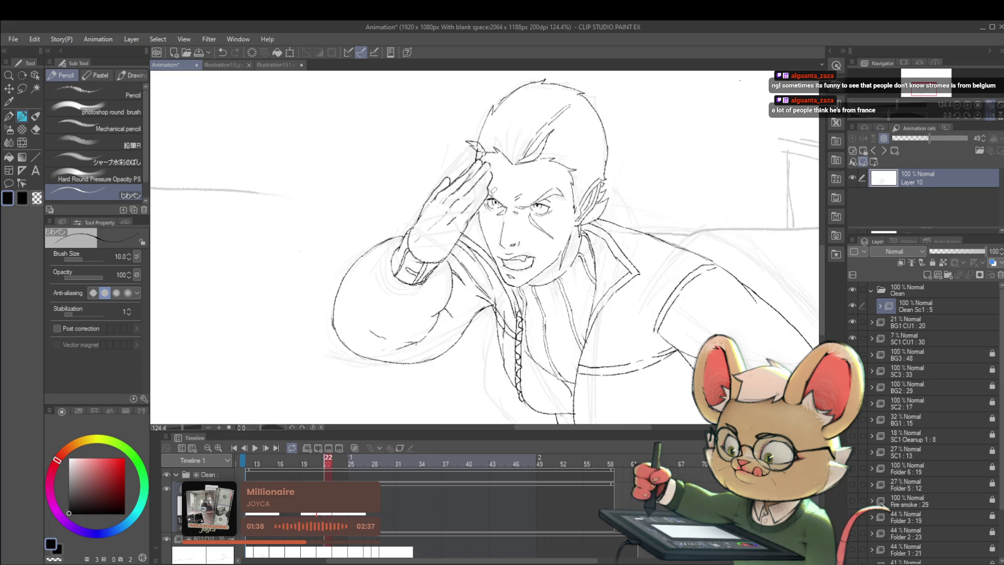
pyautogui.press('Right')
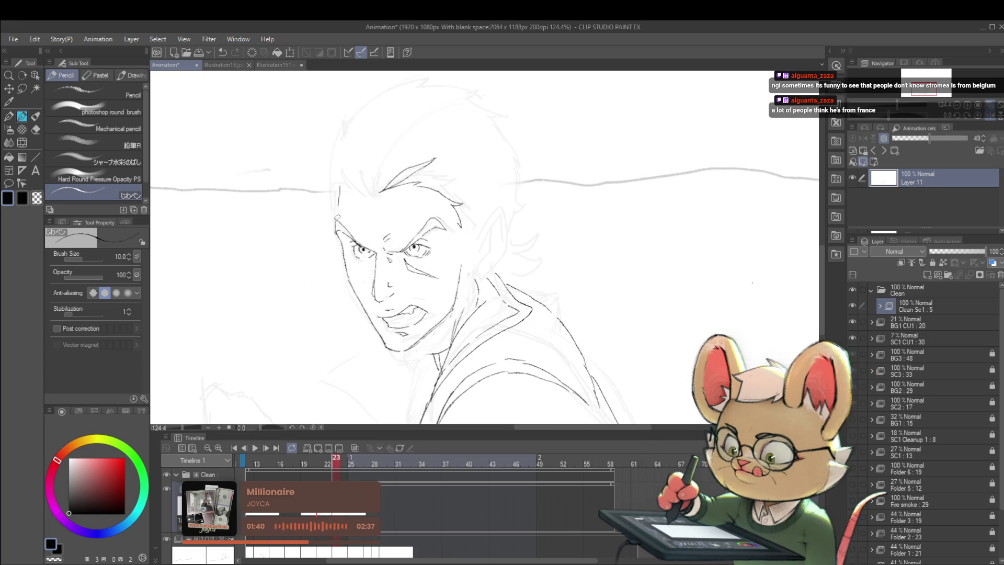
pyautogui.press('Left')
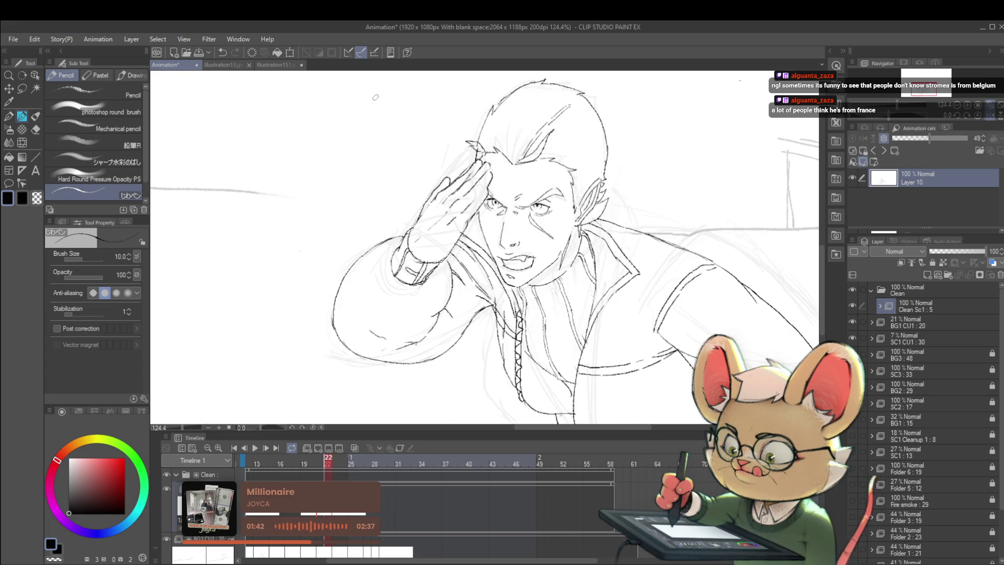
pyautogui.press('Right')
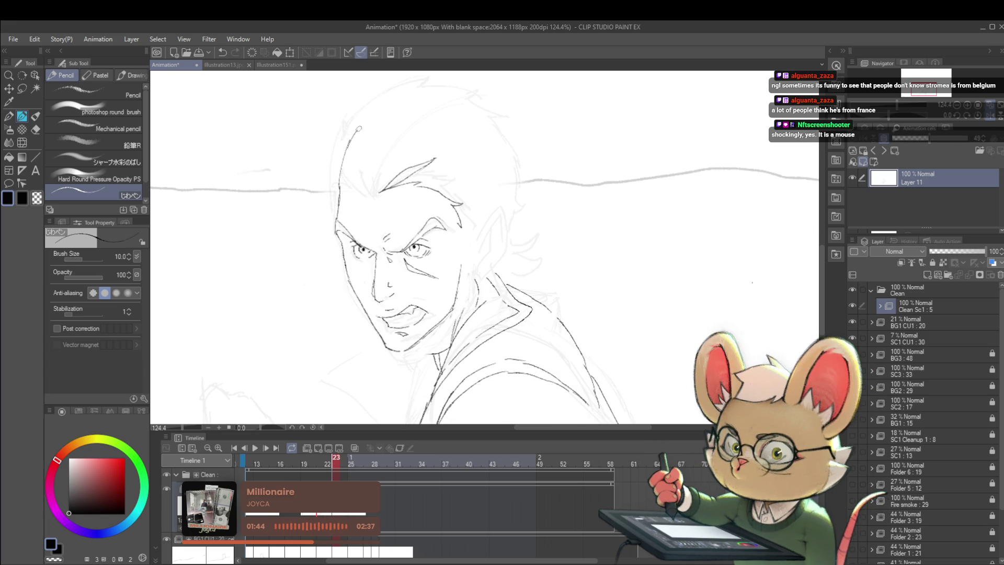
pyautogui.scroll(-5, 498, 103)
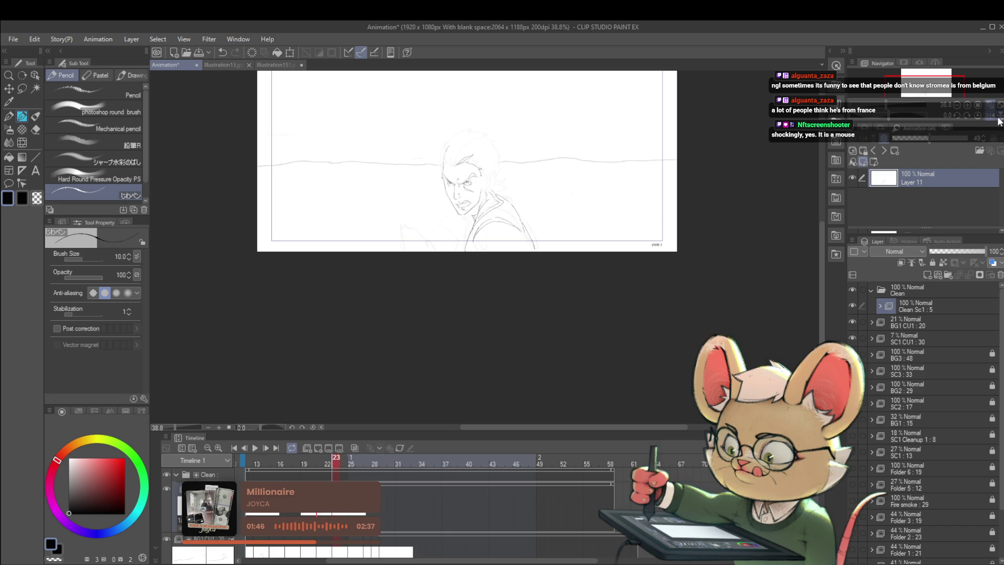
# Pan to the face, flip frames 19–23 to check motion, mirror the view, and zoom toward 83.4%.
pyautogui.moveTo(997, 120); pyautogui.dragTo(978, 121)
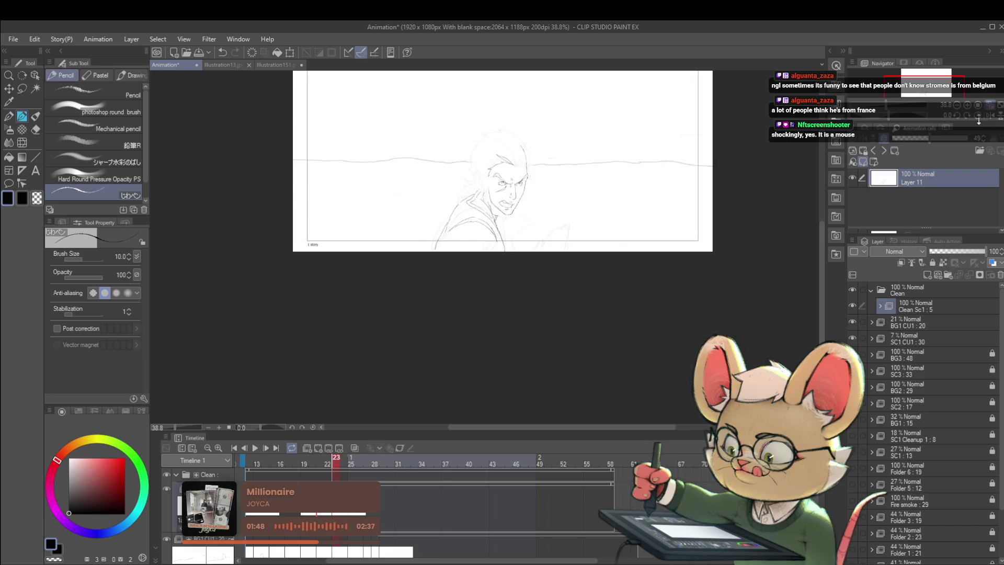
pyautogui.press('Left')
pyautogui.press('Right')
pyautogui.press('Left')
pyautogui.press('Right')
pyautogui.press('Right')
pyautogui.press('Left')
pyautogui.press('Left')
pyautogui.press('Left')
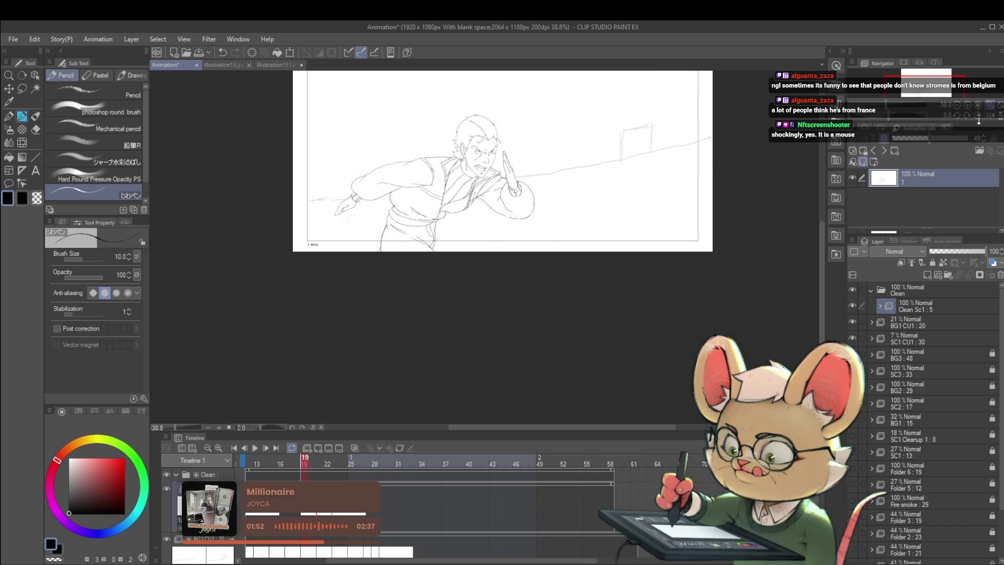
pyautogui.press('Right')
pyautogui.press('Right')
pyautogui.press('Right')
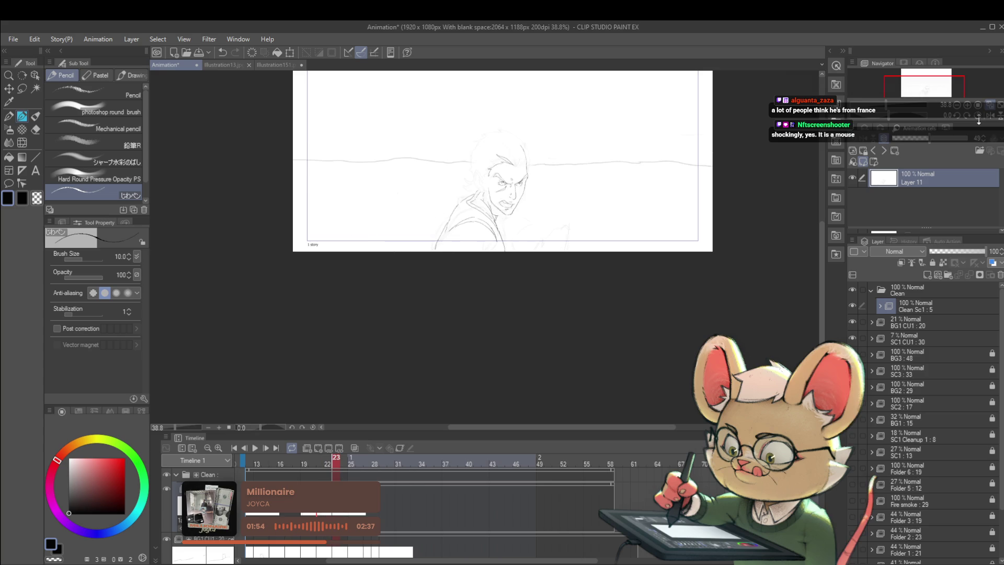
pyautogui.press('Left')
pyautogui.press('Right')
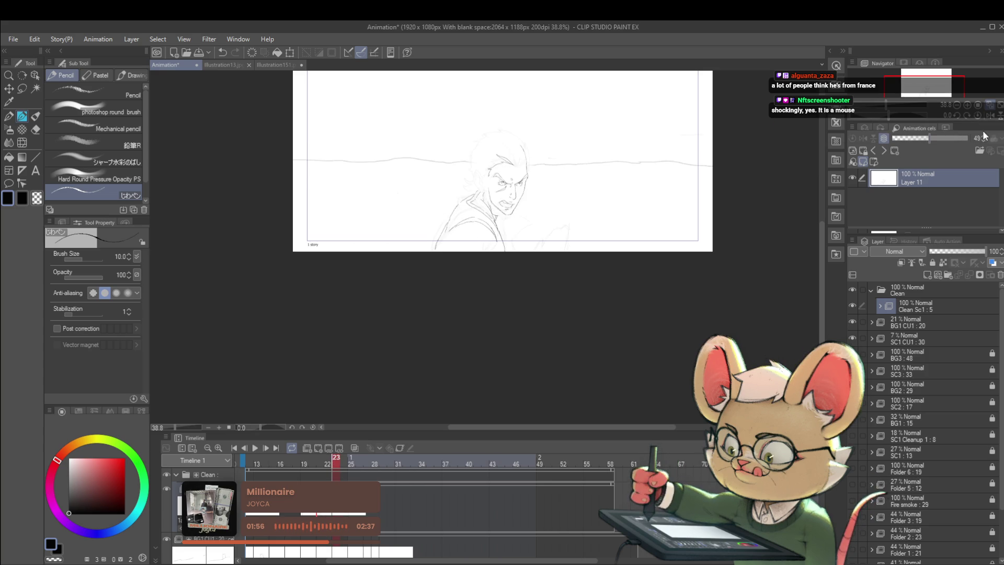
pyautogui.press('h')
pyautogui.moveTo(615, 242); pyautogui.dragTo(603, 257)
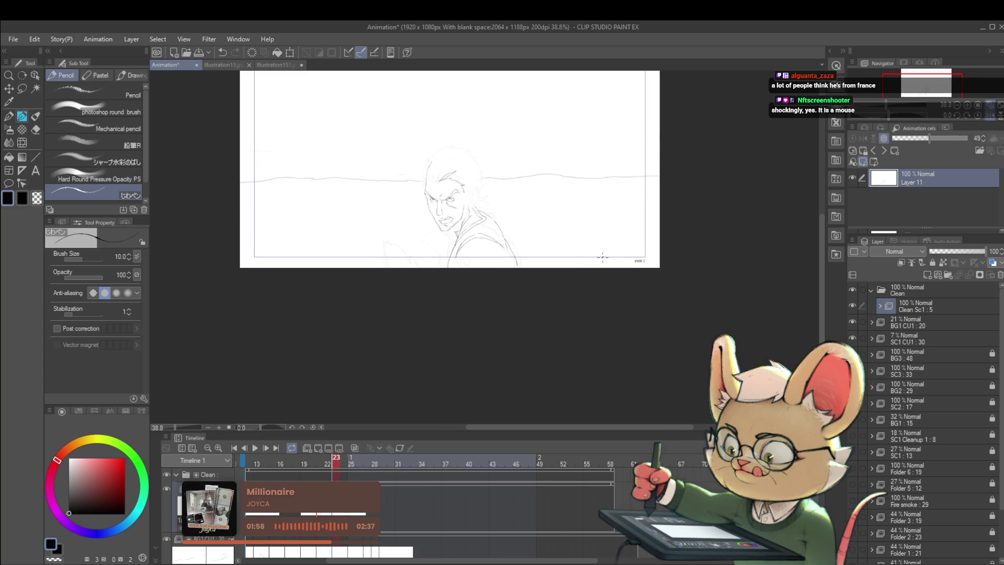
pyautogui.scroll(3, 525, 164)
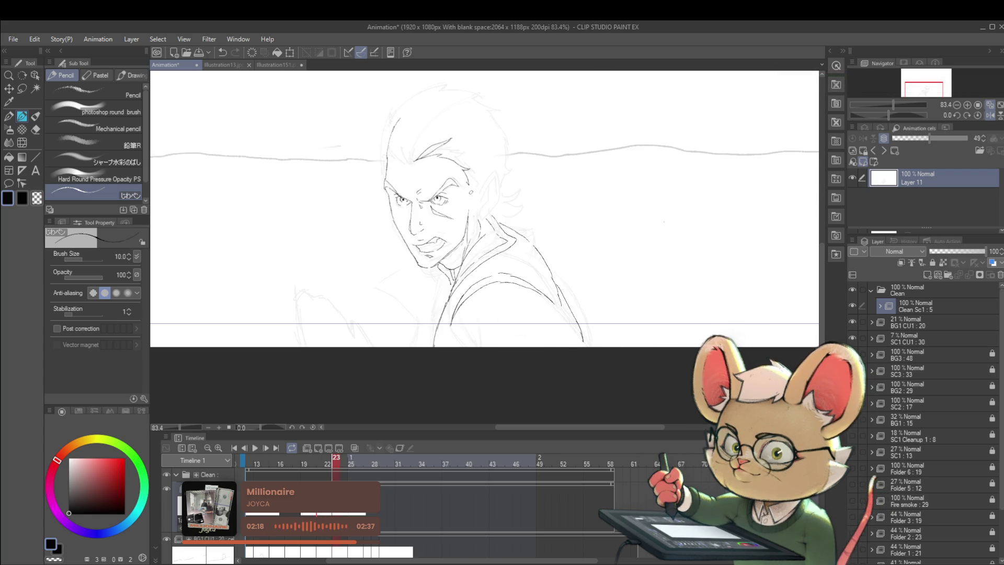
# Flip between frames 22 and 23 to compare the hair against the saluting pose.
pyautogui.press('Right')
pyautogui.press('Right')
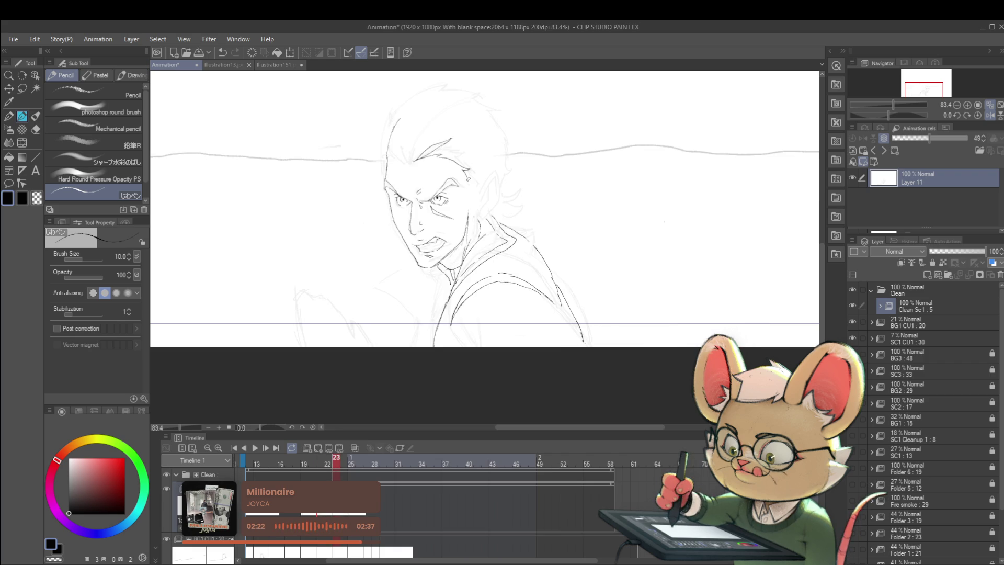
pyautogui.press('Left')
pyautogui.press('Left')
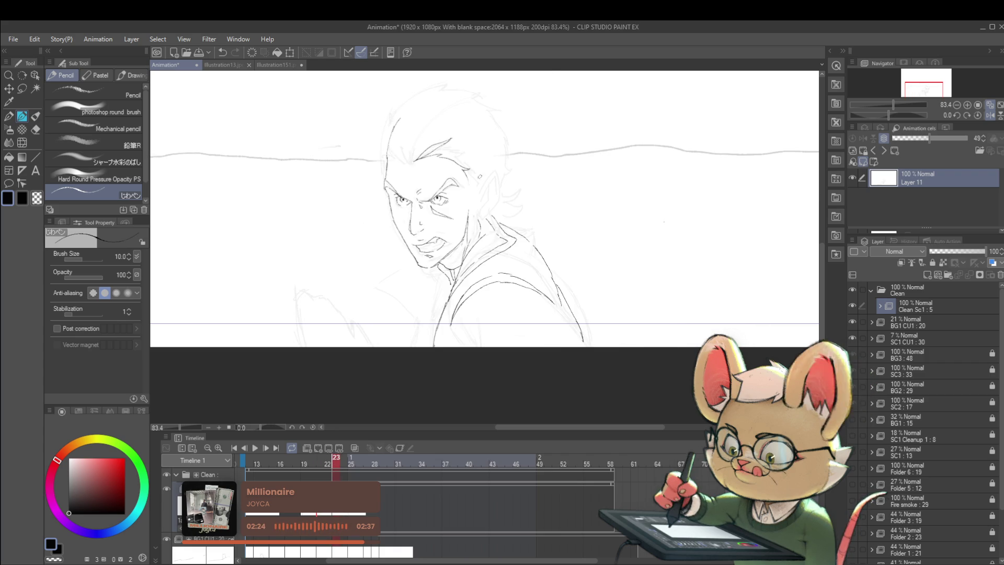
pyautogui.press('Right')
pyautogui.press('Right')
pyautogui.press('Left')
pyautogui.press('Right')
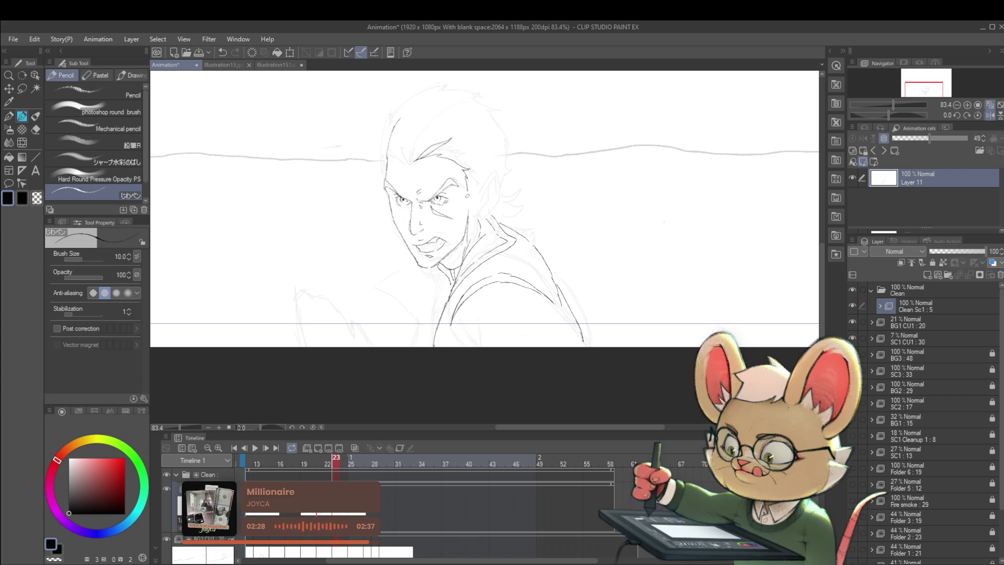
pyautogui.press('Left')
pyautogui.press('Right')
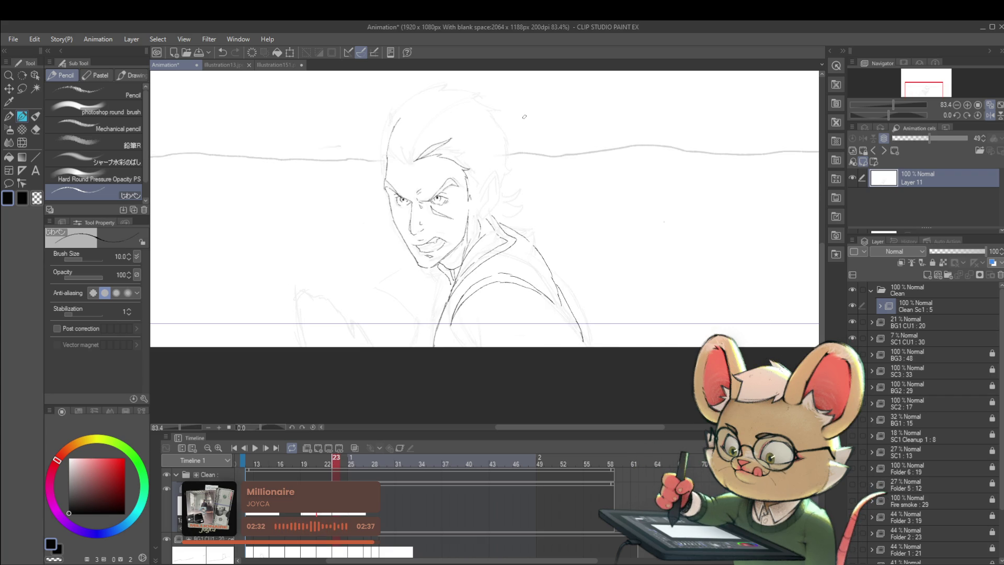
pyautogui.press('Left')
pyautogui.press('Right')
pyautogui.press('Left')
pyautogui.press('Right')
pyautogui.press('Left')
pyautogui.press('Right')
# Lasso frame 23's hair strands, rotate them about 8.6°, then deselect and zoom out.
pyautogui.press('m')
pyautogui.moveTo(407, 160)
pyautogui.mouseDown()
pyautogui.moveTo(460, 130)
pyautogui.moveTo(442, 154)
pyautogui.moveTo(411, 166)
pyautogui.mouseUp()
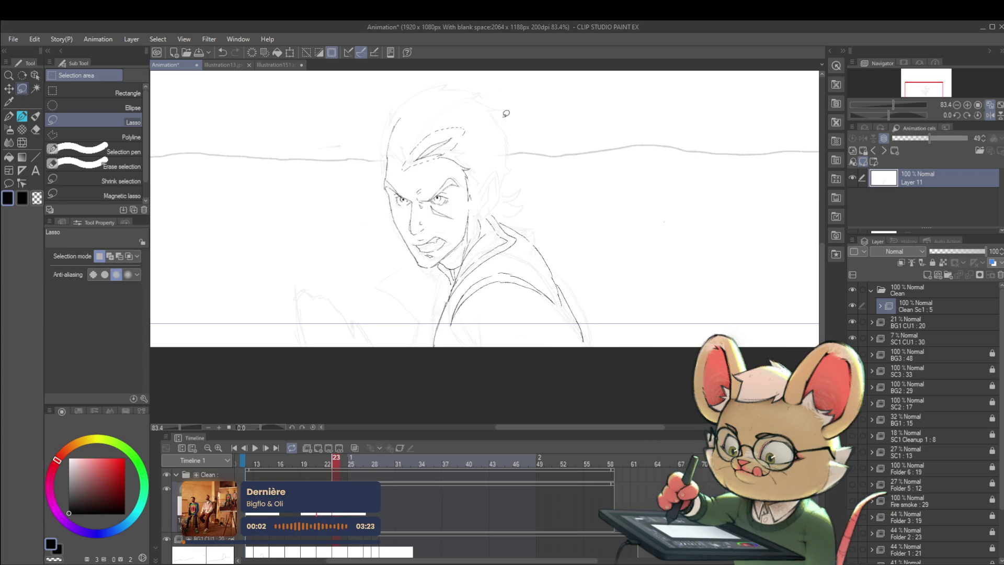
pyautogui.hotkey('ctrl', 't')
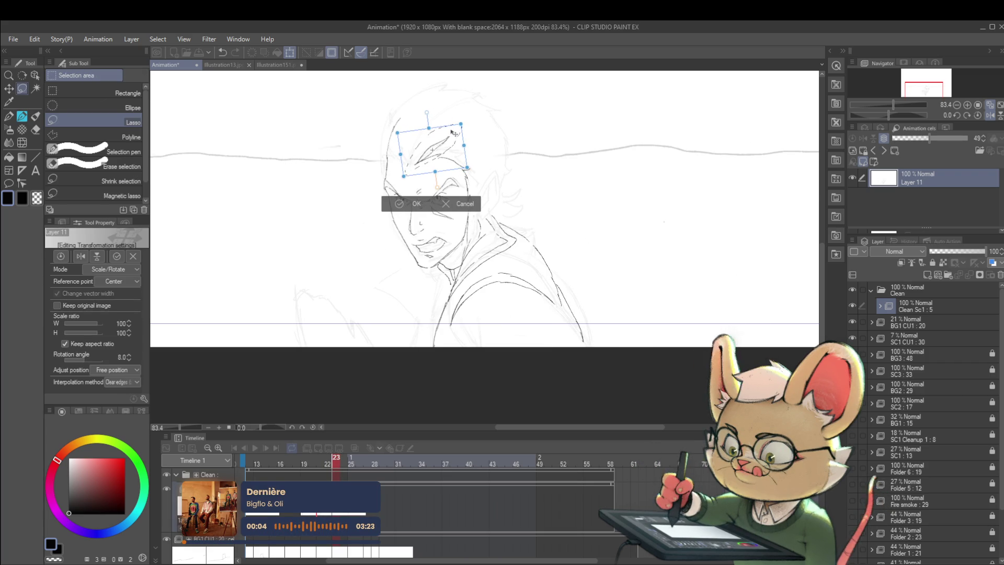
pyautogui.press('Return')
pyautogui.hotkey('ctrl', 'd')
pyautogui.hotkey('ctrl', '-')
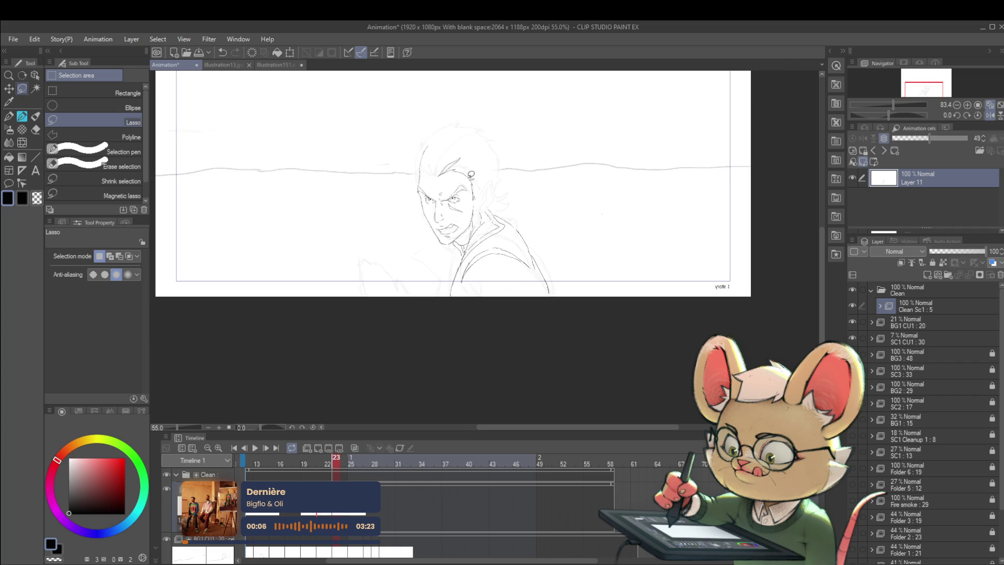
pyautogui.hscroll(-2, 969, 137)
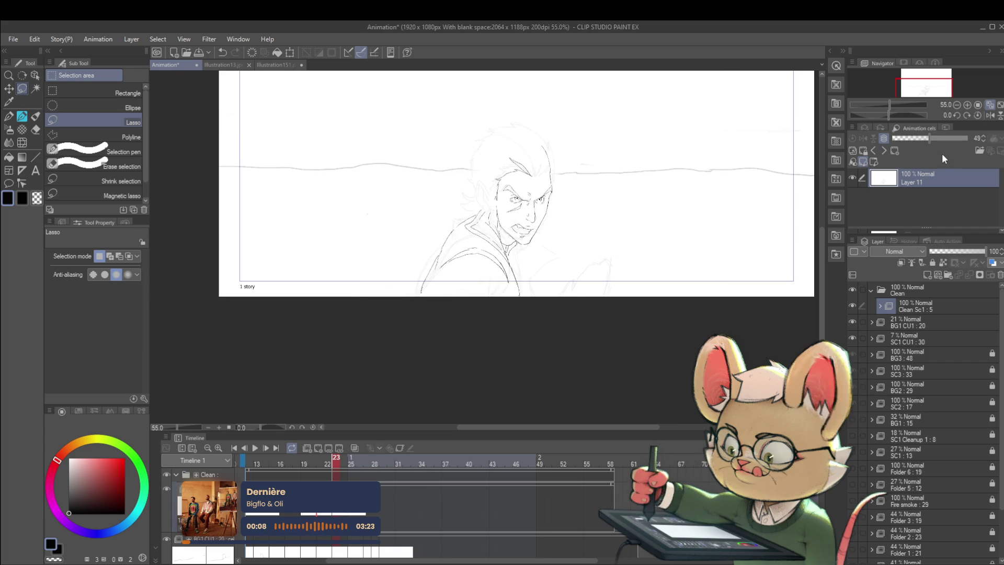
pyautogui.press('Right')
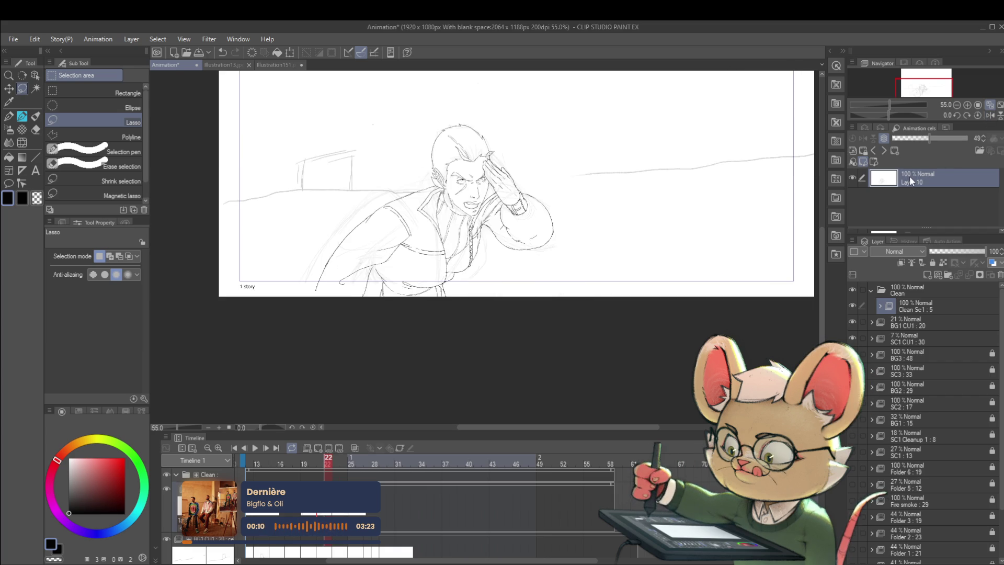
pyautogui.press('Left')
pyautogui.press('Right')
pyautogui.press('Left')
pyautogui.press('Left')
pyautogui.press('Right')
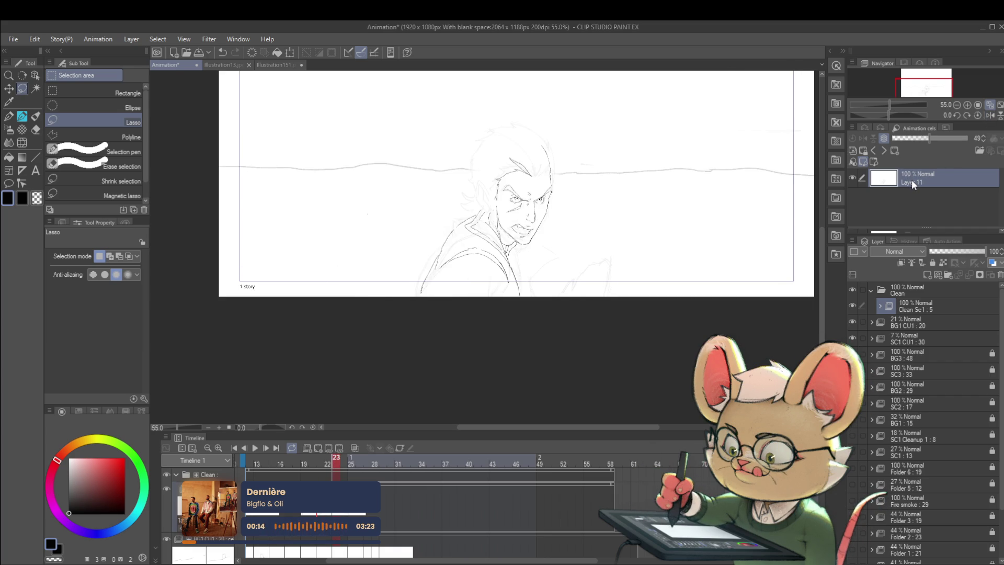
pyautogui.press('Left')
pyautogui.press('Right')
pyautogui.press('Left')
pyautogui.press('Right')
pyautogui.click(991, 118)
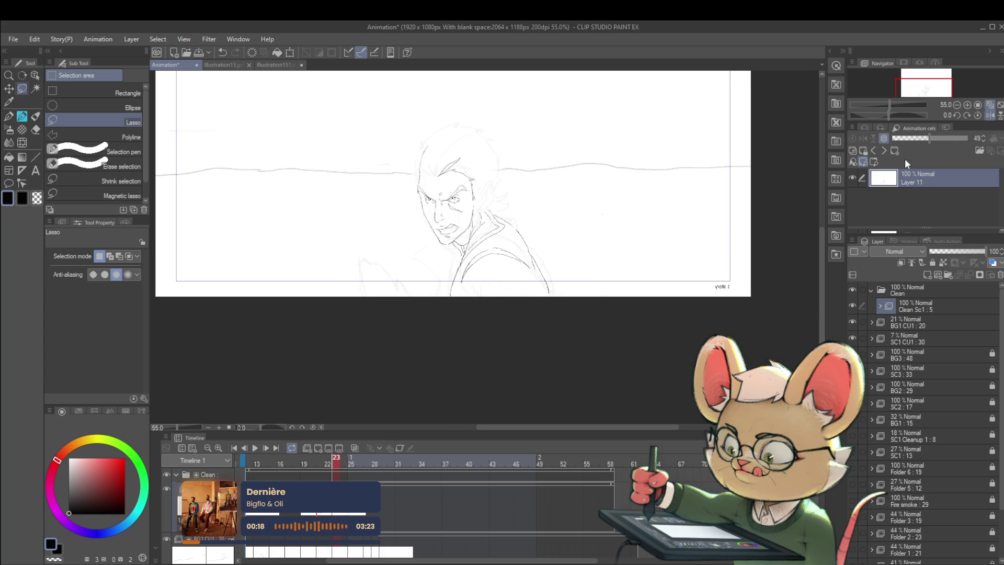
pyautogui.press('Left')
pyautogui.press('Left')
pyautogui.press('Left')
pyautogui.press('Right')
pyautogui.press('Right')
pyautogui.press('Right')
pyautogui.press('Left')
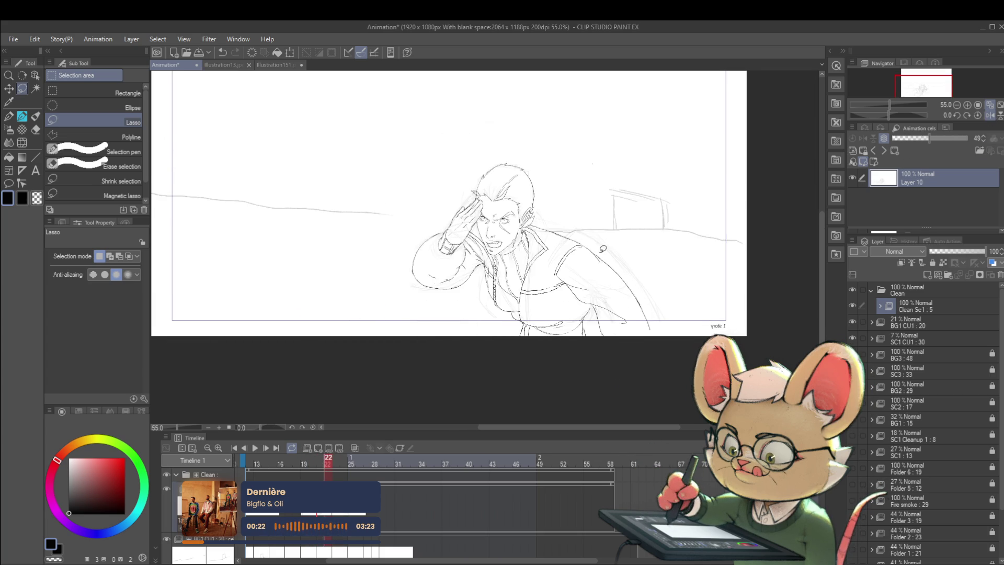
pyautogui.press('Left')
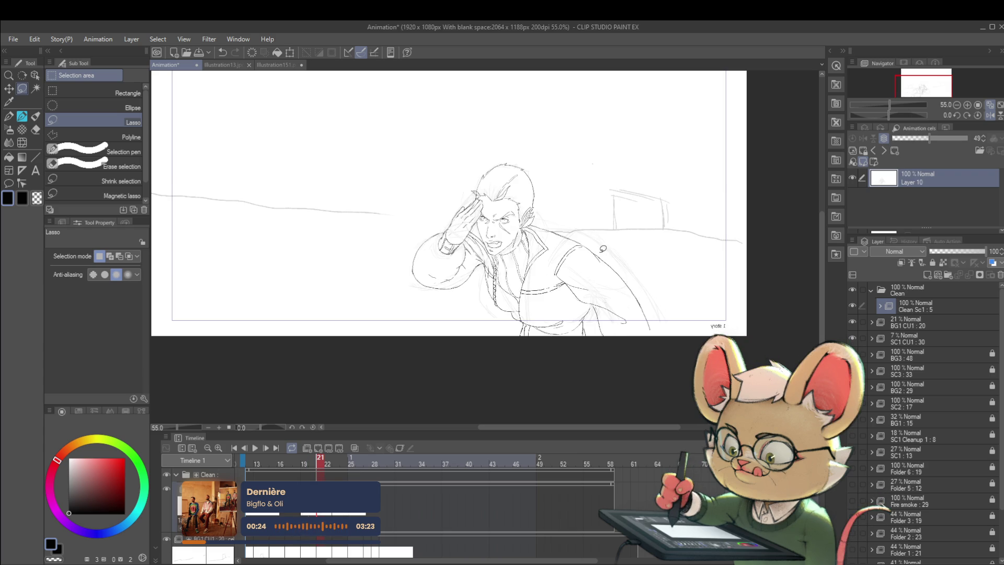
pyautogui.press('Left')
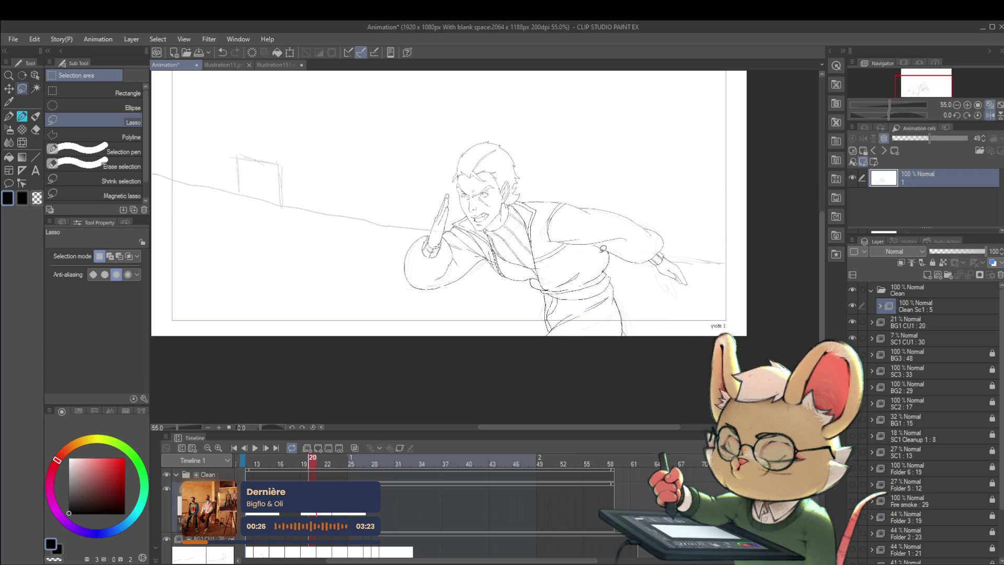
pyautogui.press('Right')
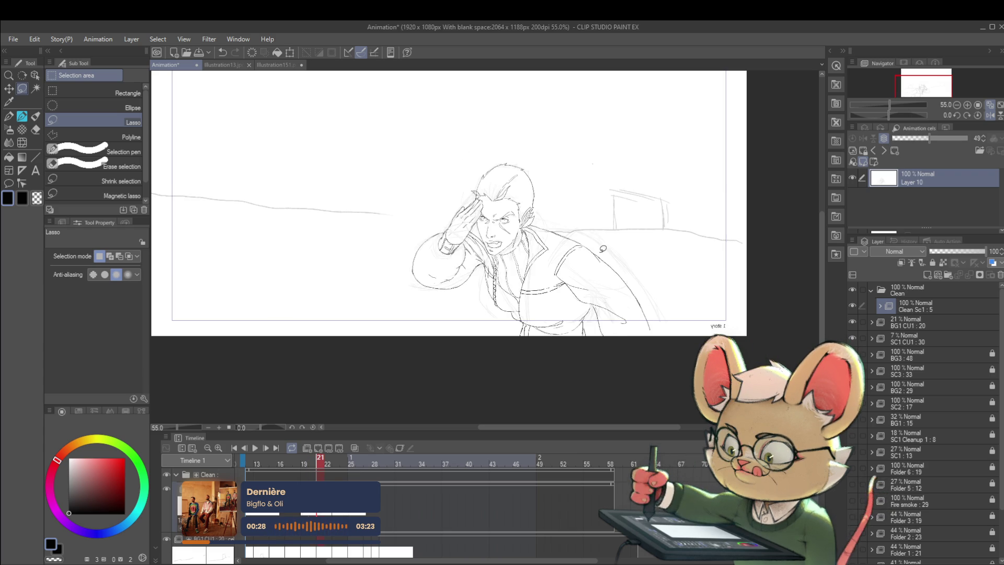
pyautogui.press('Right')
pyautogui.press('Right')
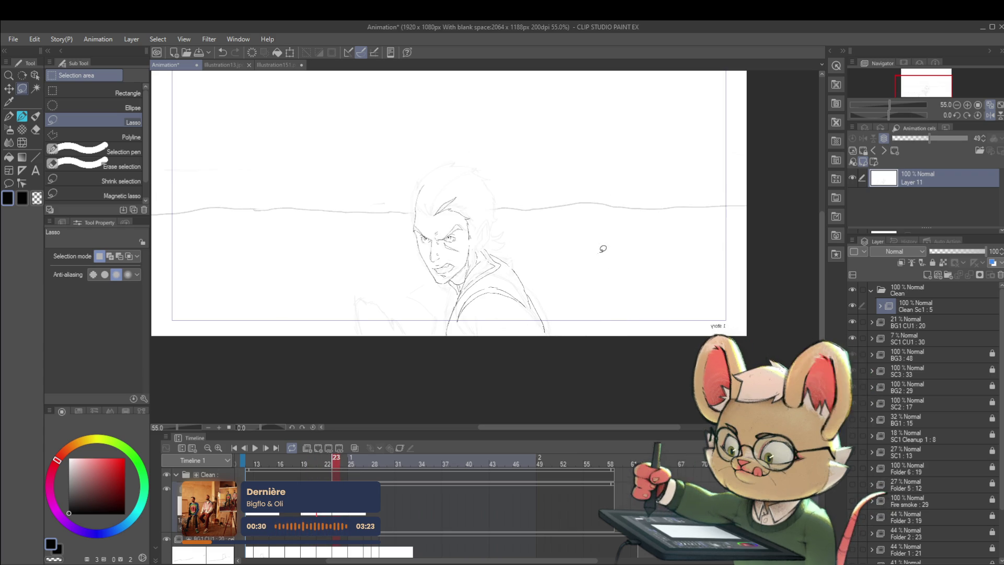
pyautogui.press('p')
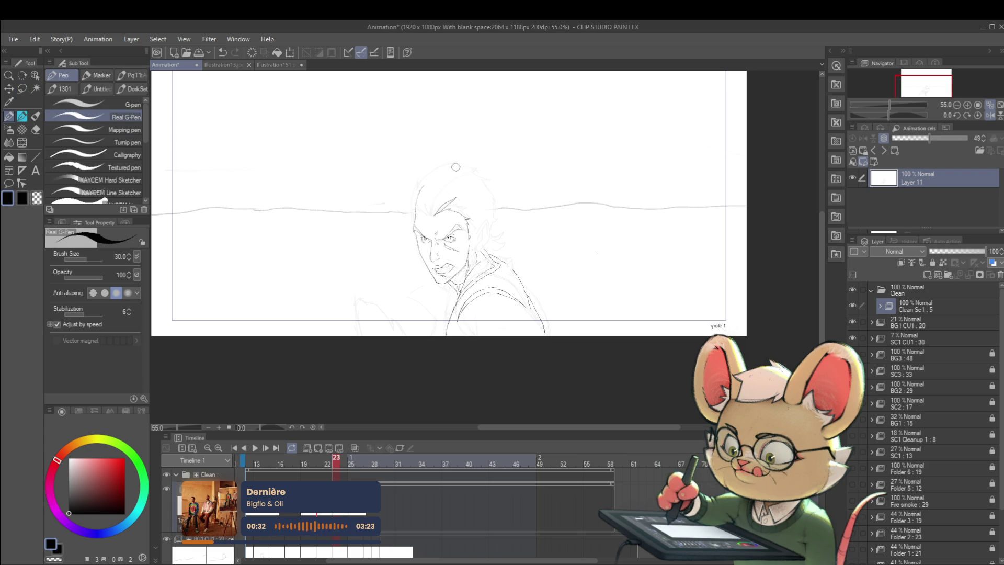
# Zoom in on the face and step between frames 22 and 23 to compare the hair and ear.
pyautogui.scroll(2, 440, 208)
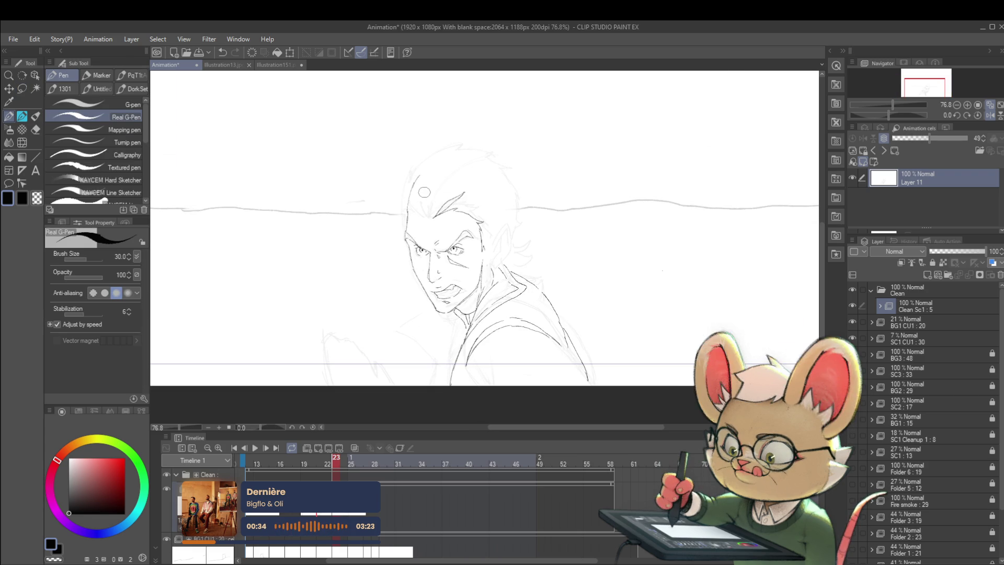
pyautogui.press('p')
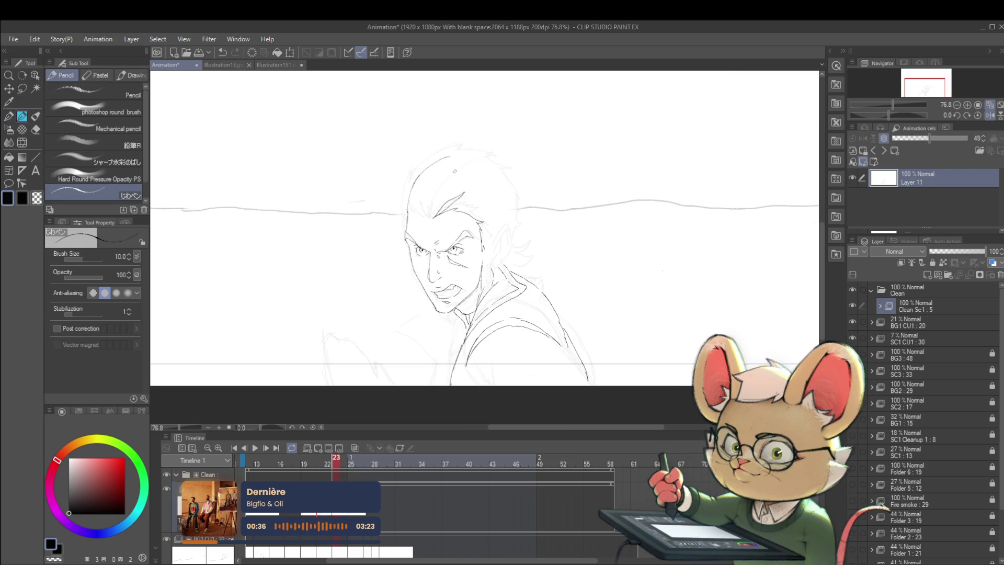
pyautogui.press(',')
pyautogui.press('.')
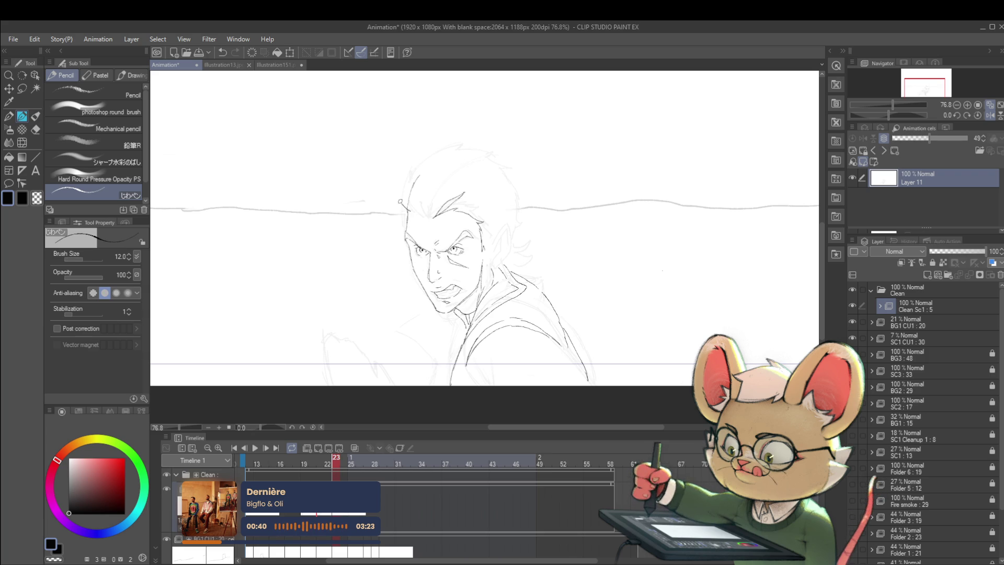
pyautogui.press(',')
pyautogui.press('.')
pyautogui.press(',')
pyautogui.press('.')
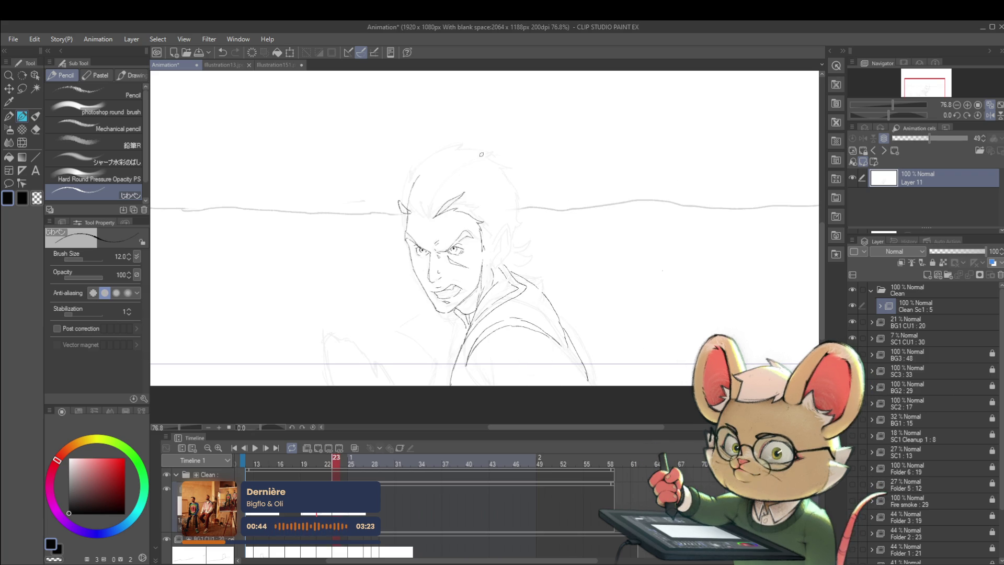
pyautogui.press(',')
pyautogui.press('.')
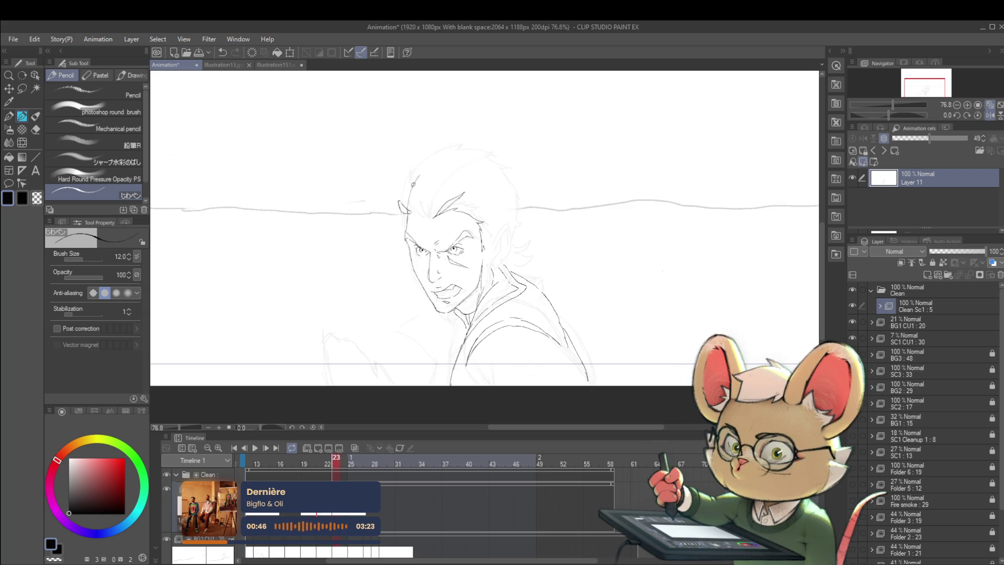
pyautogui.press(',')
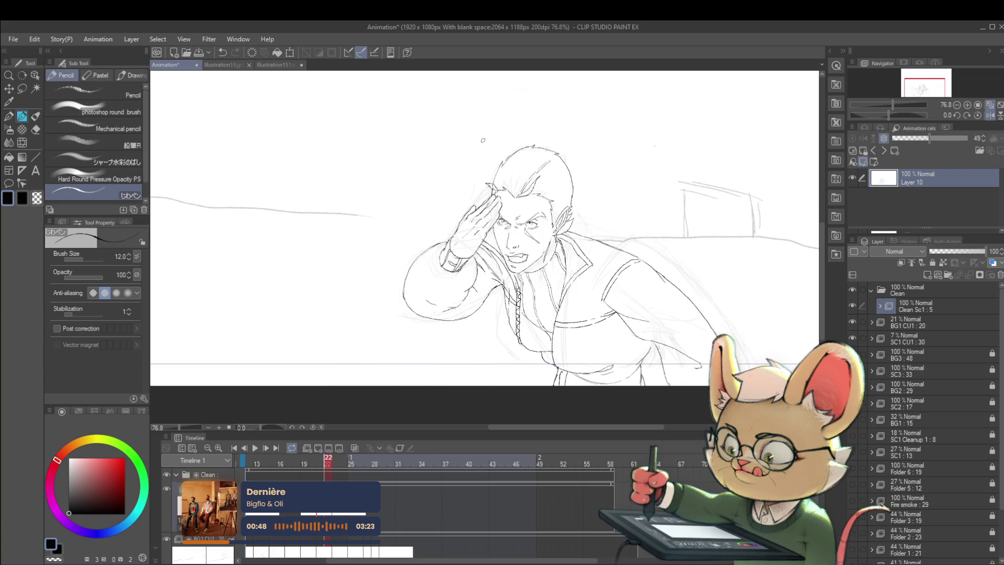
pyautogui.press('.')
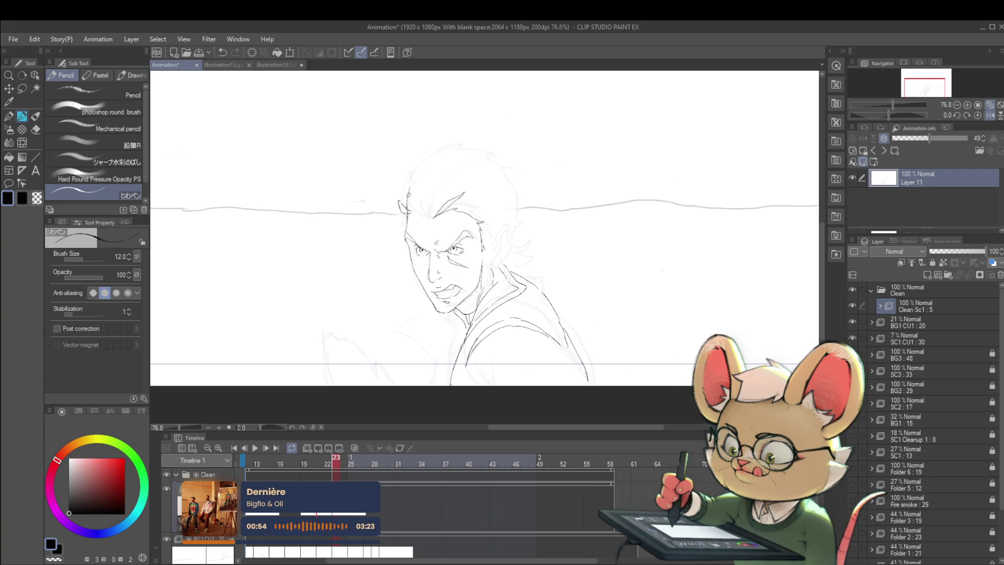
pyautogui.press(',')
pyautogui.press('.')
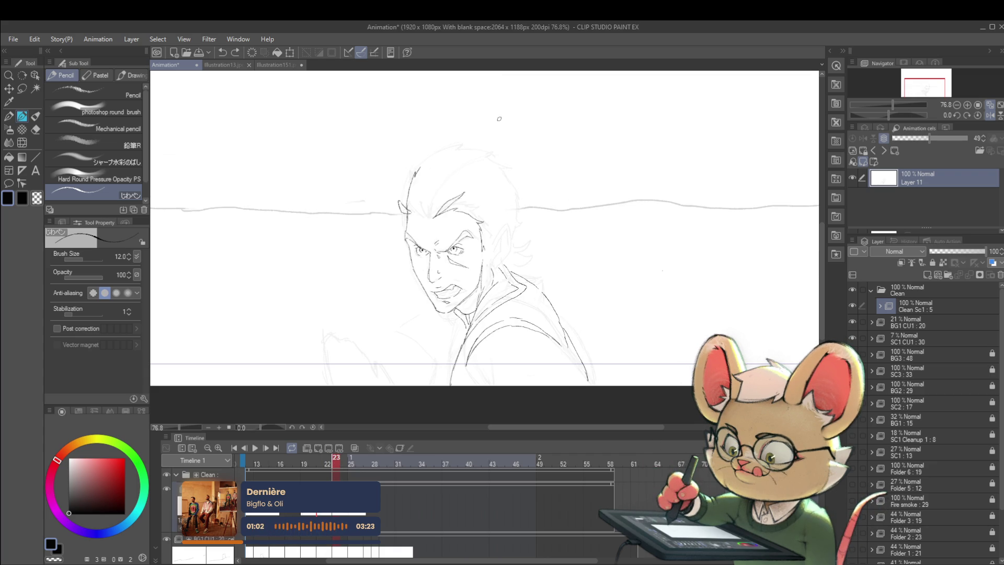
pyautogui.press(',')
pyautogui.press('.')
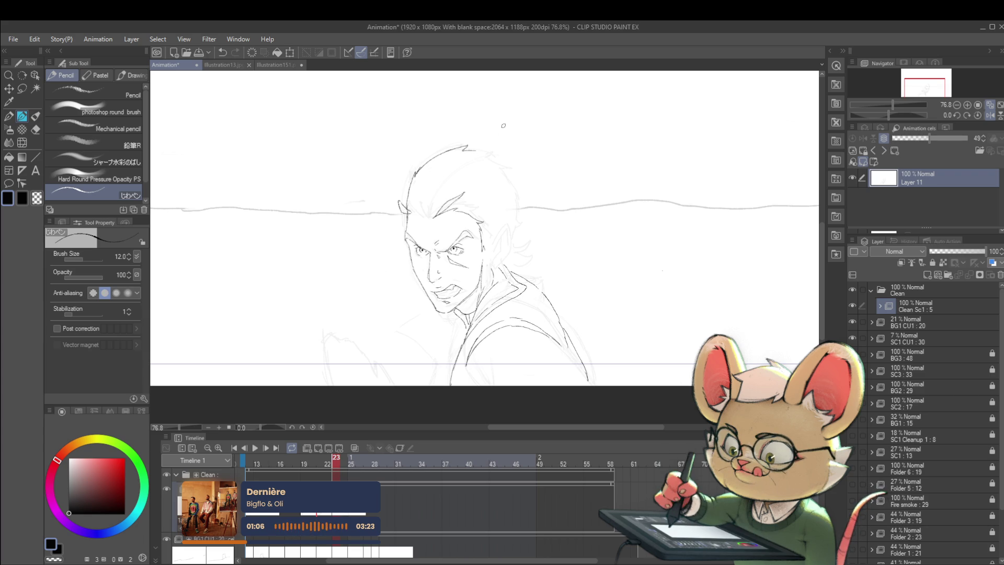
pyautogui.press(',')
pyautogui.press('.')
pyautogui.press(',')
pyautogui.press('.')
pyautogui.press(',')
pyautogui.press('.')
pyautogui.press(',')
pyautogui.press('.')
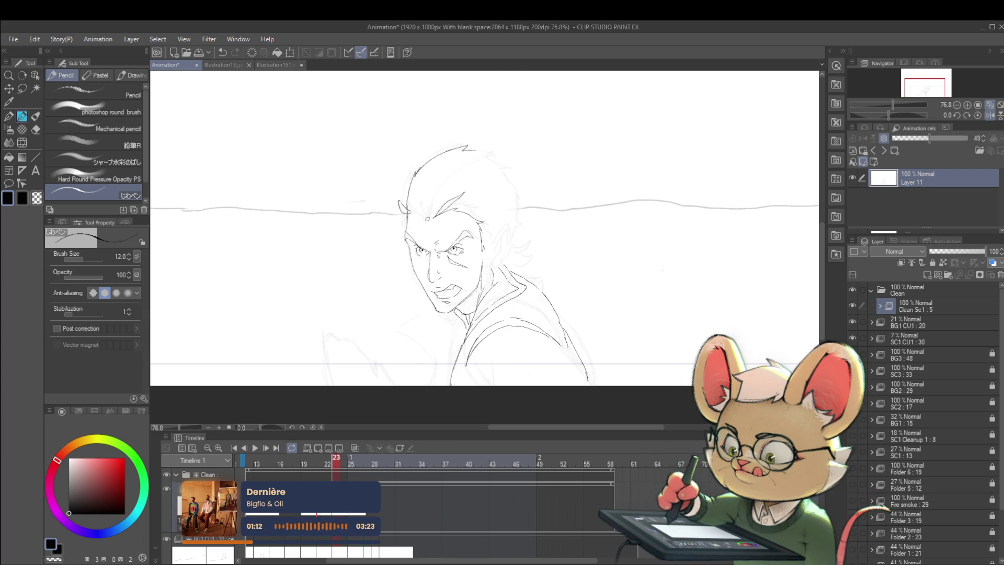
pyautogui.press(',')
pyautogui.press('.')
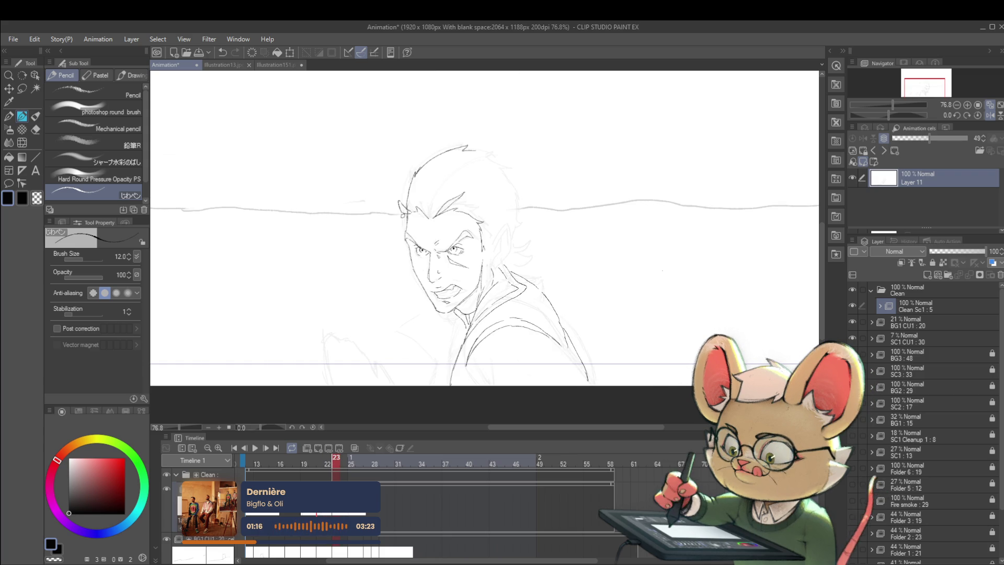
pyautogui.press(',')
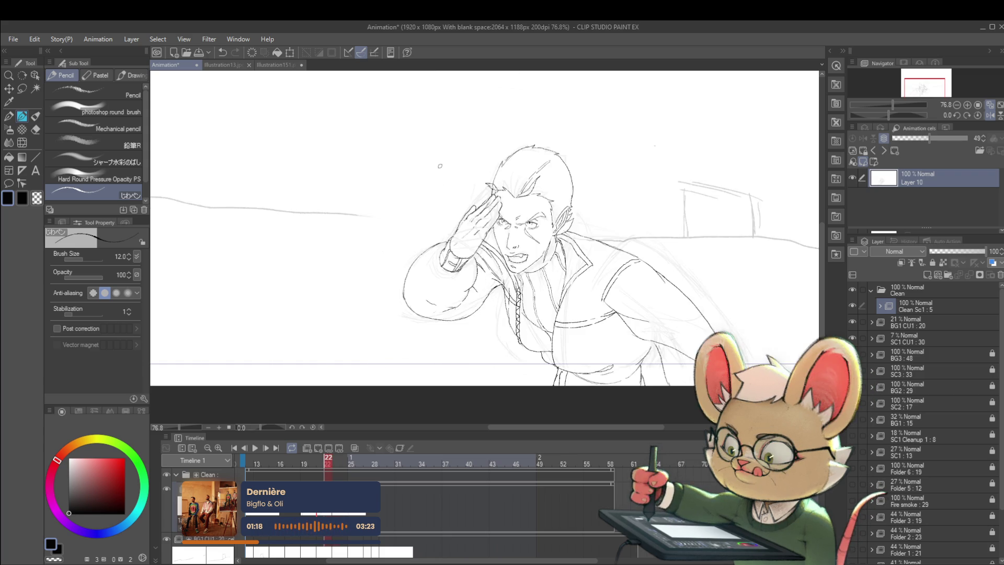
pyautogui.press('.')
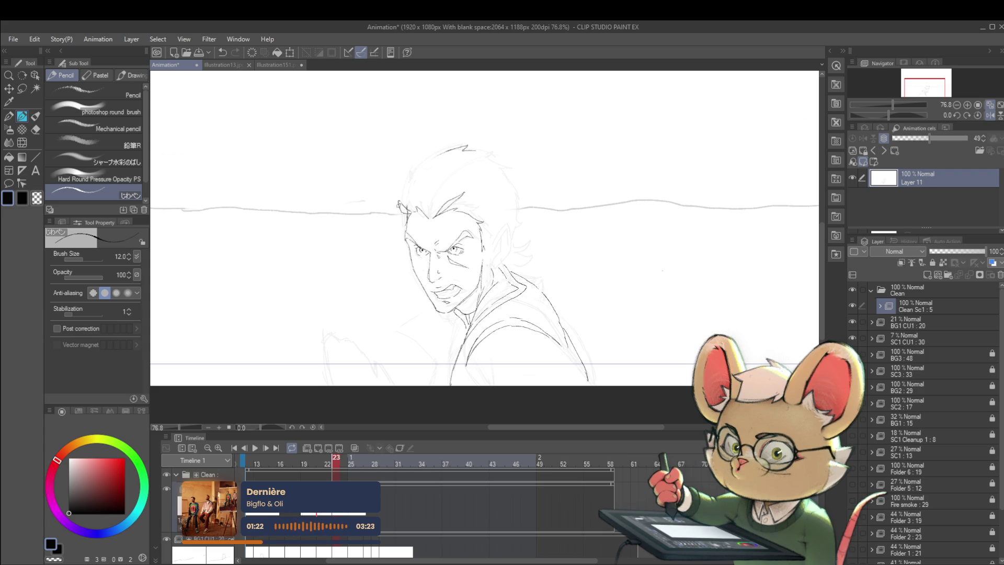
pyautogui.press(',')
pyautogui.press('.')
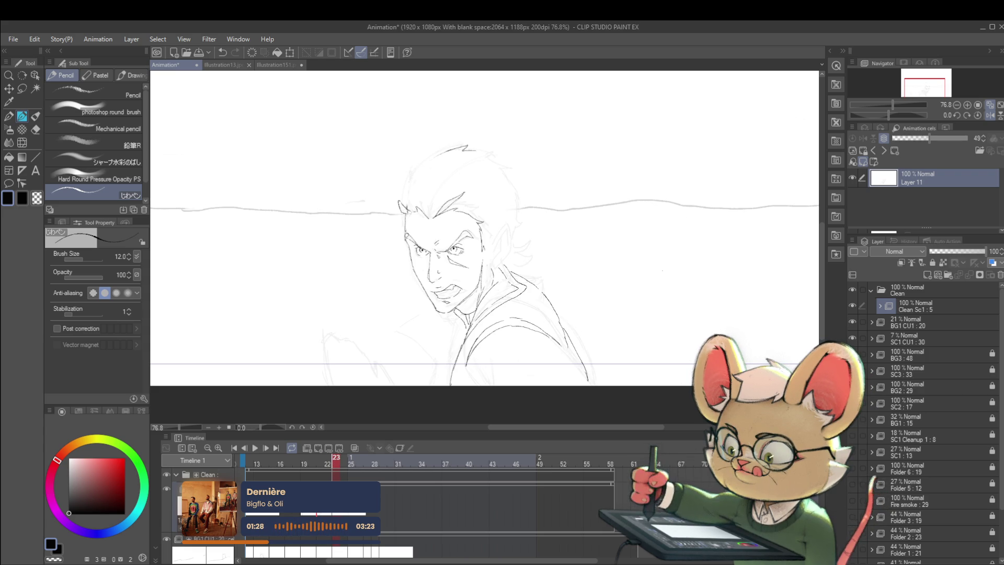
pyautogui.press(',')
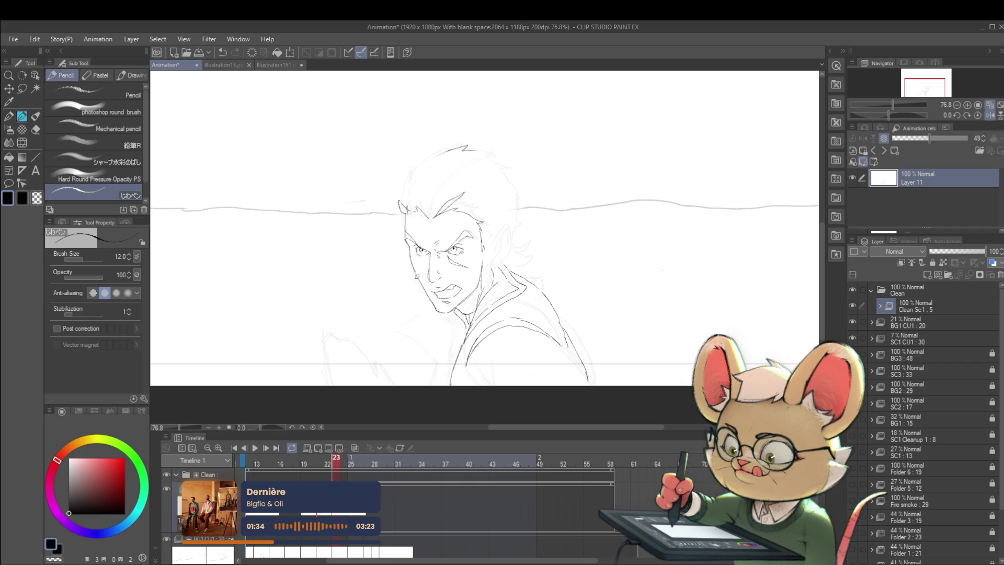
# Keep checking frame 23's face, hair and collar against the saluting frame 22.
pyautogui.press('Left')
pyautogui.press('Right')
pyautogui.press('Left')
pyautogui.press('Right')
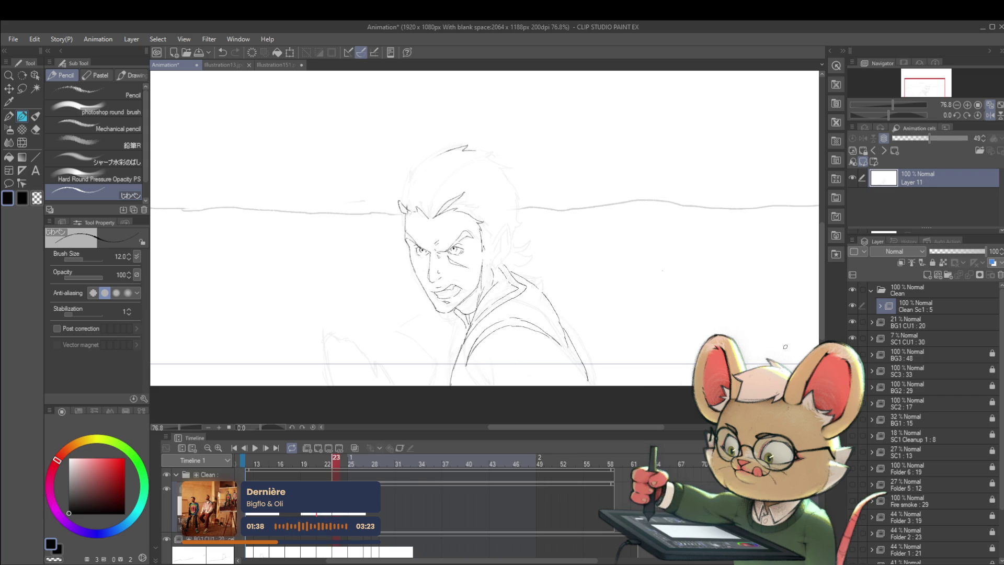
pyautogui.press('Left')
pyautogui.press('Right')
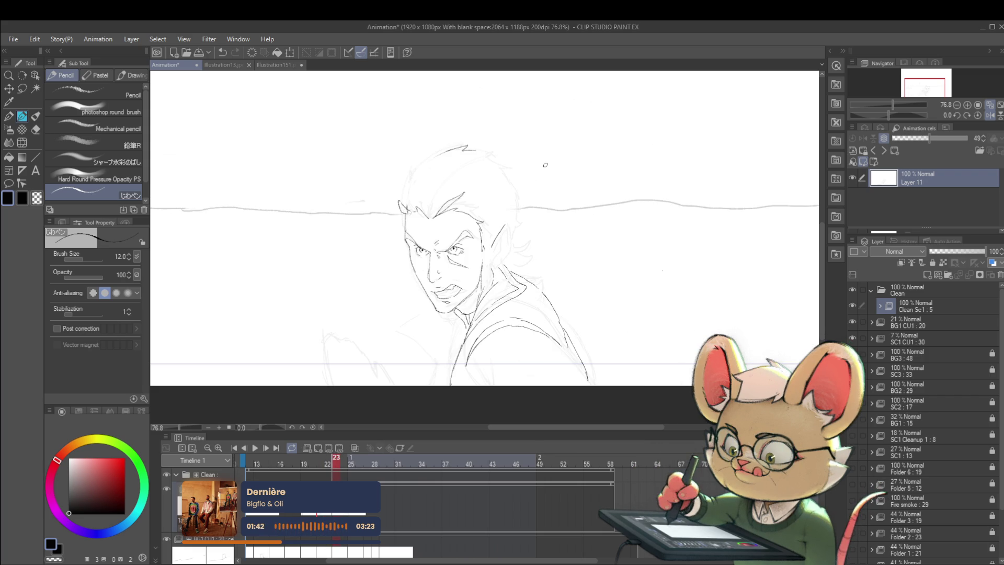
pyautogui.press('Right')
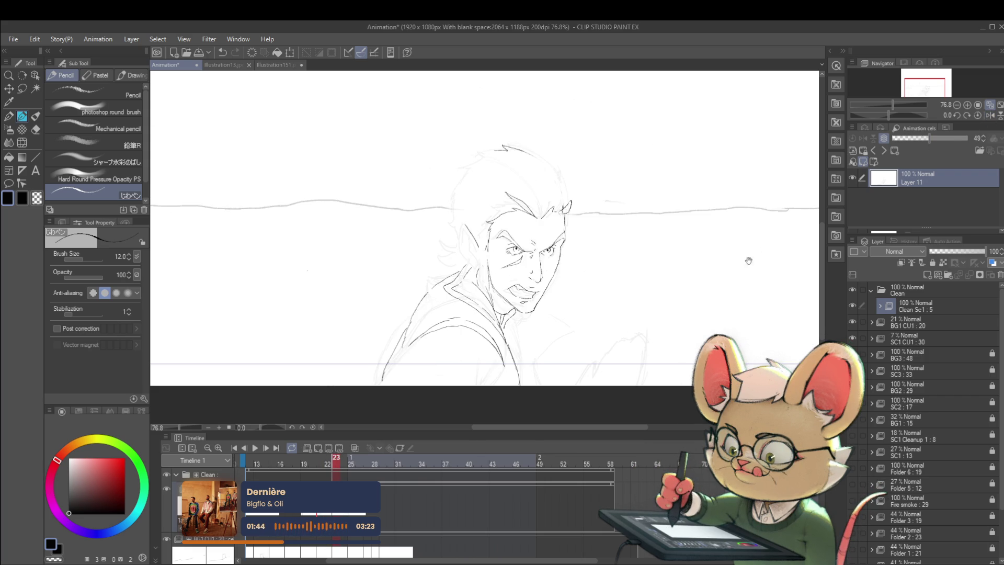
pyautogui.press('Right')
pyautogui.press('Left')
pyautogui.press('Right')
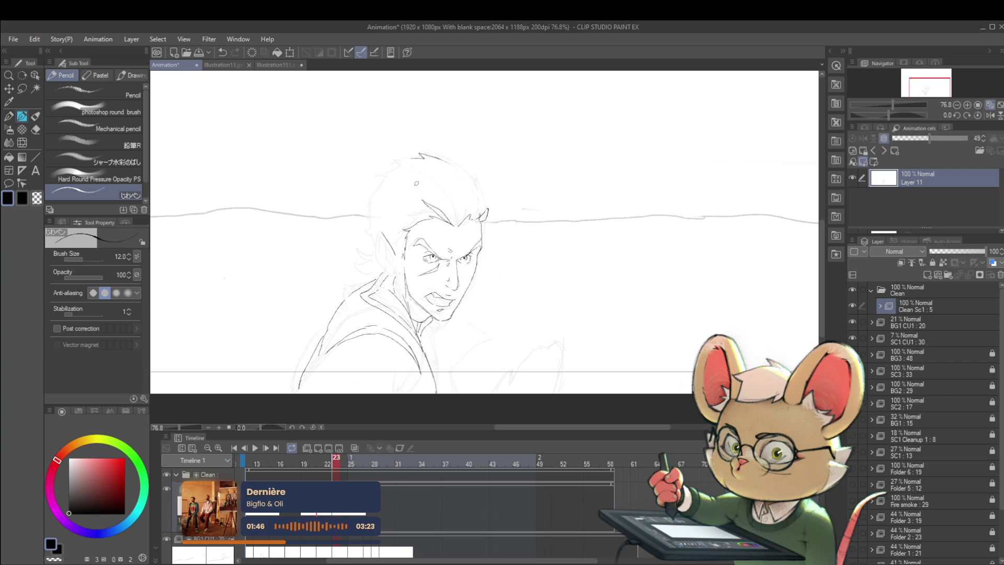
pyautogui.press('Left')
pyautogui.press('Right')
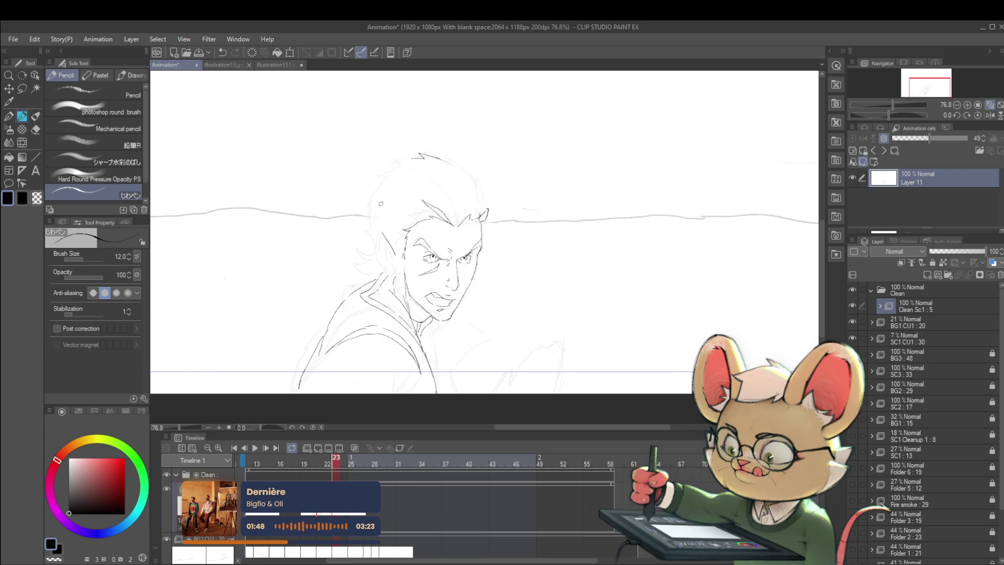
pyautogui.press('Left')
pyautogui.press('Right')
pyautogui.press('Left')
pyautogui.press('Right')
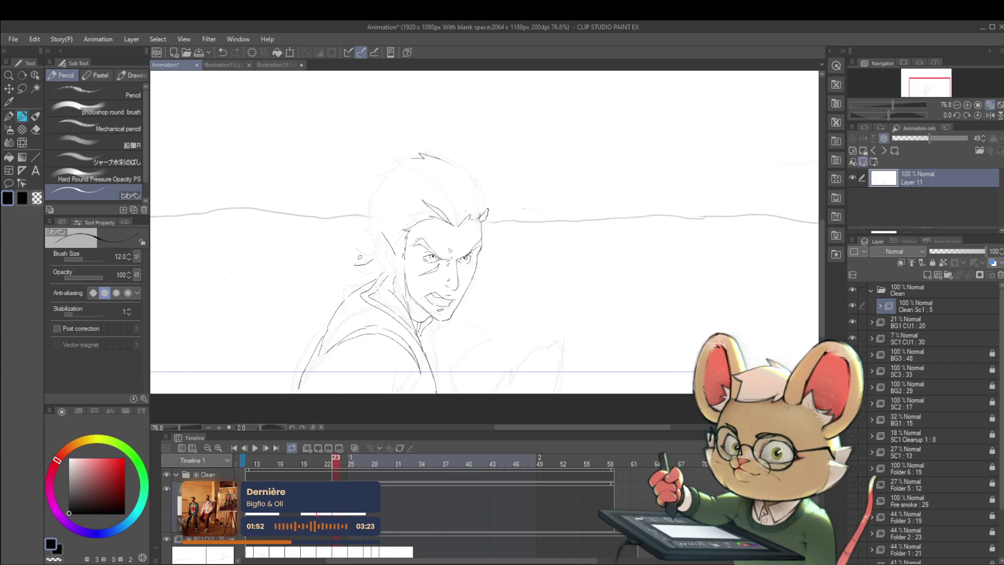
pyautogui.press('Left')
pyautogui.press('Right')
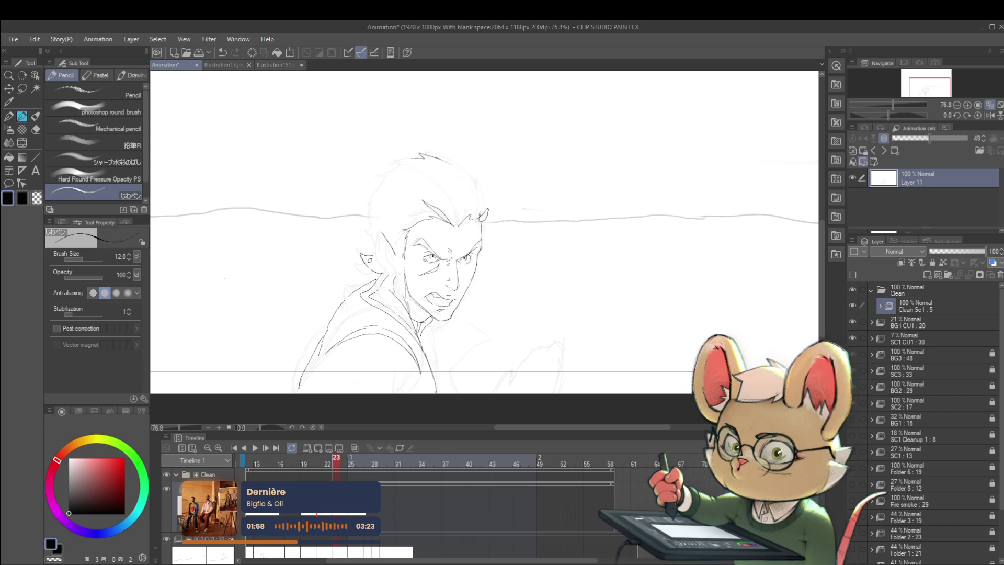
pyautogui.press('Left')
pyautogui.press('Right')
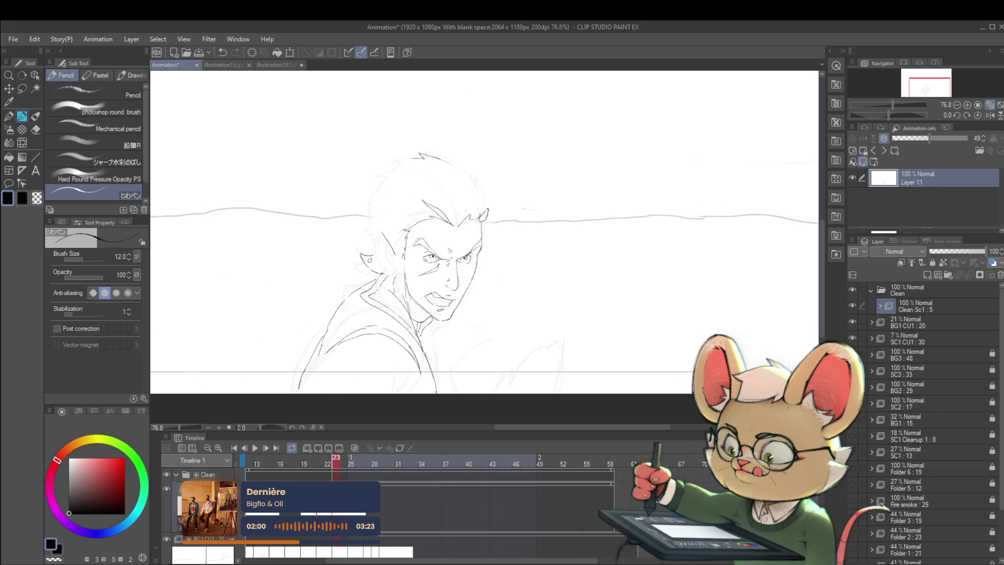
pyautogui.press('Left')
pyautogui.press('Right')
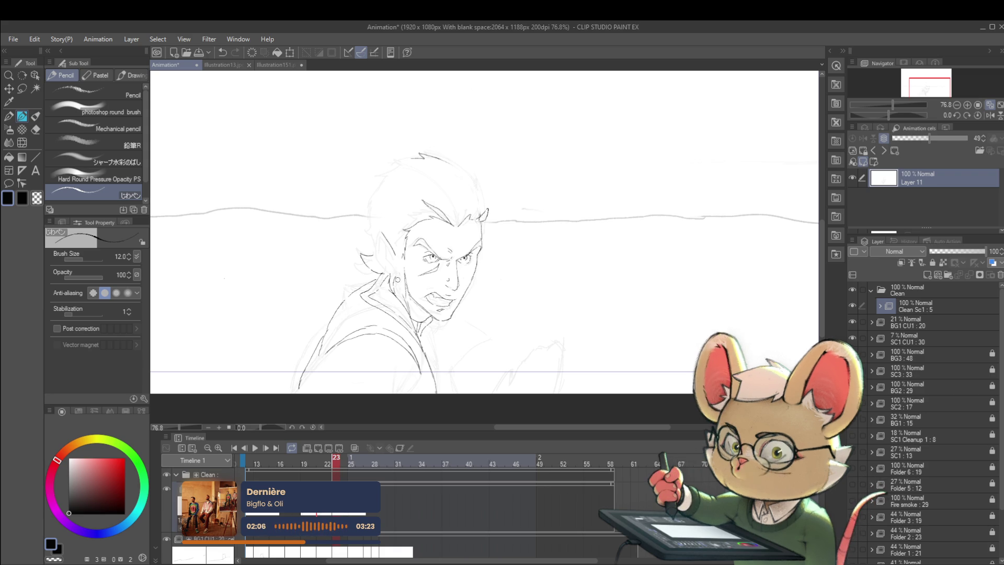
pyautogui.press('Left')
pyautogui.press('Right')
pyautogui.press('Left')
pyautogui.press('Right')
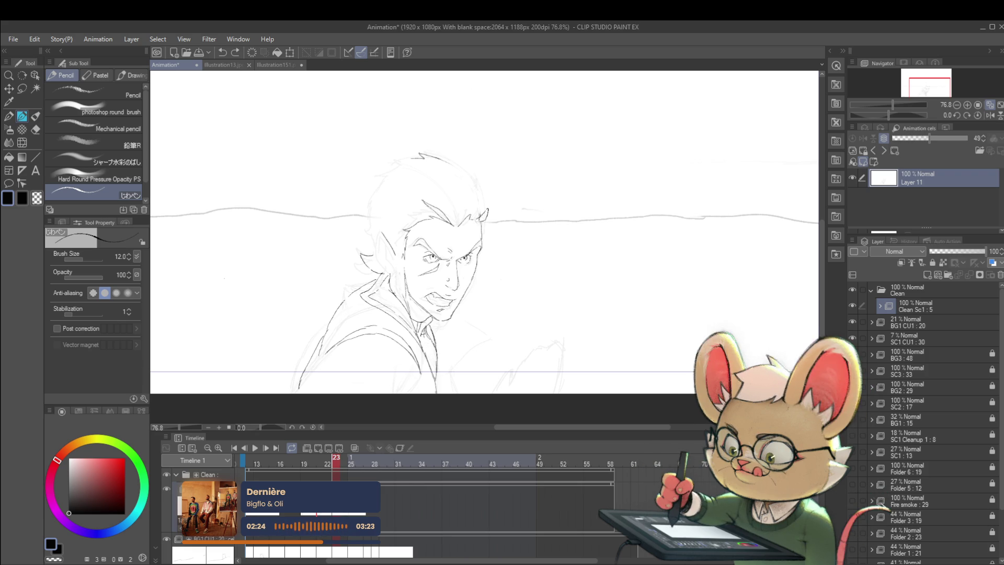
# Add a short stroke near the neck lines and bring the head into view.
pyautogui.scroll(-4, 430, 271)
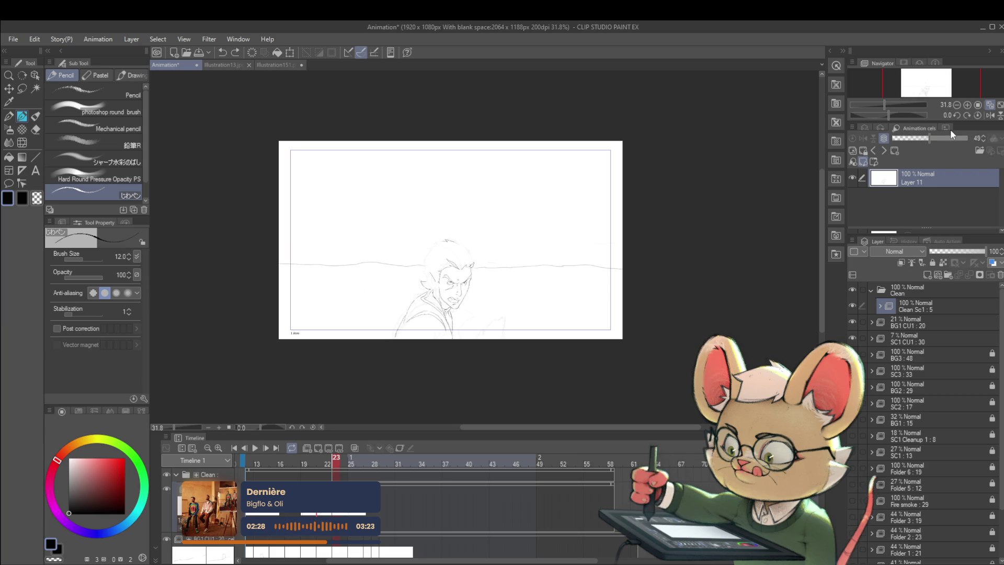
pyautogui.scroll(5, 471, 306)
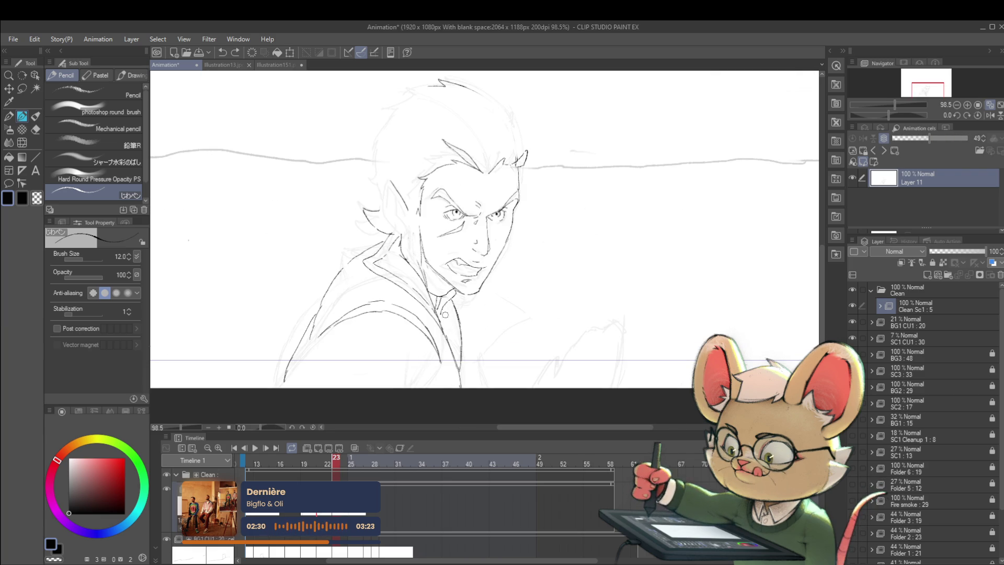
pyautogui.moveTo(444, 304); pyautogui.dragTo(446, 313)
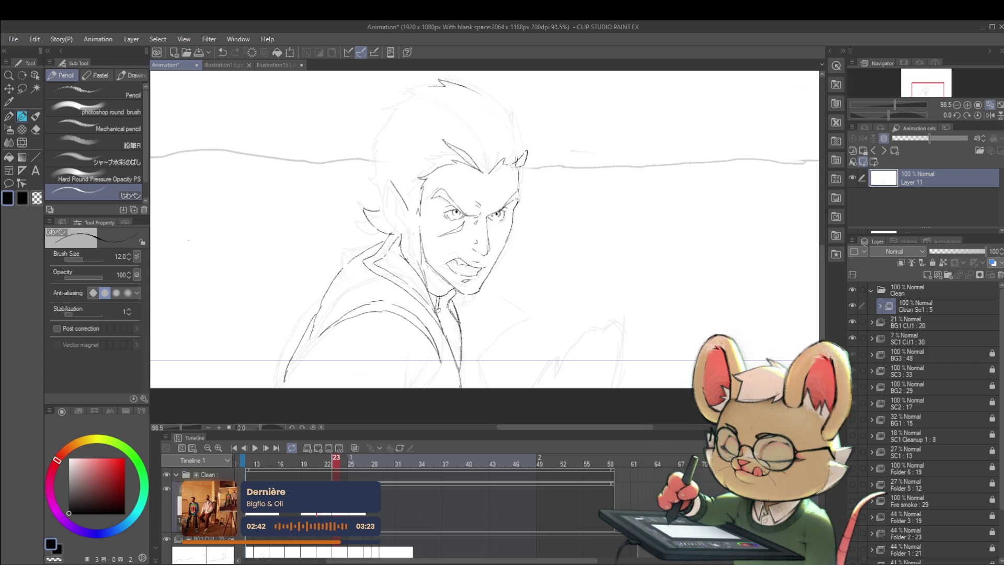
pyautogui.scroll(-2, 571, 220)
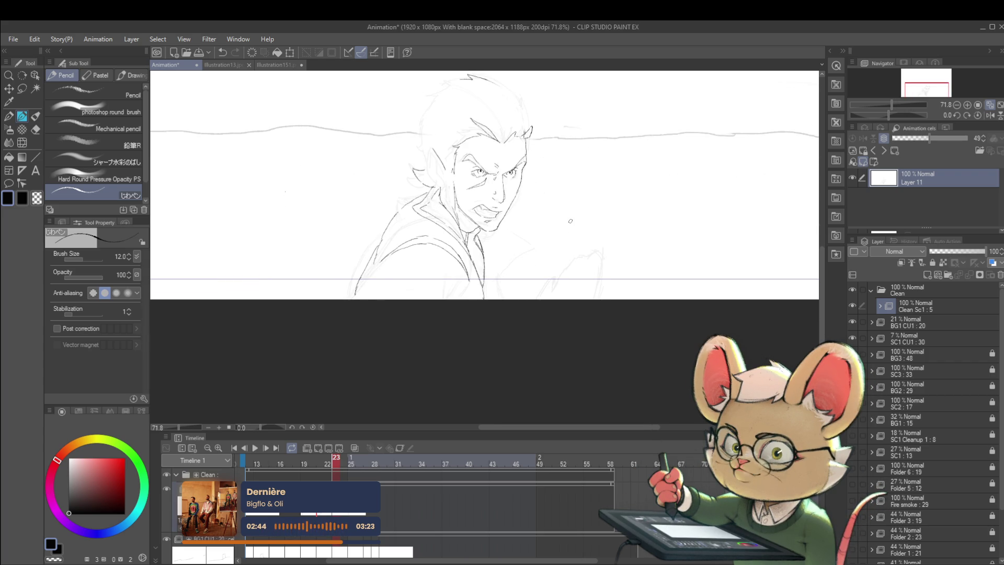
pyautogui.press('Left')
pyautogui.press('Right')
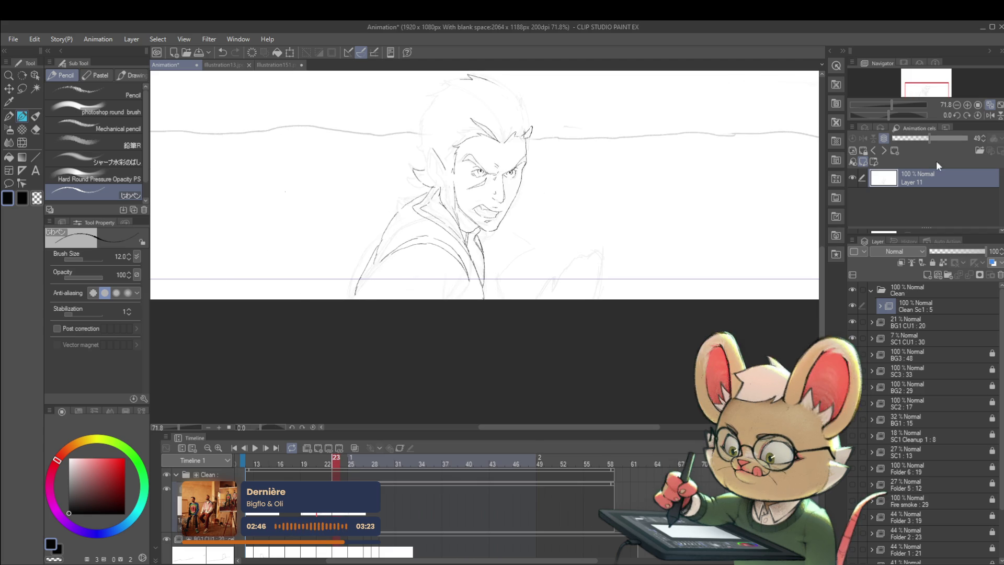
pyautogui.moveTo(604, 250); pyautogui.dragTo(646, 292)
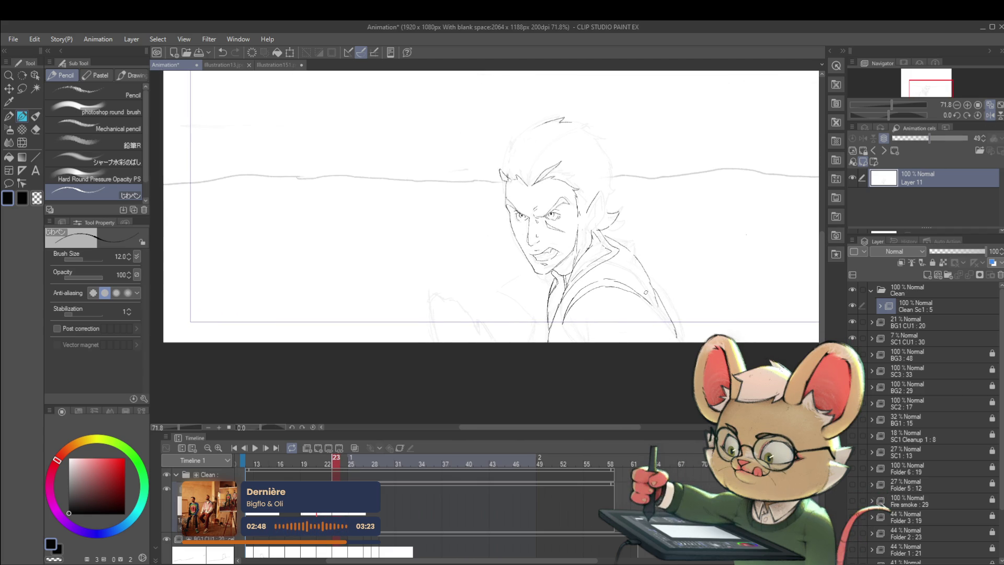
pyautogui.press('Right')
pyautogui.press('Left')
pyautogui.press('Left')
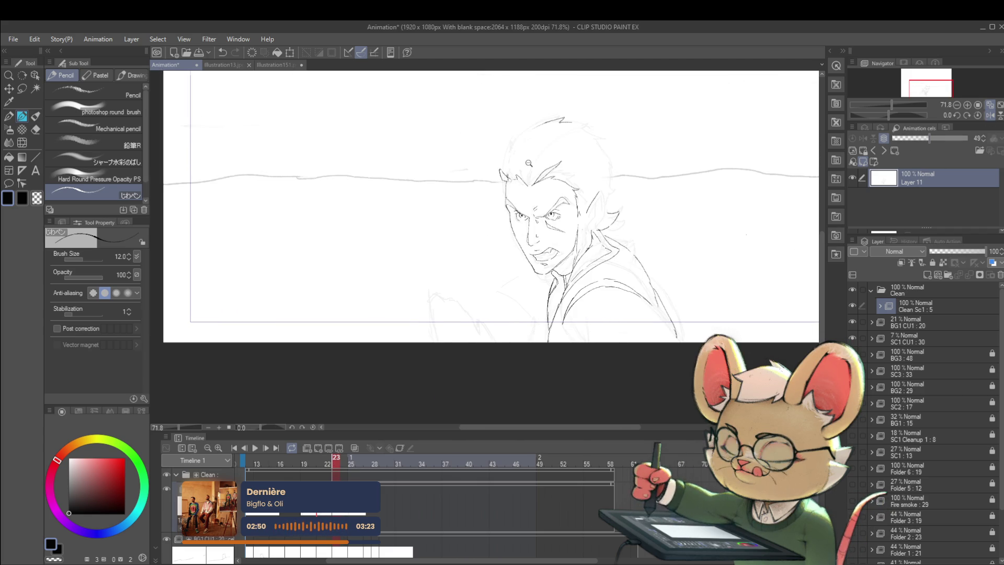
pyautogui.press('Right')
pyautogui.scroll(3, 523, 162)
# Redraw the top of the hair outline and check it against the saluting frame 22.
pyautogui.moveTo(523, 118); pyautogui.dragTo(570, 96)
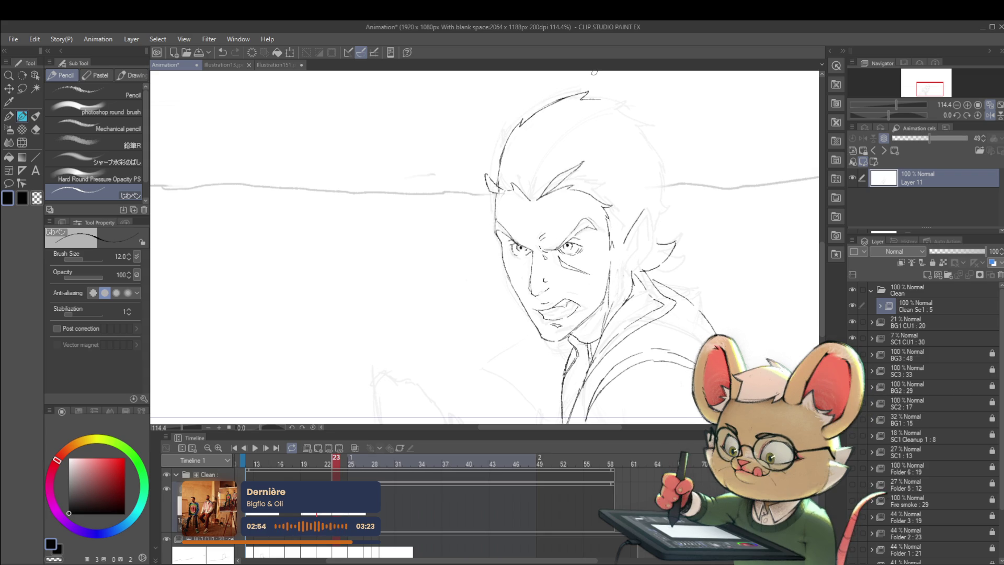
pyautogui.press('Left')
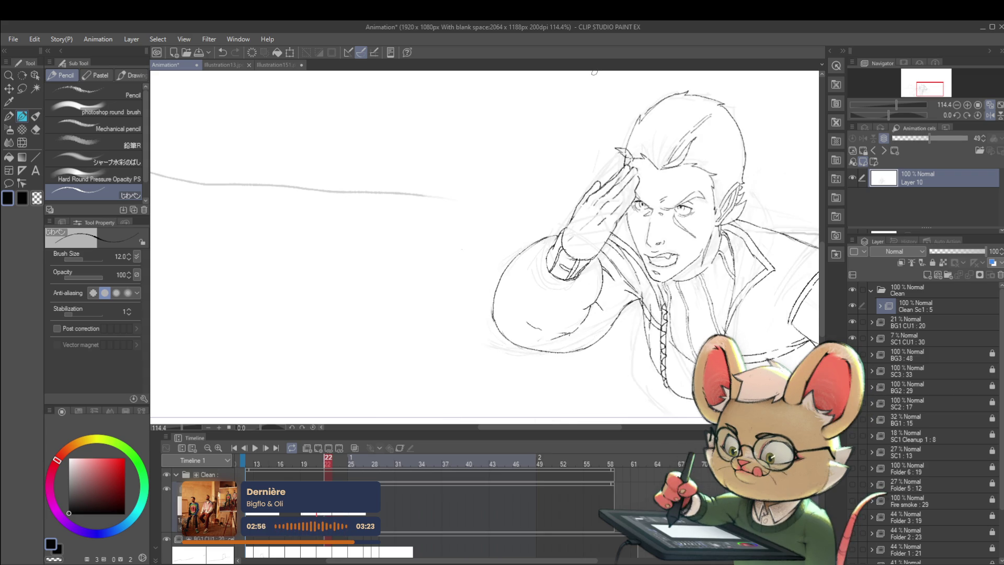
pyautogui.press('Right')
pyautogui.moveTo(581, 144); pyautogui.dragTo(492, 142)
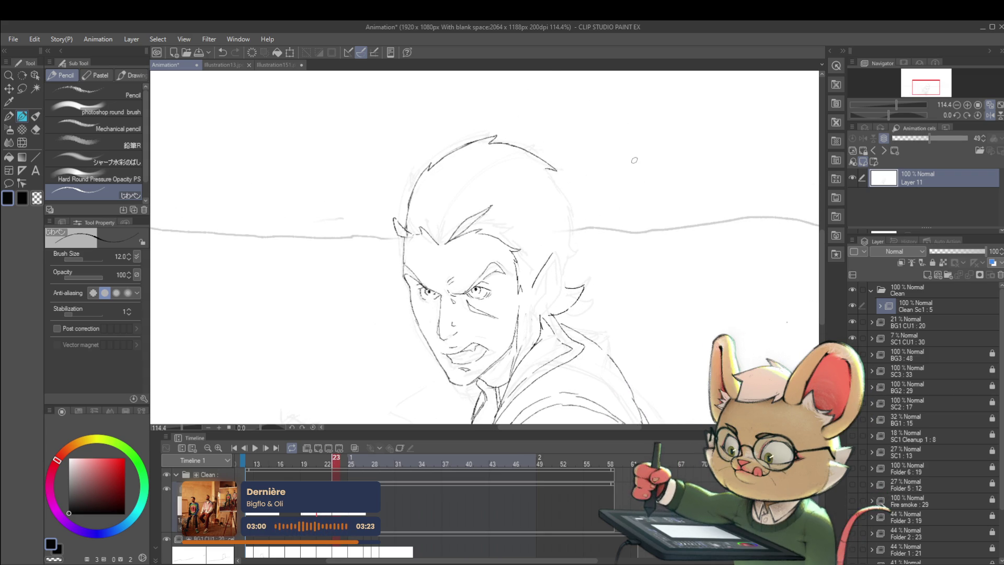
pyautogui.press('Left')
pyautogui.press('Right')
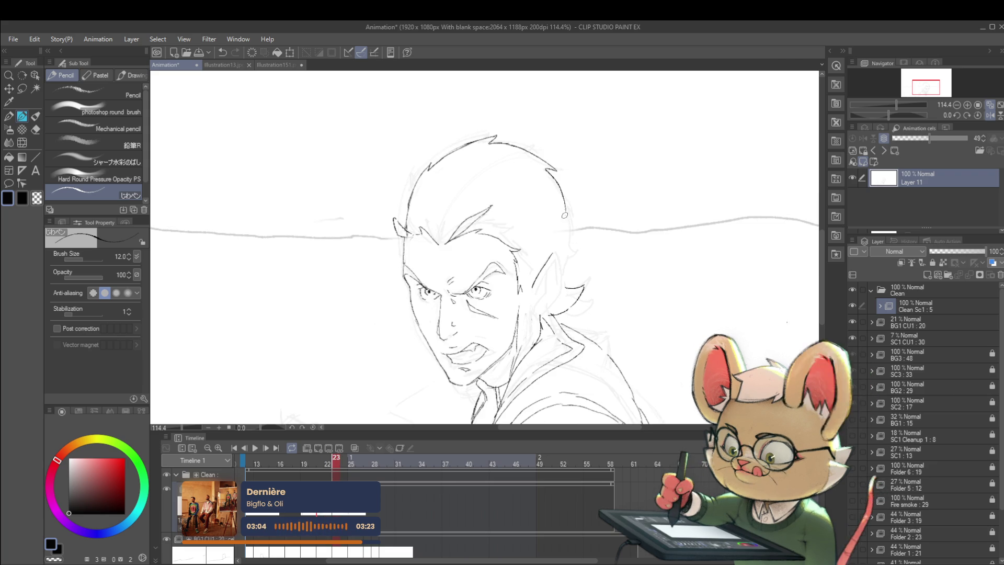
pyautogui.press('Left')
pyautogui.press('Right')
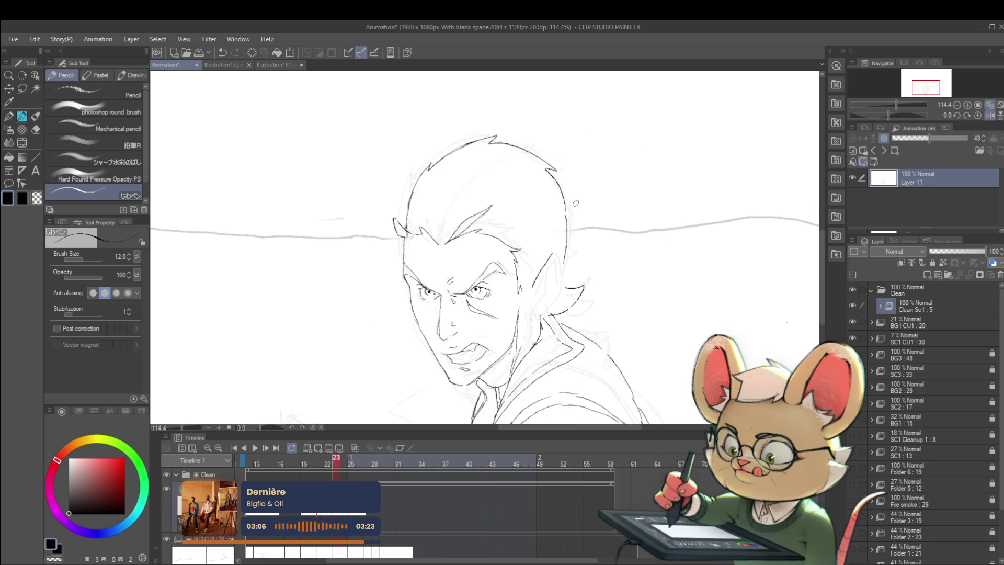
pyautogui.press('Left')
pyautogui.press('Right')
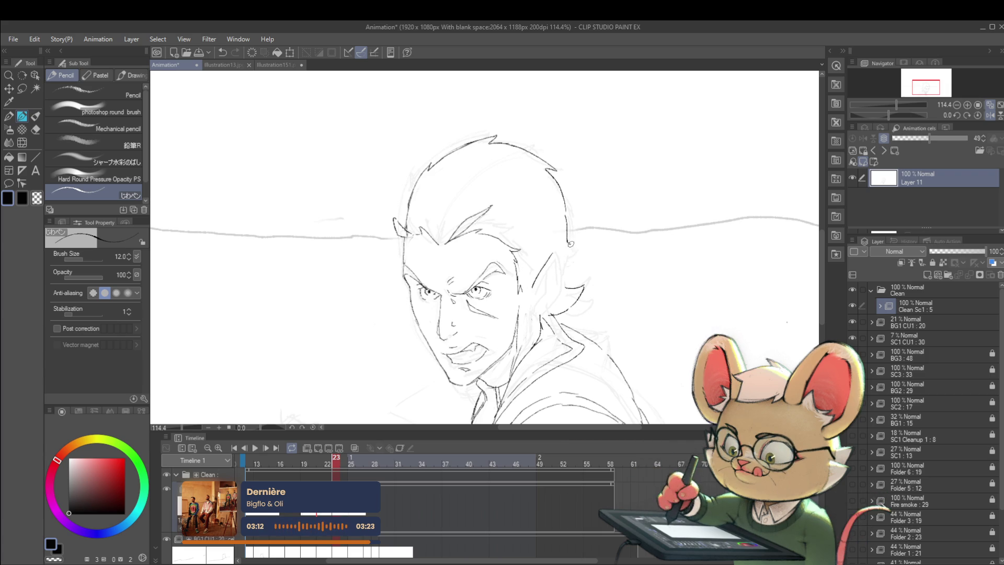
pyautogui.scroll(-5, 576, 214)
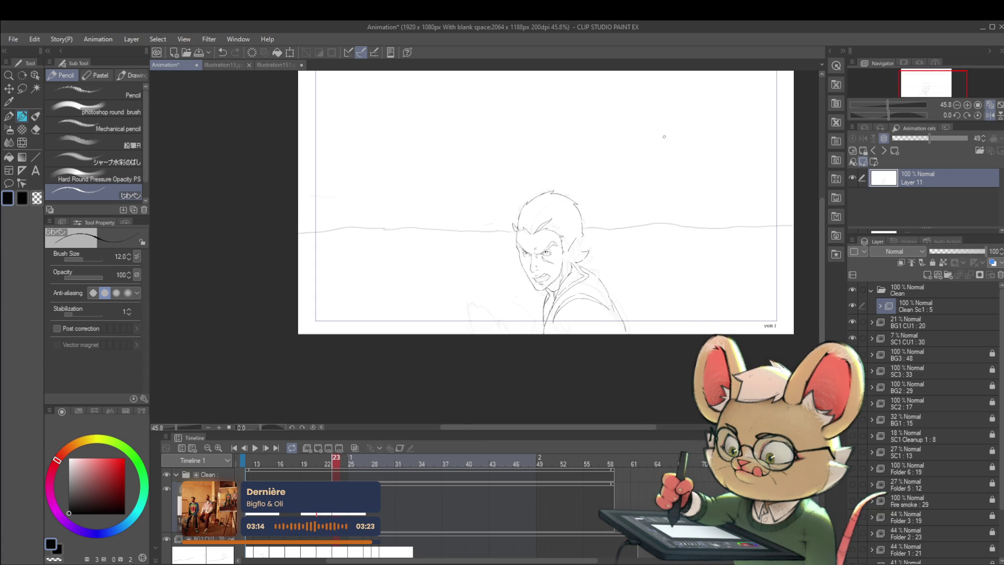
pyautogui.press('Left')
pyautogui.press('Right')
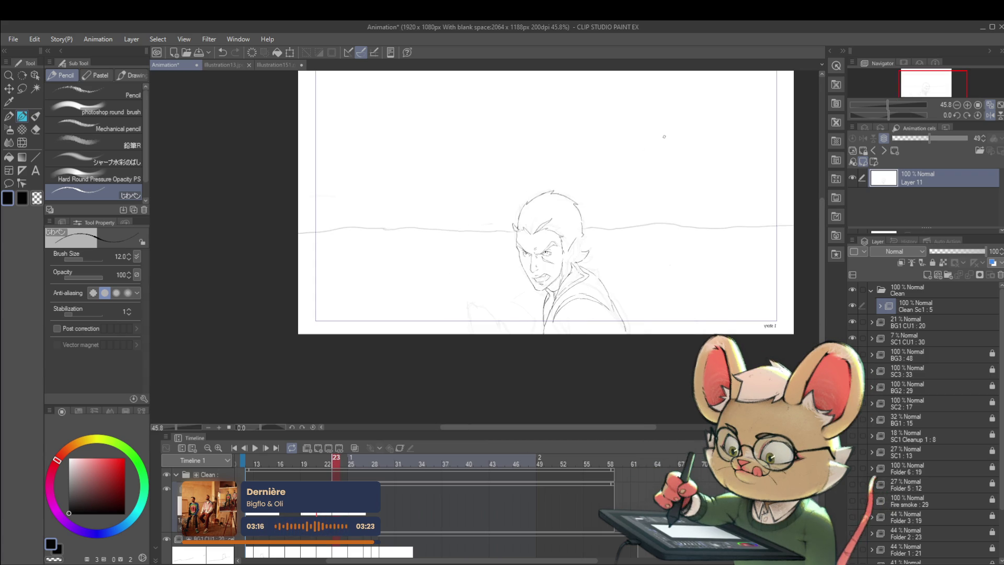
pyautogui.scroll(3, 535, 211)
# Lasso the top of the head and stretch the hair to 106% height.
pyautogui.press('m')
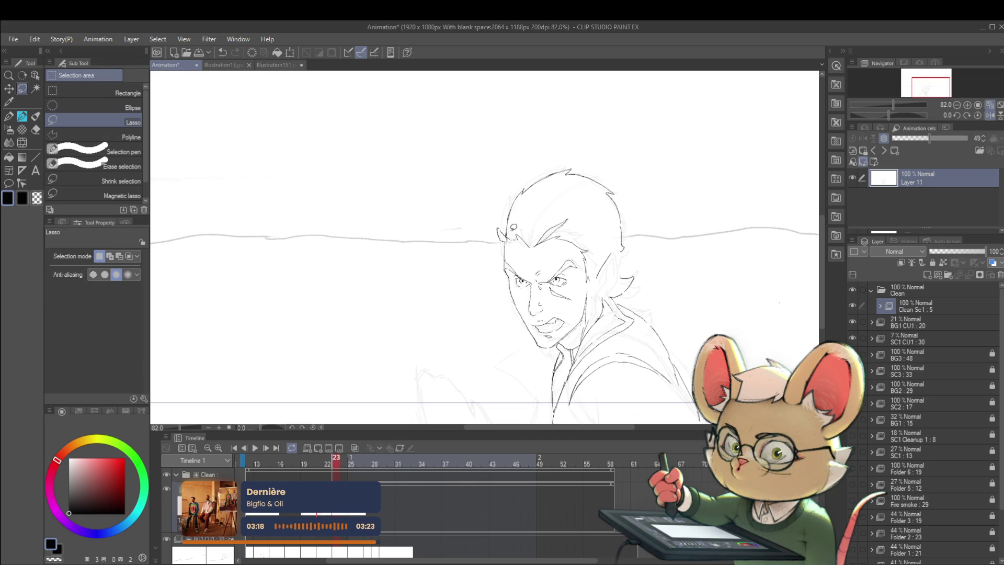
pyautogui.moveTo(534, 161)
pyautogui.mouseDown()
pyautogui.moveTo(637, 220)
pyautogui.moveTo(611, 229)
pyautogui.mouseUp()
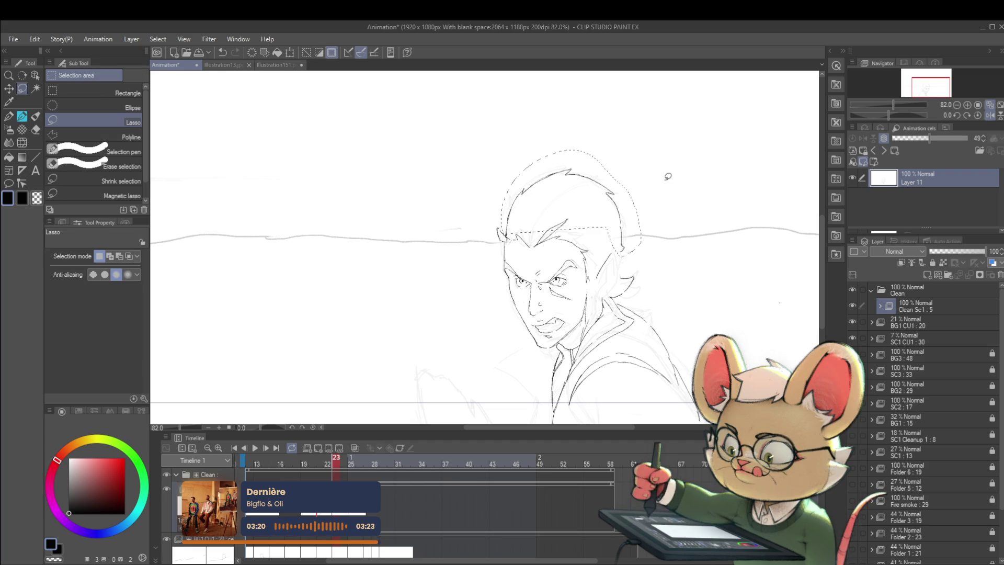
pyautogui.moveTo(533, 233); pyautogui.dragTo(578, 229)
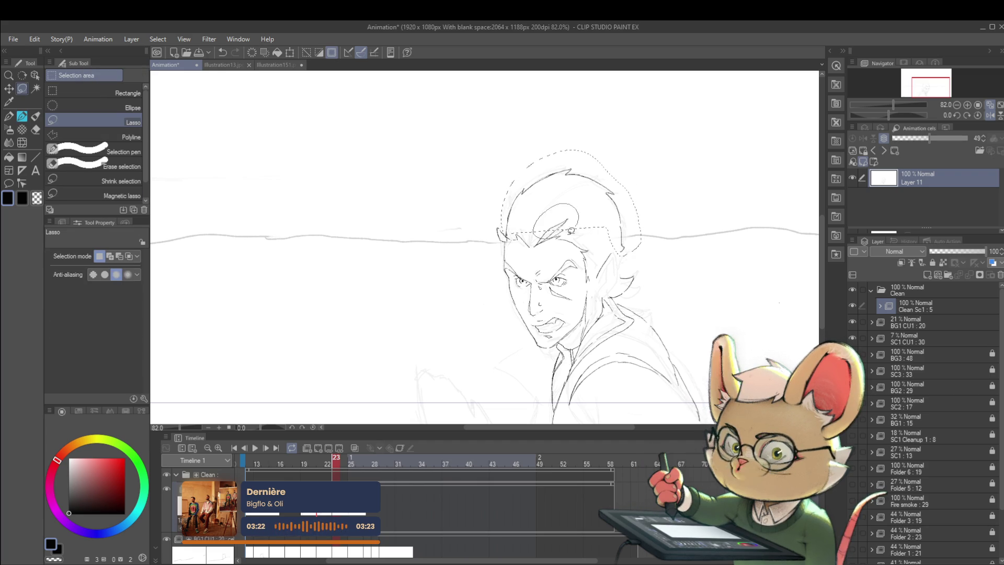
pyautogui.hotkey('ctrl', 't')
pyautogui.moveTo(642, 275); pyautogui.dragTo(638, 264)
pyautogui.moveTo(643, 149); pyautogui.dragTo(647, 156)
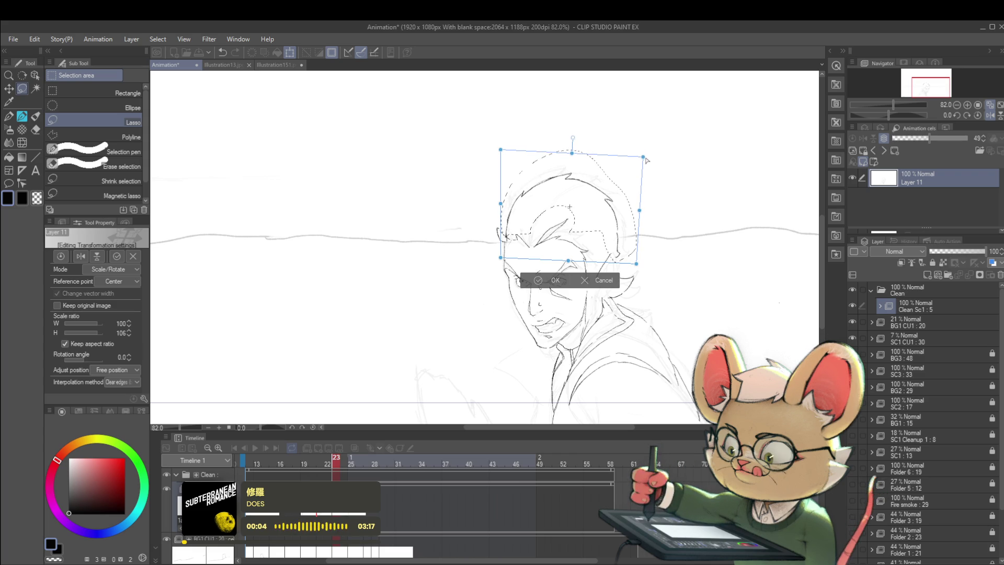
pyautogui.press('Return')
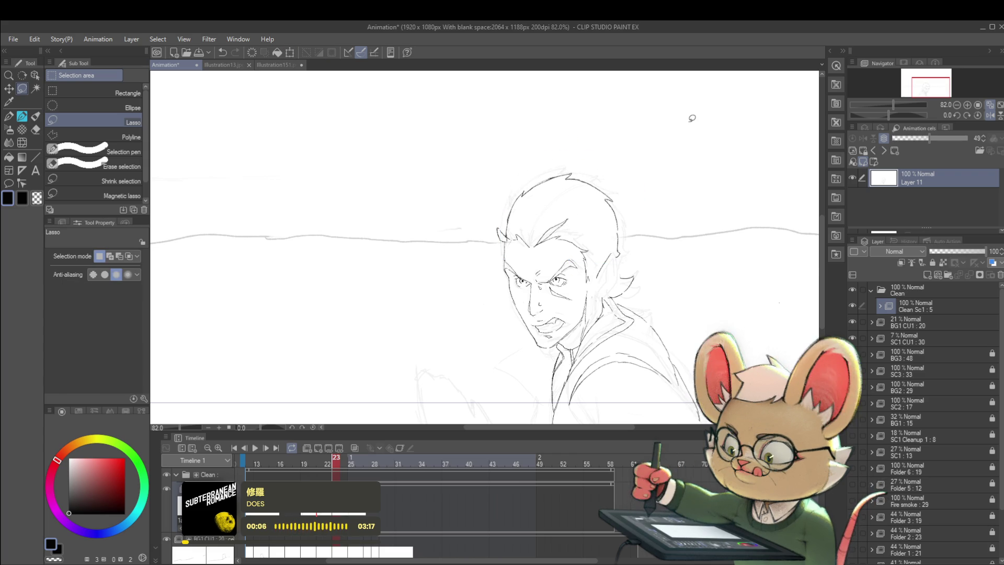
# Compare the reshaped head against frame 22, then switch to the Pencil.
pyautogui.press('Left')
pyautogui.press('Right')
pyautogui.press('Left')
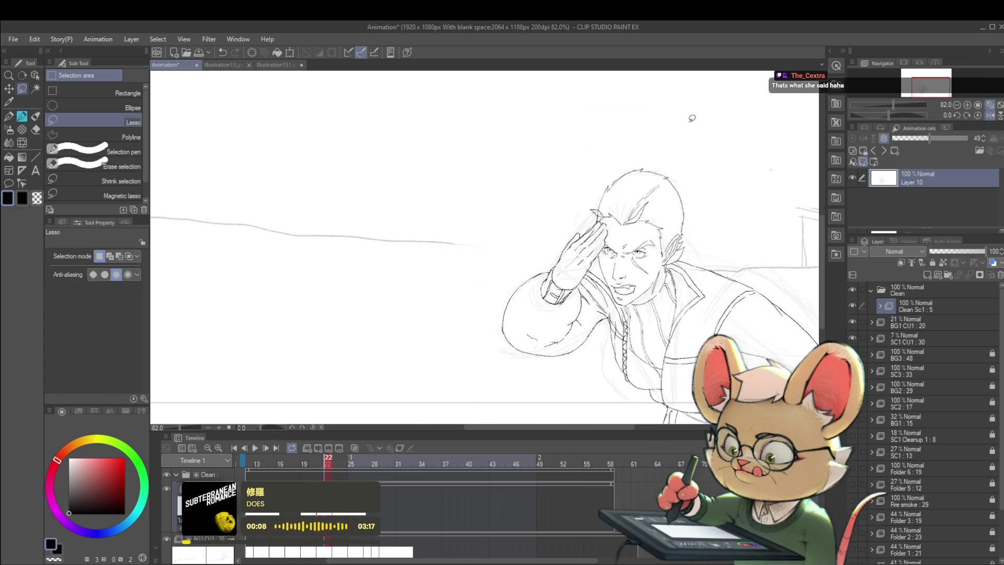
pyautogui.press('Right')
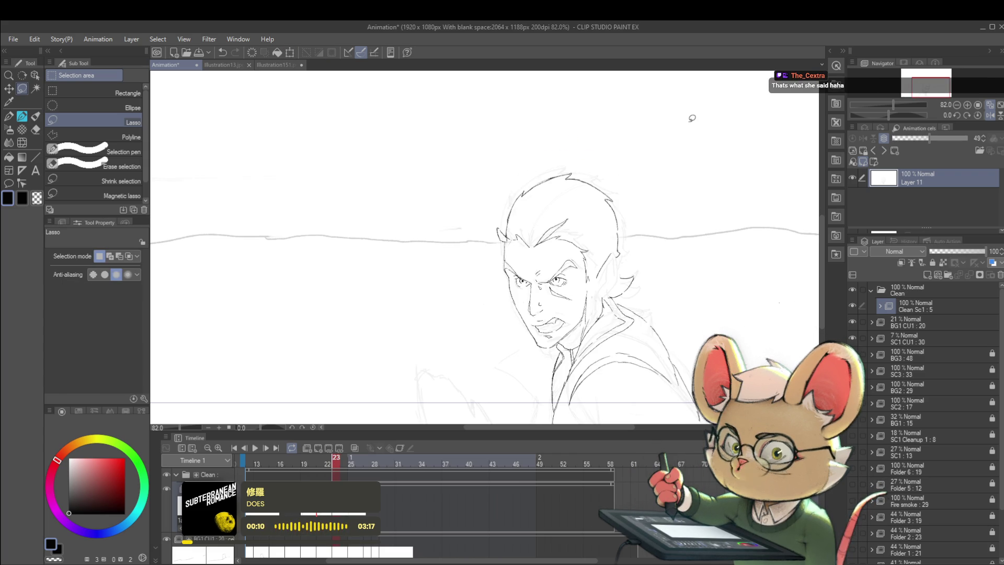
pyautogui.hscroll(5, 690, 115)
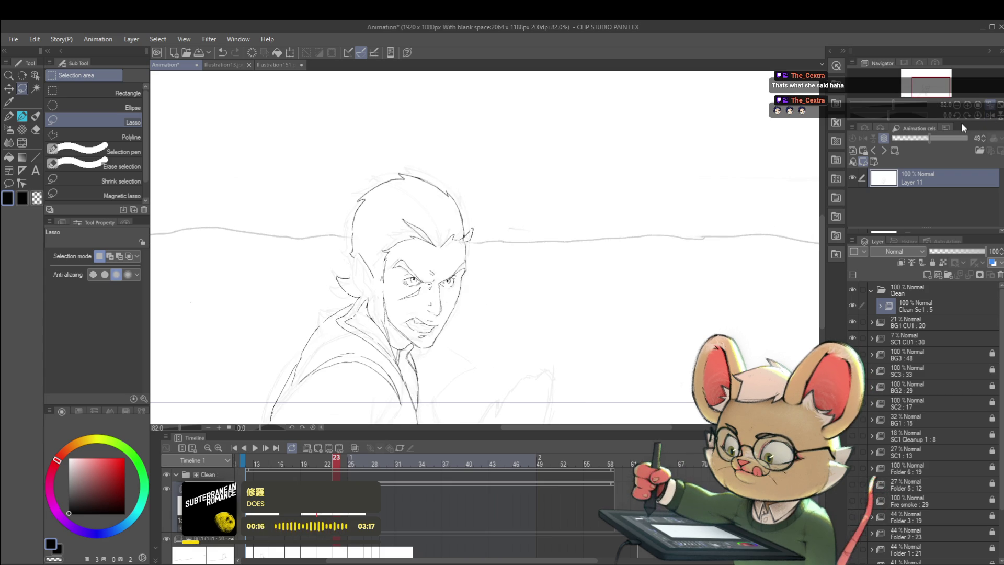
pyautogui.press('Right')
pyautogui.press('Left')
pyautogui.press('Right')
pyautogui.press('Left')
pyautogui.press('Right')
pyautogui.press('Left')
pyautogui.press('Left')
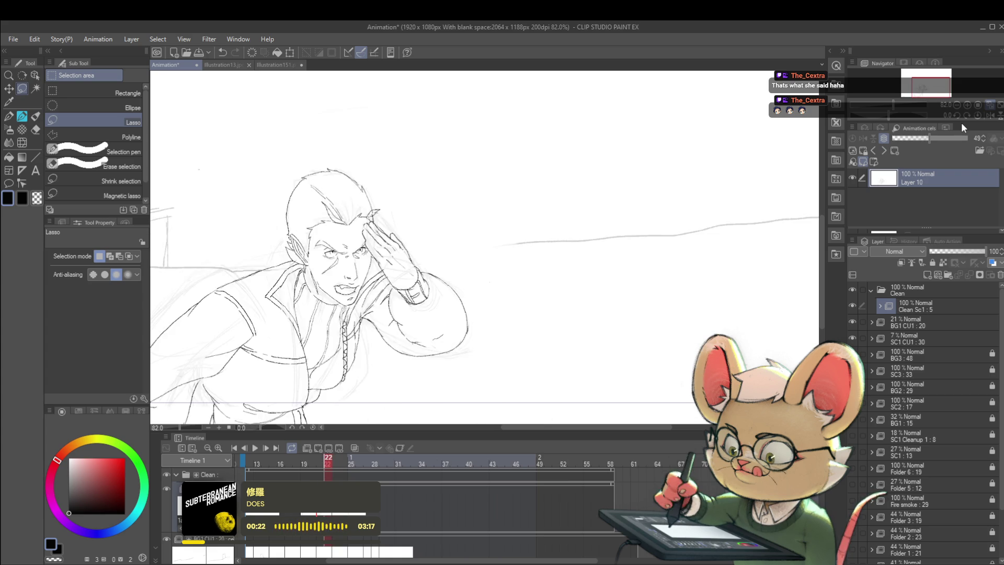
pyautogui.press('Right')
pyautogui.press('Left')
pyautogui.press('Right')
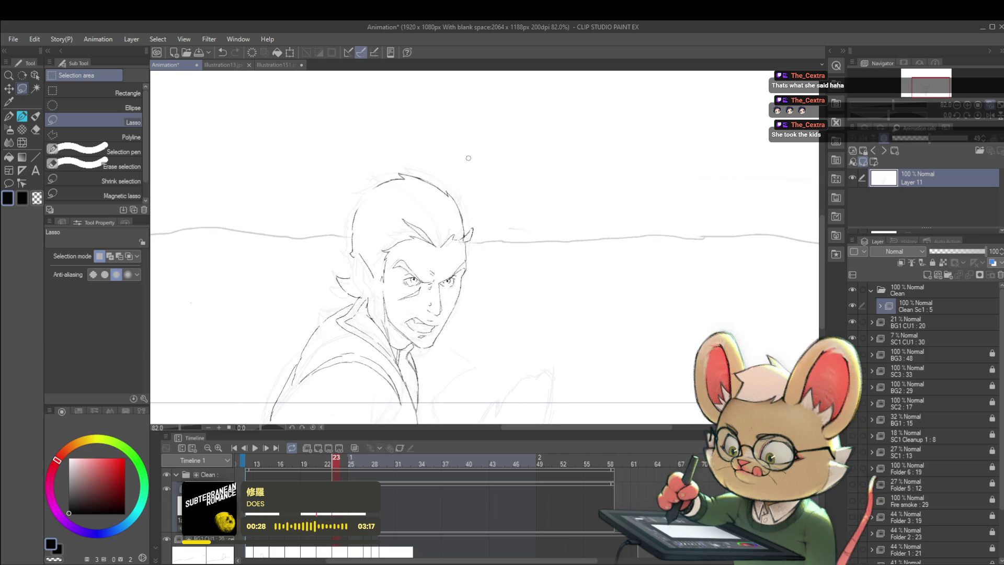
pyautogui.press('p')
pyautogui.press('p')
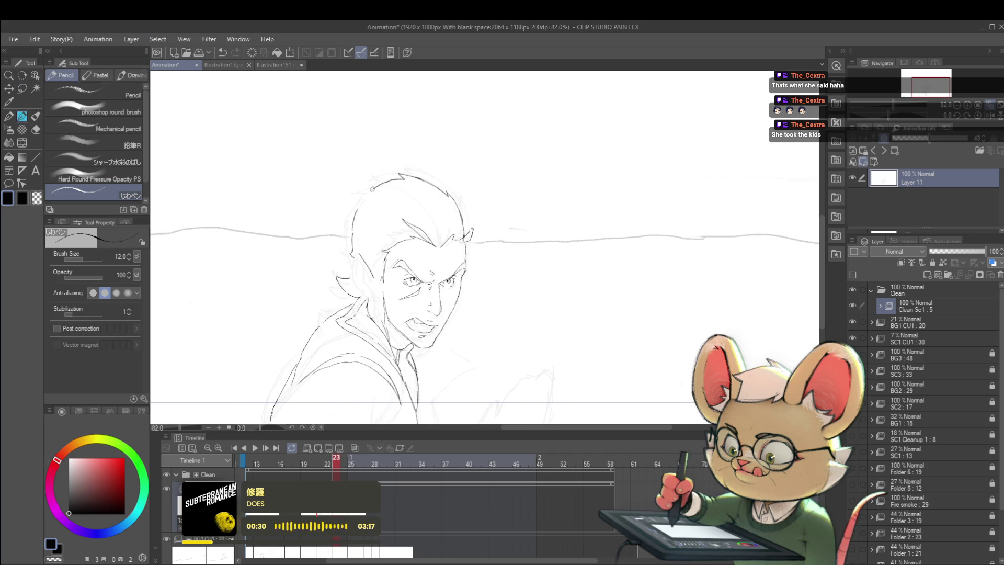
# Flip repeatedly between saluting frame 22 and frame 23 to compare the poses.
pyautogui.press('Left')
pyautogui.press('Right')
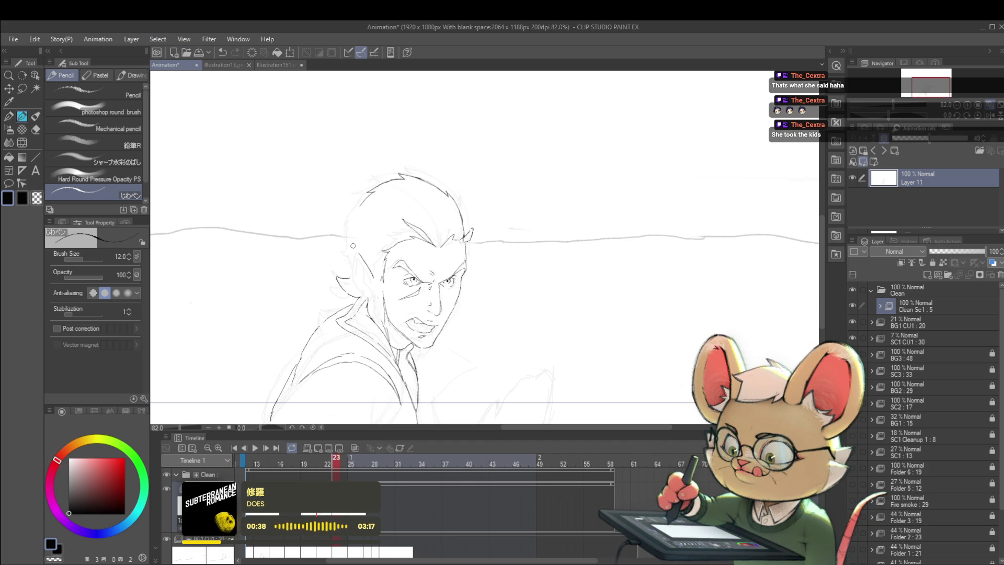
pyautogui.press('Left')
pyautogui.press('Right')
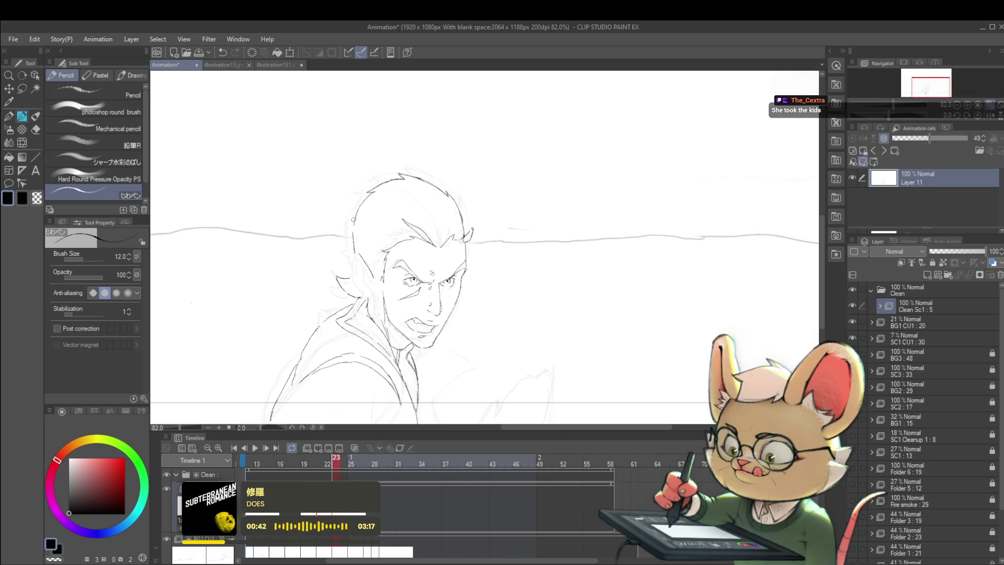
pyautogui.press('Left')
pyautogui.press('Right')
pyautogui.press('Left')
pyautogui.press('Right')
pyautogui.press('Left')
pyautogui.press('Right')
pyautogui.press('Left')
pyautogui.press('Right')
pyautogui.press('Left')
pyautogui.press('Right')
pyautogui.press('Left')
pyautogui.press('Right')
pyautogui.press('Left')
pyautogui.press('Right')
pyautogui.press('Left')
pyautogui.press('Right')
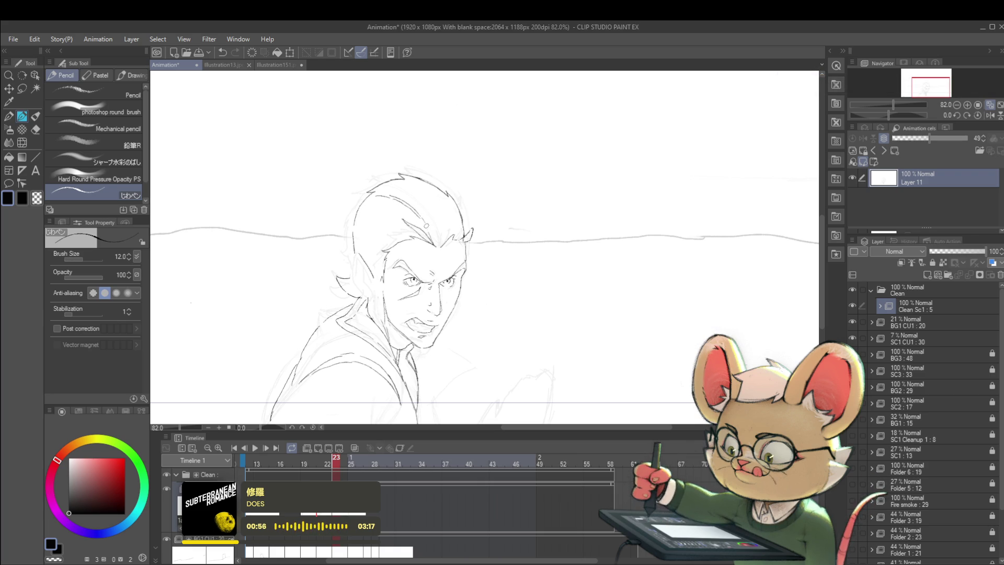
# Step back to frame 19 and add a pencil stroke to its hair.
pyautogui.press('Left')
pyautogui.press('Left')
pyautogui.press('Left')
pyautogui.press('Left')
pyautogui.press('Right')
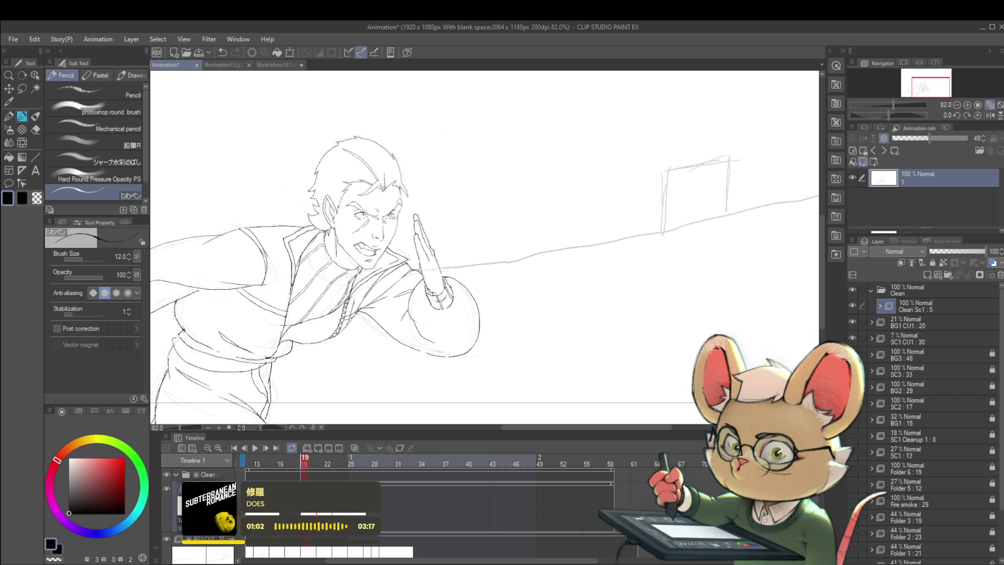
pyautogui.press('Right')
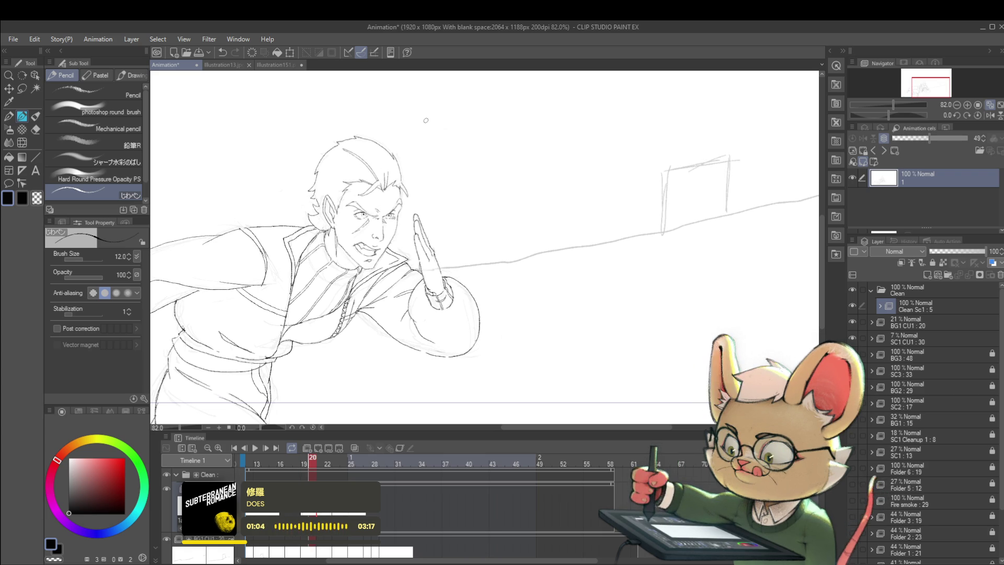
pyautogui.press('Left')
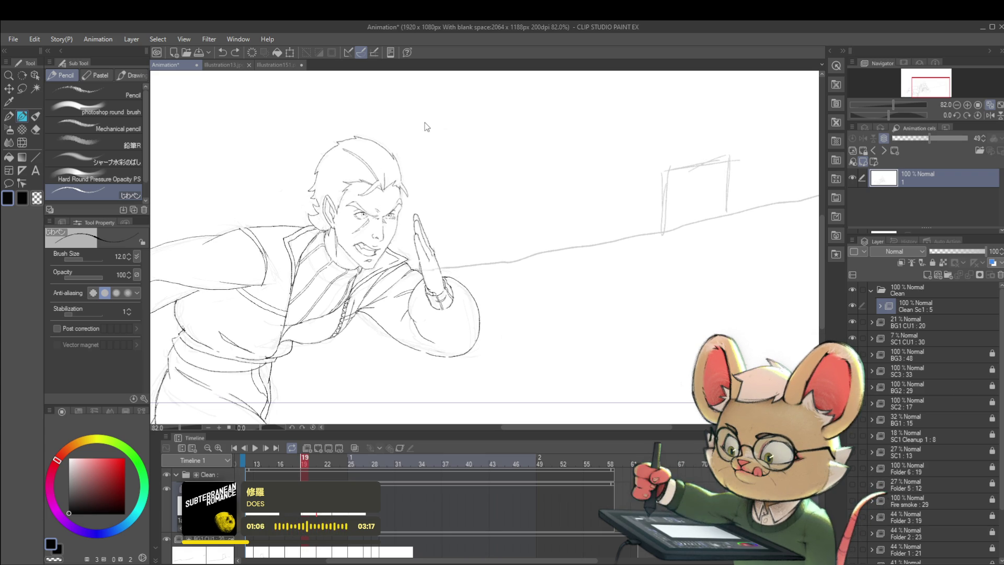
pyautogui.moveTo(381, 166); pyautogui.dragTo(386, 190)
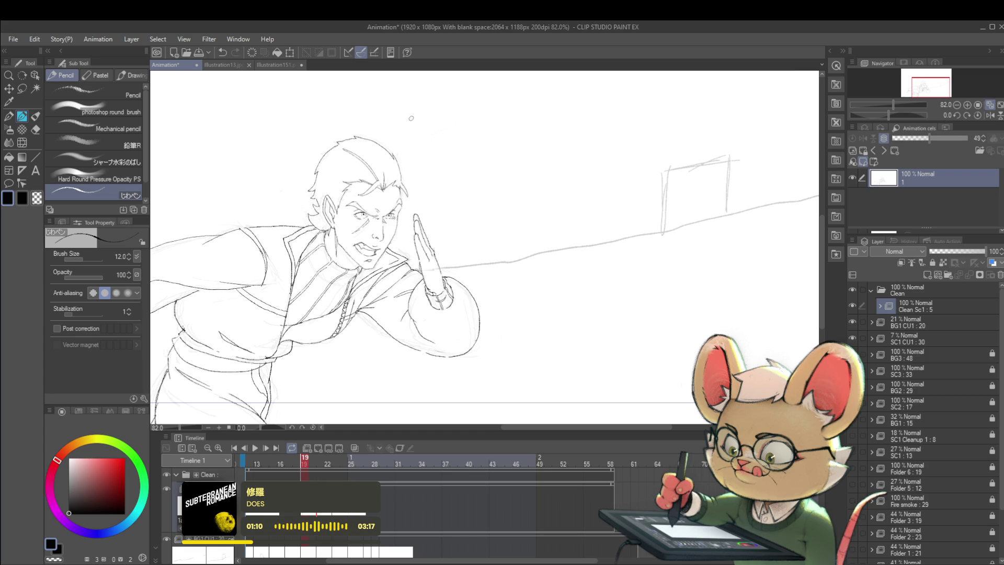
# Advance to frame 23 and mirror the canvas view horizontally to check it.
pyautogui.press('Right')
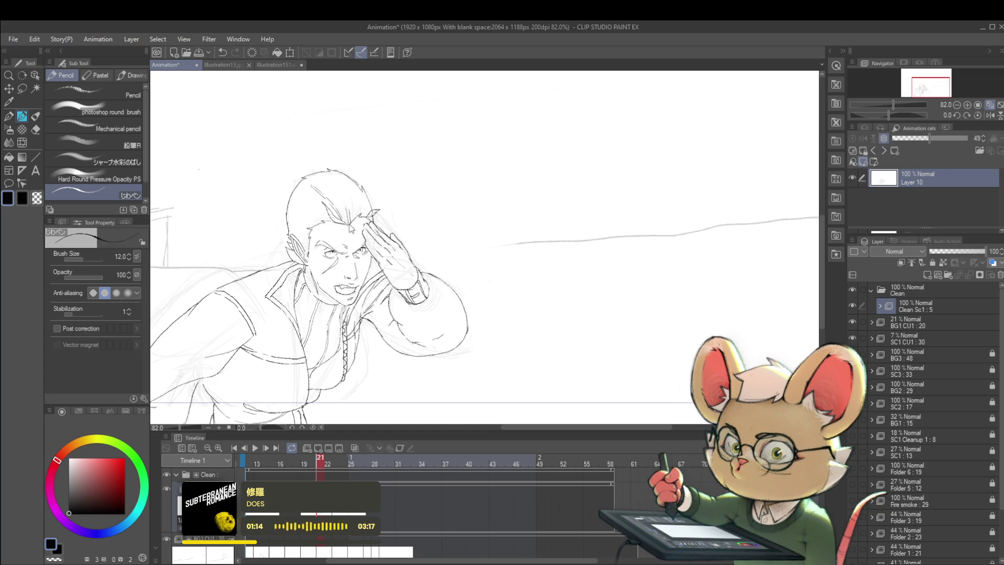
pyautogui.press('Right')
pyautogui.press('Right')
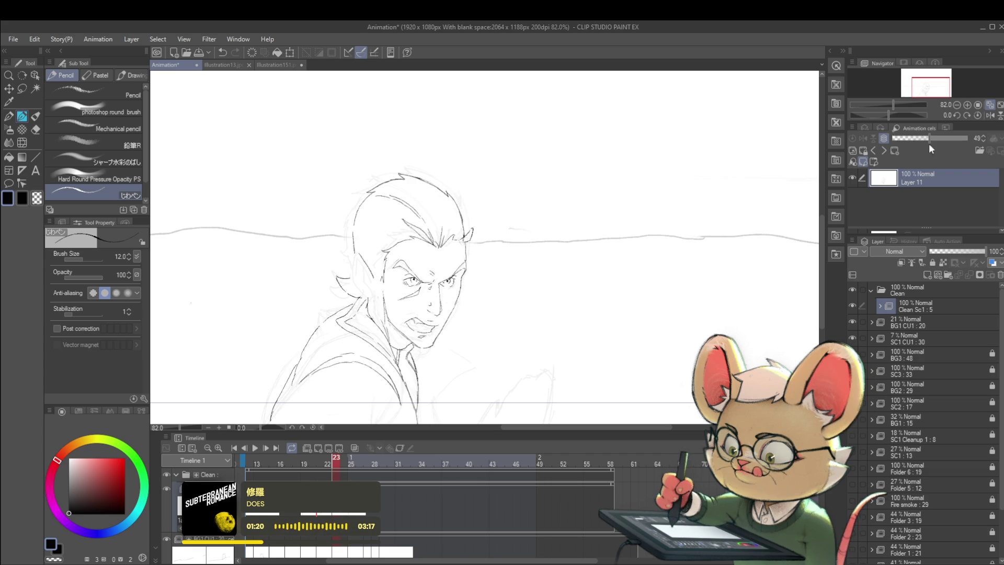
pyautogui.click(991, 116)
pyautogui.press('Left')
pyautogui.press('Right')
pyautogui.press('Left')
pyautogui.press('Right')
pyautogui.press('Left')
pyautogui.press('Right')
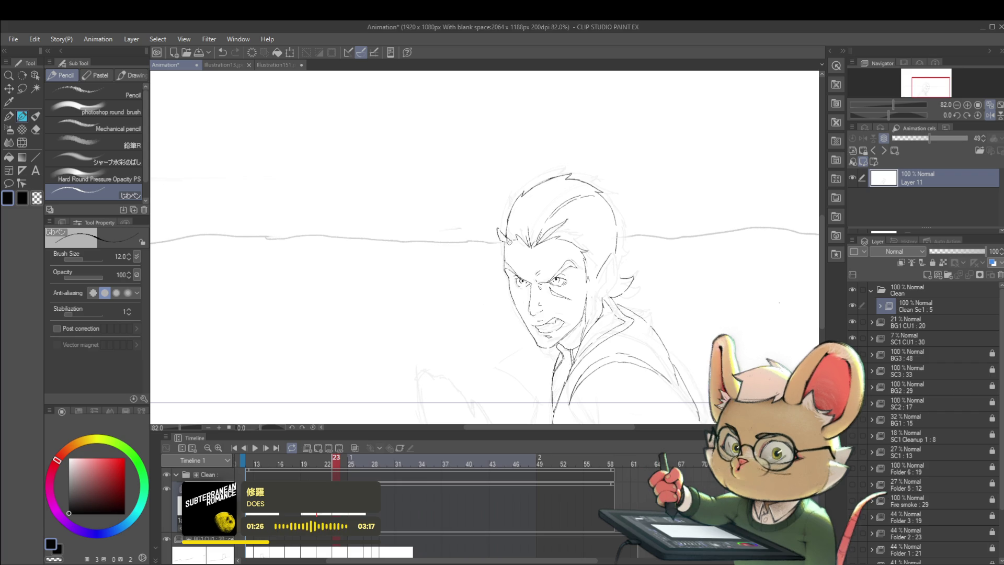
# Compare against frame 22, then extend the hair's left outline on frame 23.
pyautogui.press(',')
pyautogui.press('.')
pyautogui.press(',')
pyautogui.press('.')
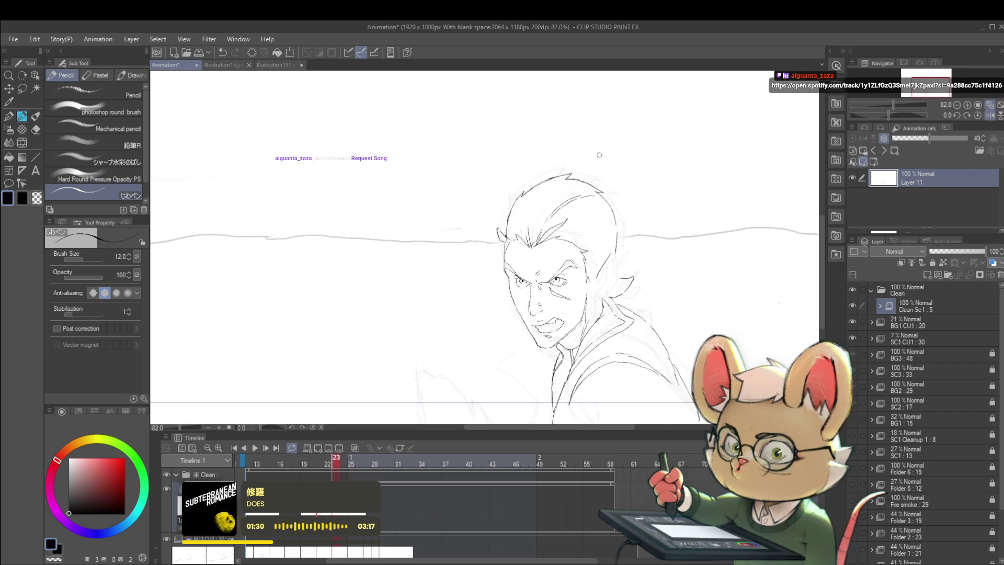
pyautogui.press(',')
pyautogui.press('.')
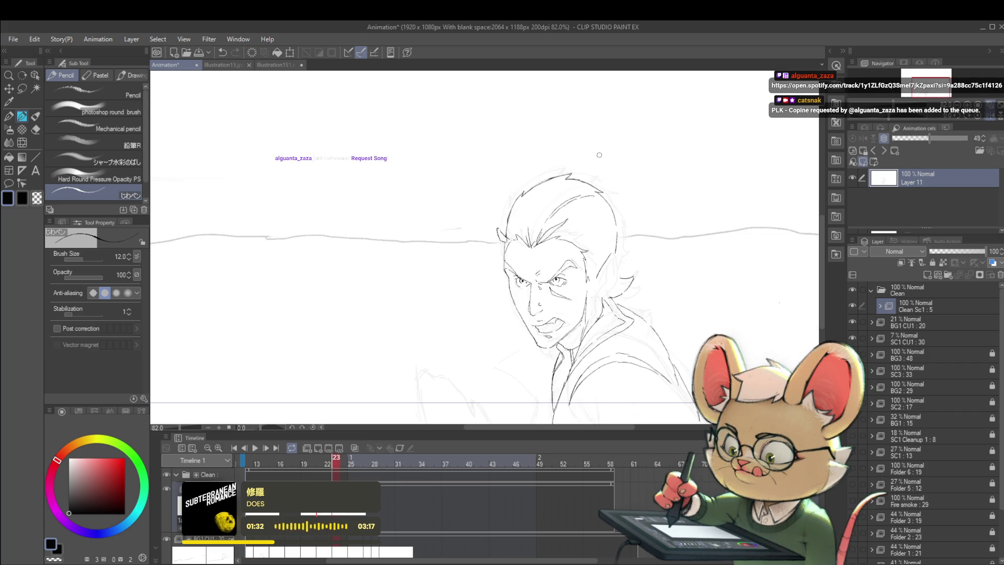
pyautogui.press(',')
pyautogui.press('.')
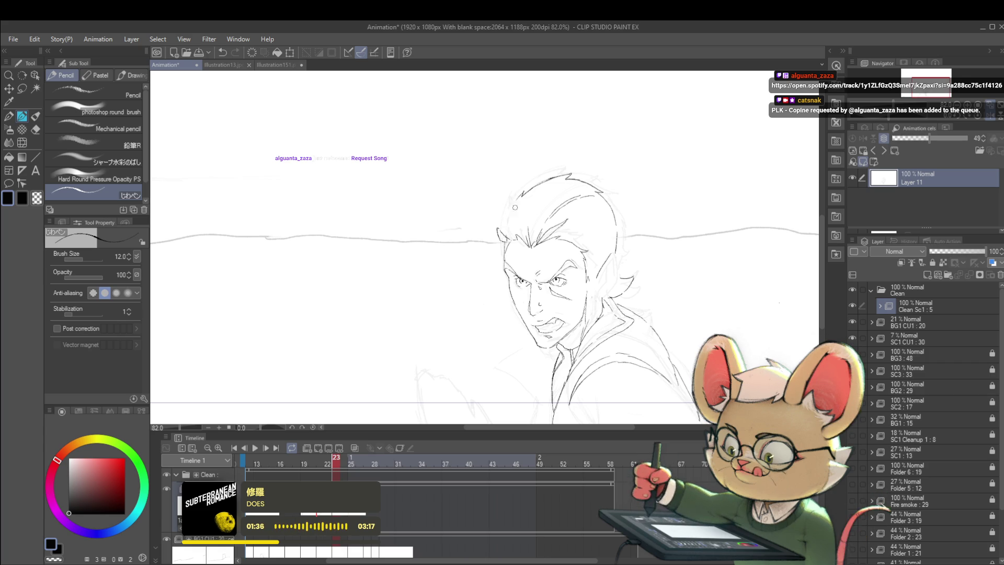
pyautogui.press(',')
pyautogui.press('.')
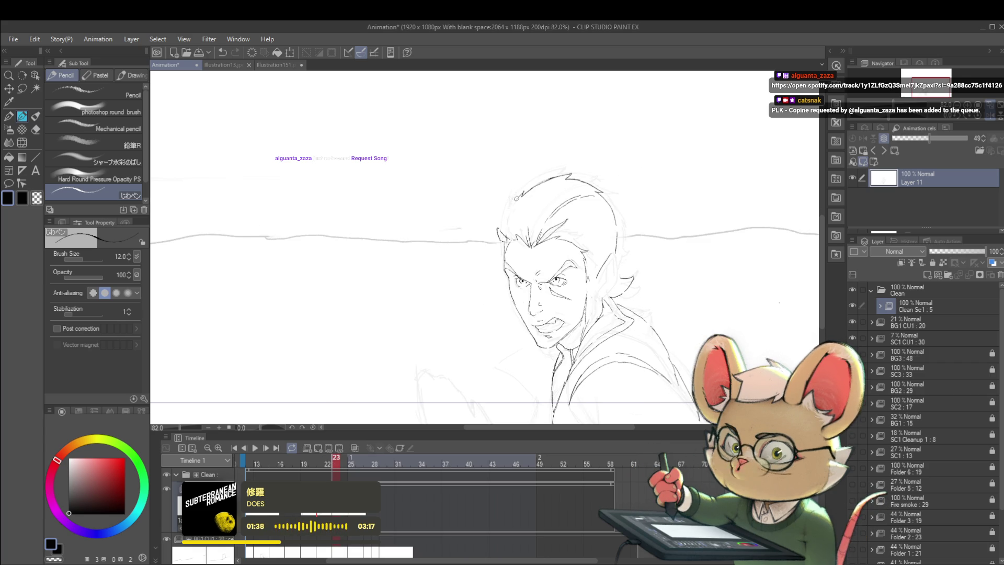
pyautogui.moveTo(522, 193); pyautogui.dragTo(502, 255)
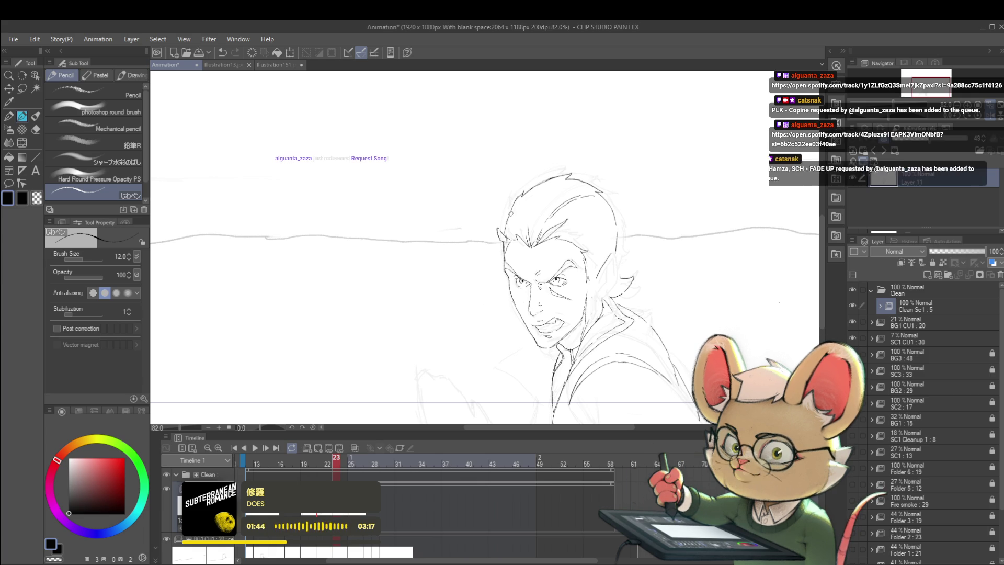
# Flip between frames 22 and 23 to check the extended hair outline.
pyautogui.press(',')
pyautogui.press('.')
pyautogui.press(',')
pyautogui.press('.')
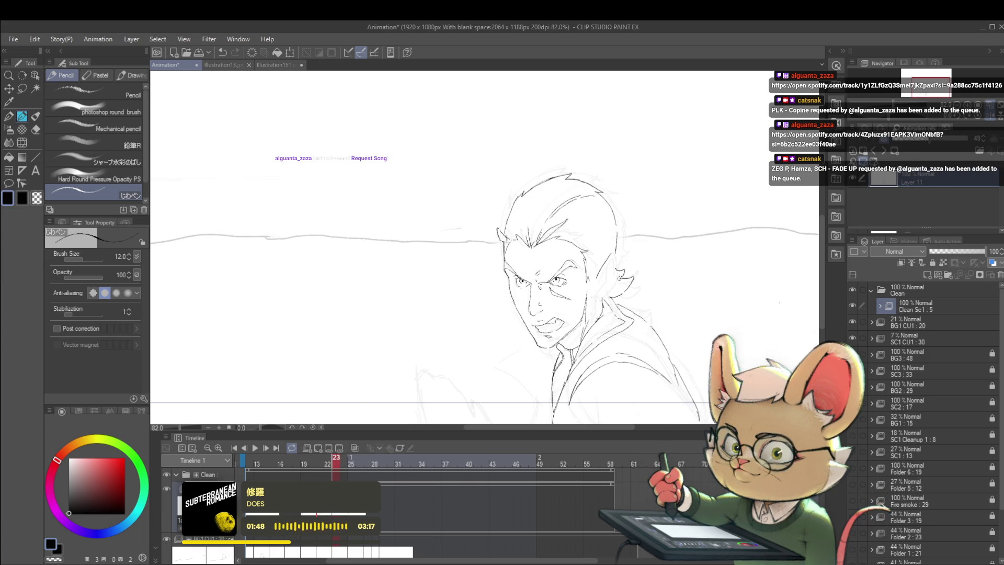
pyautogui.press(',')
pyautogui.press('.')
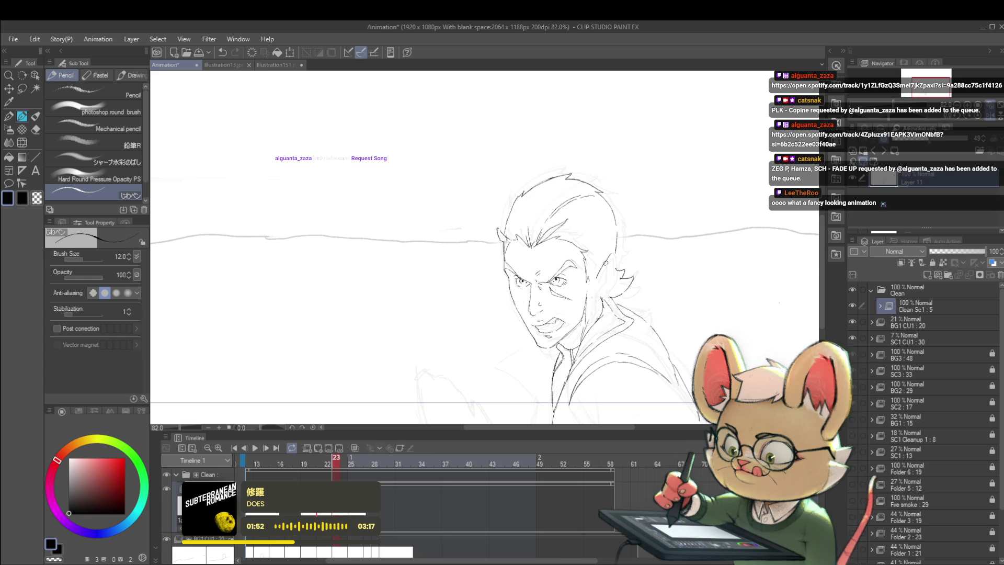
pyautogui.press(',')
pyautogui.press('.')
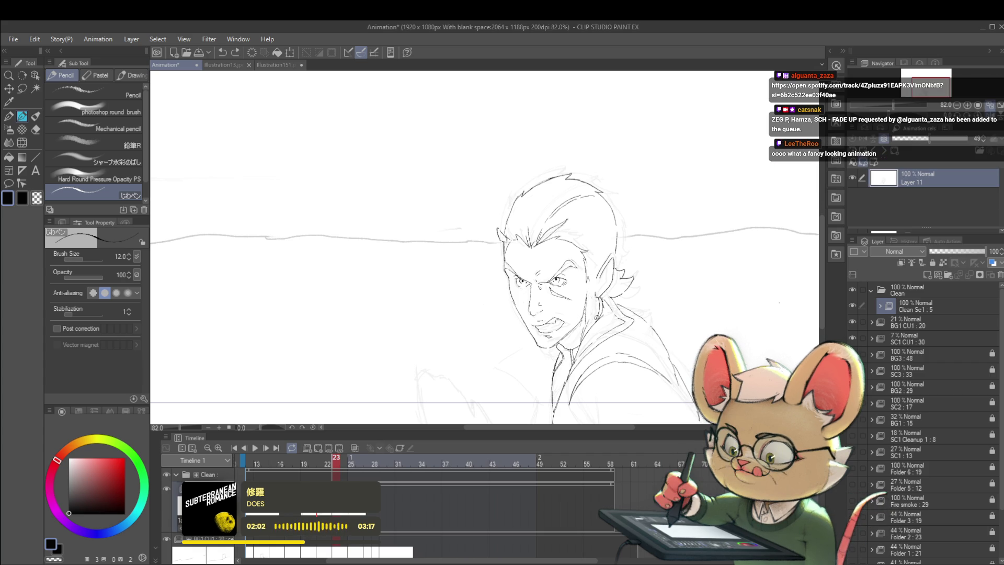
pyautogui.scroll(-5, 643, 276)
pyautogui.scroll(3, 644, 276)
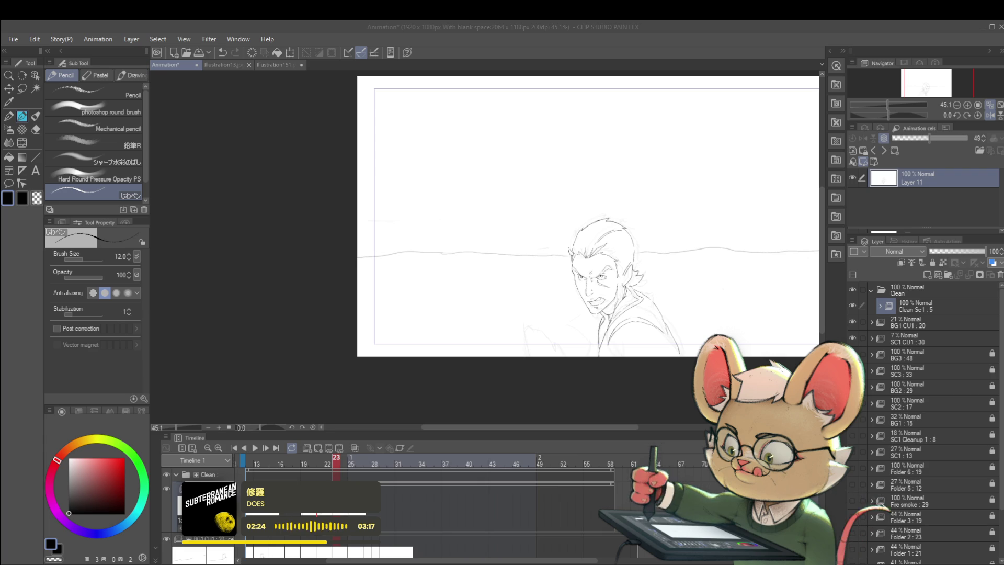
# Refocus the drawing window and play the animation to check the motion.
pyautogui.click(702, 300)
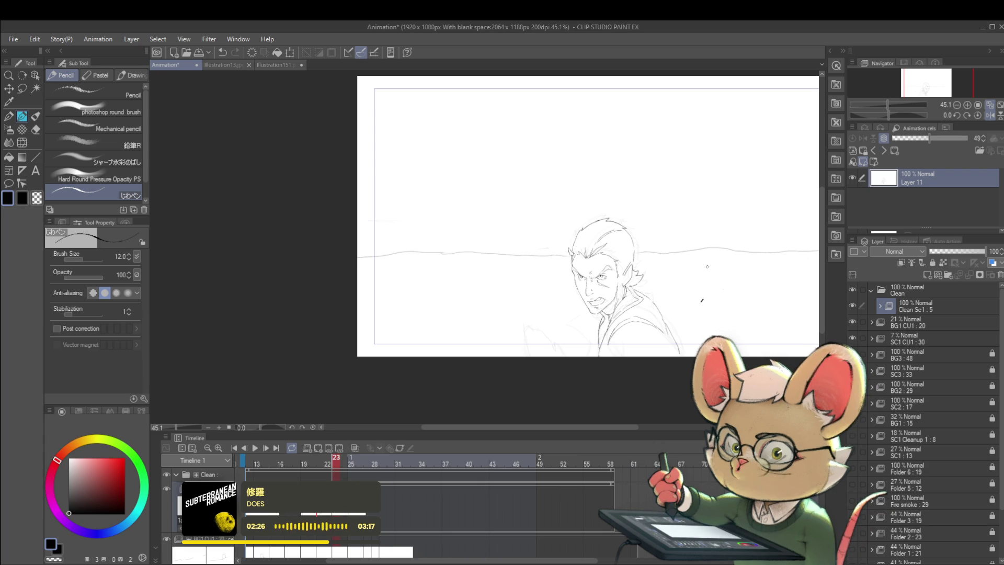
pyautogui.press('Return')
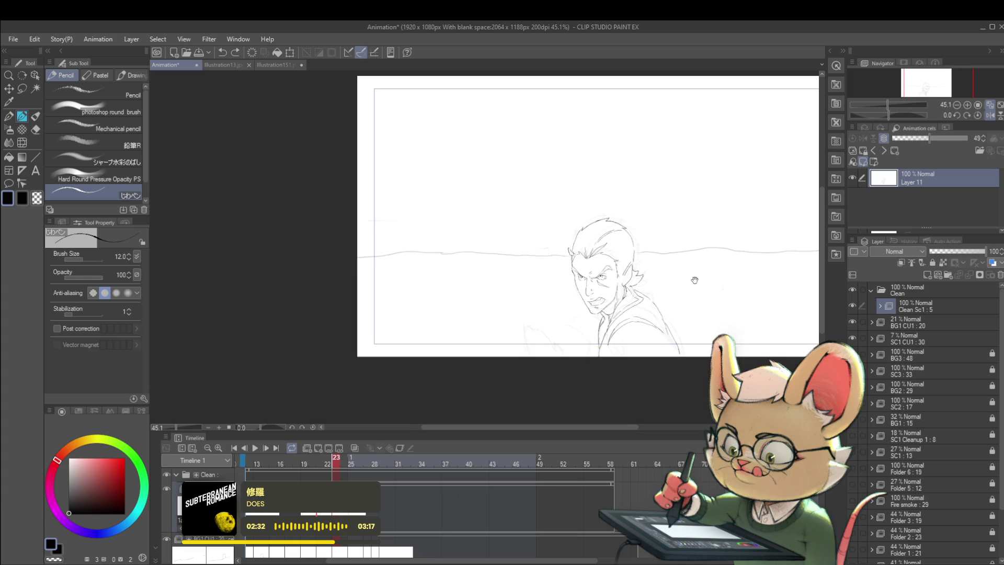
pyautogui.scroll(1, 627, 311)
pyautogui.scroll(1, 622, 302)
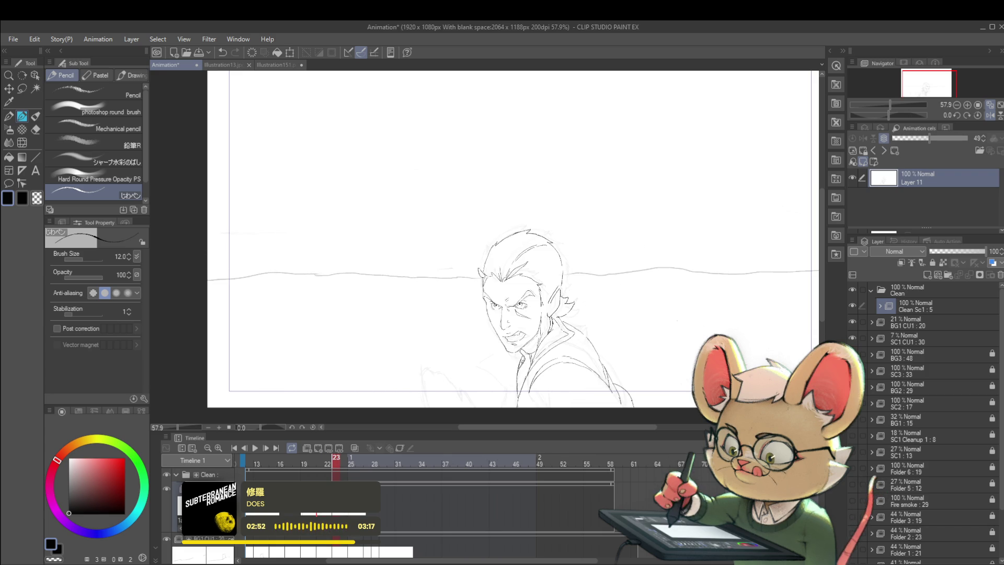
# Try a stroke on the left shoulder, undo it, and compare frames 22 and 23.
pyautogui.moveTo(523, 355); pyautogui.dragTo(503, 389)
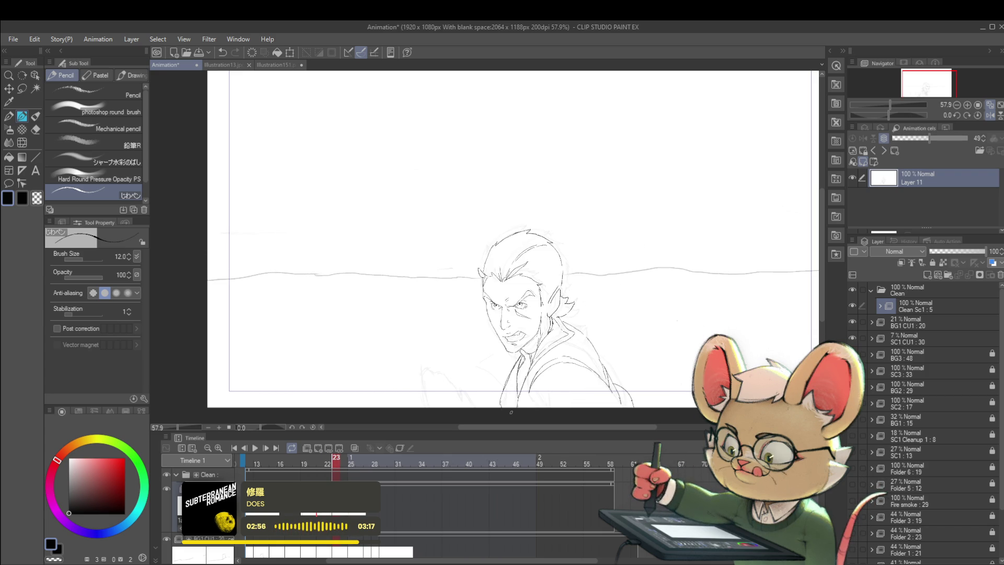
pyautogui.hotkey('ctrl', 'z')
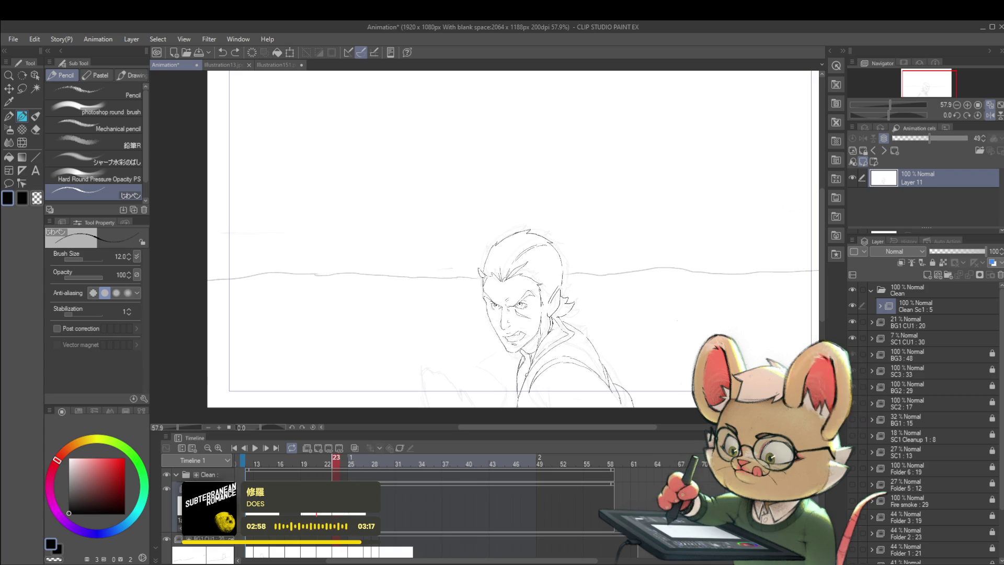
pyautogui.press('Left')
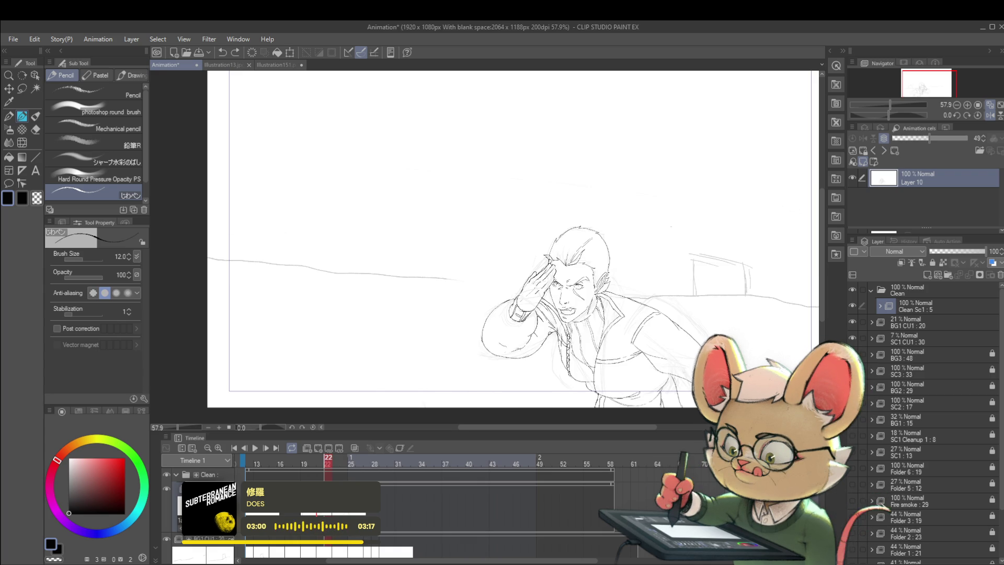
pyautogui.press('Right')
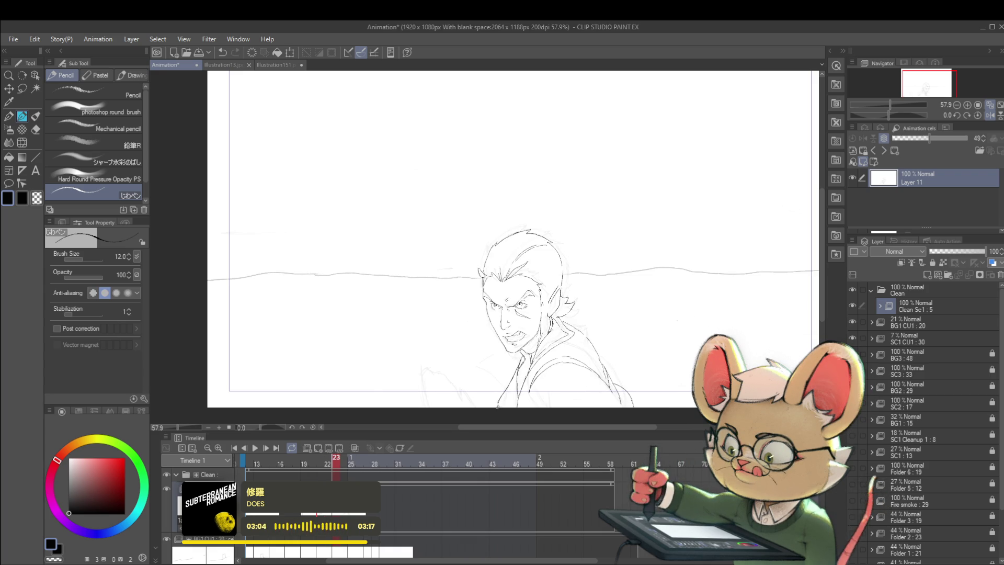
pyautogui.press('Left')
pyautogui.press('Right')
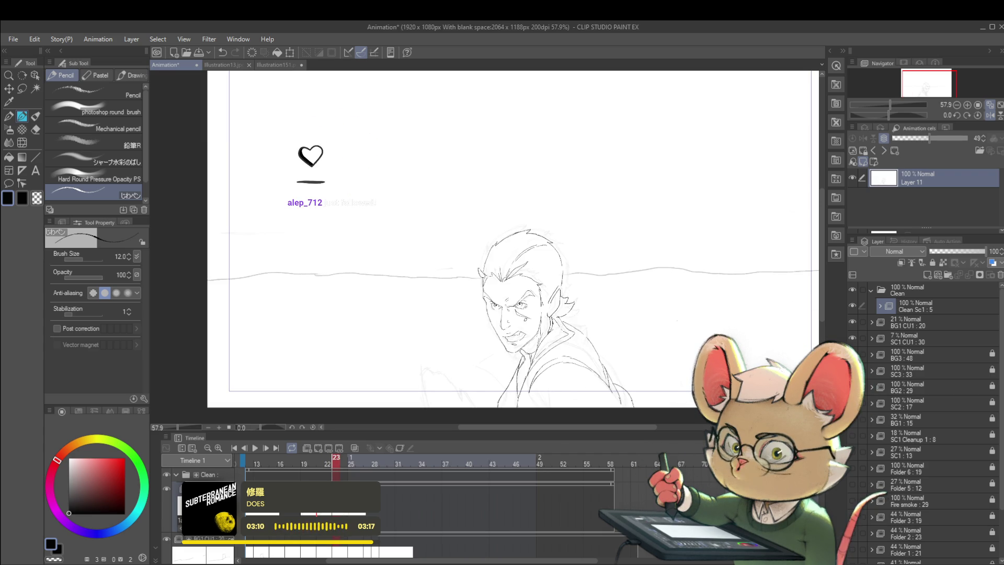
pyautogui.press('Left')
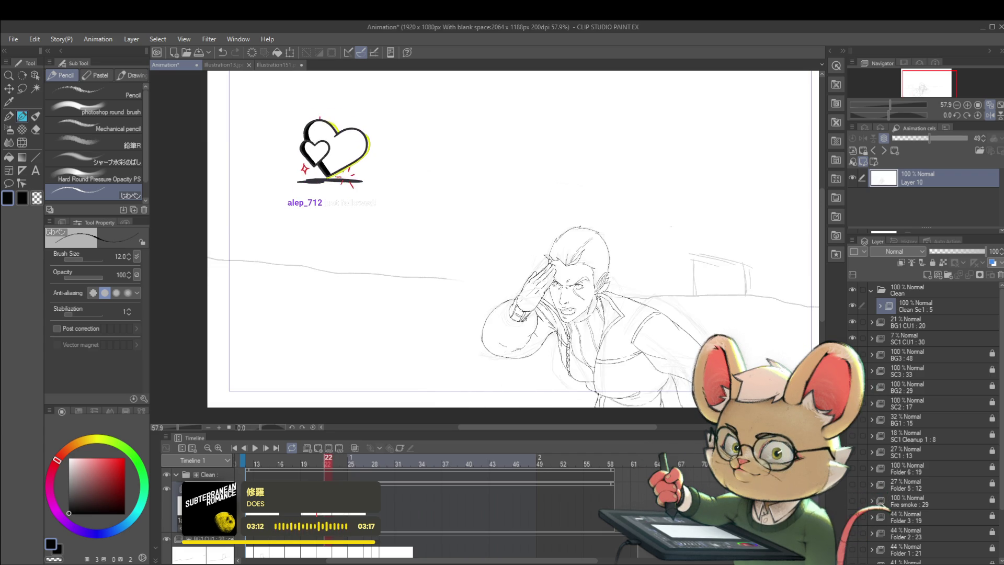
pyautogui.press('Right')
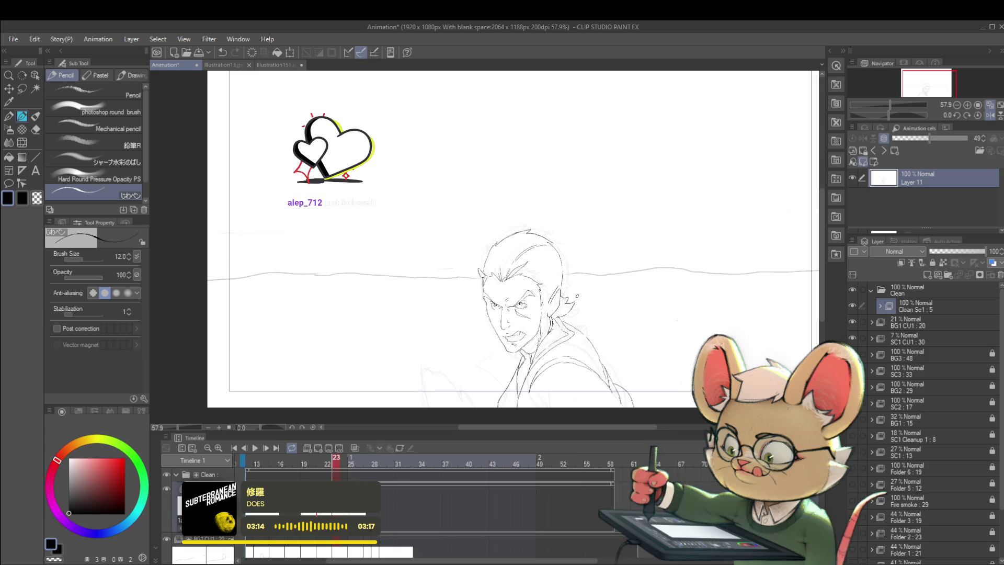
# Flip between frames 22 and 23, then step back to frame 20's running pose.
pyautogui.press('Left')
pyautogui.press('Right')
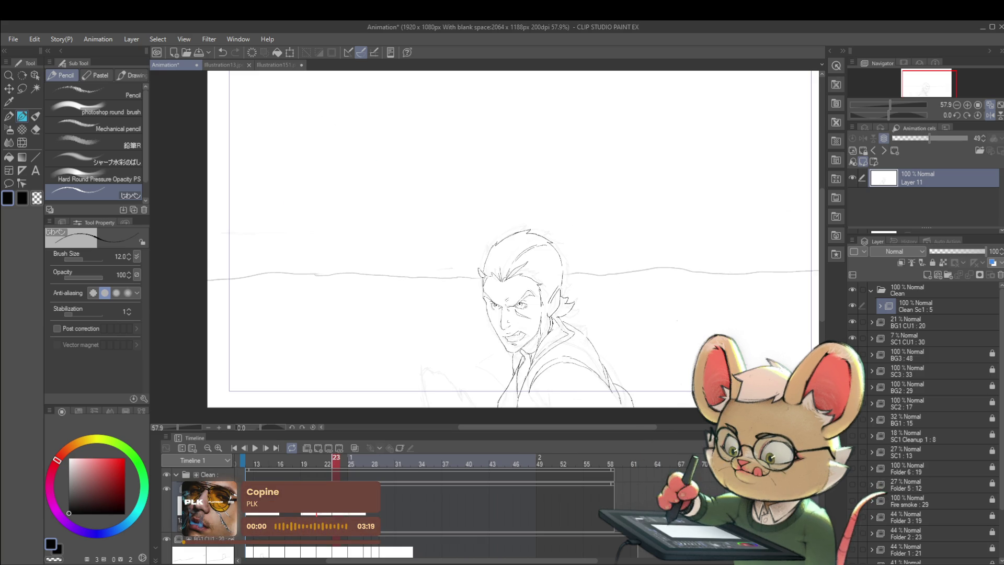
pyautogui.press('Left')
pyautogui.press('Right')
pyautogui.press('Left')
pyautogui.press('Right')
pyautogui.press('Left')
pyautogui.press('Right')
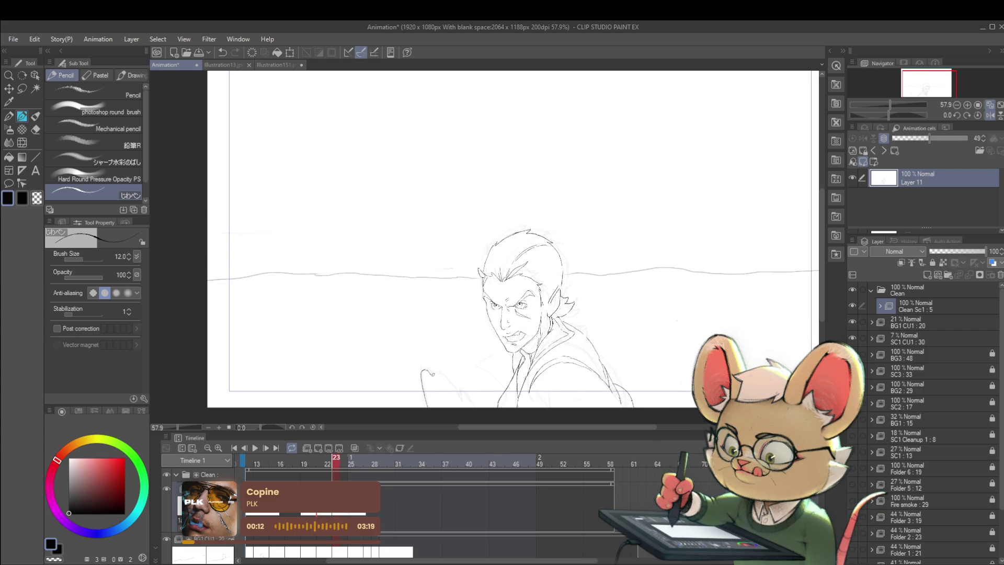
pyautogui.press('Left')
pyautogui.press('Left')
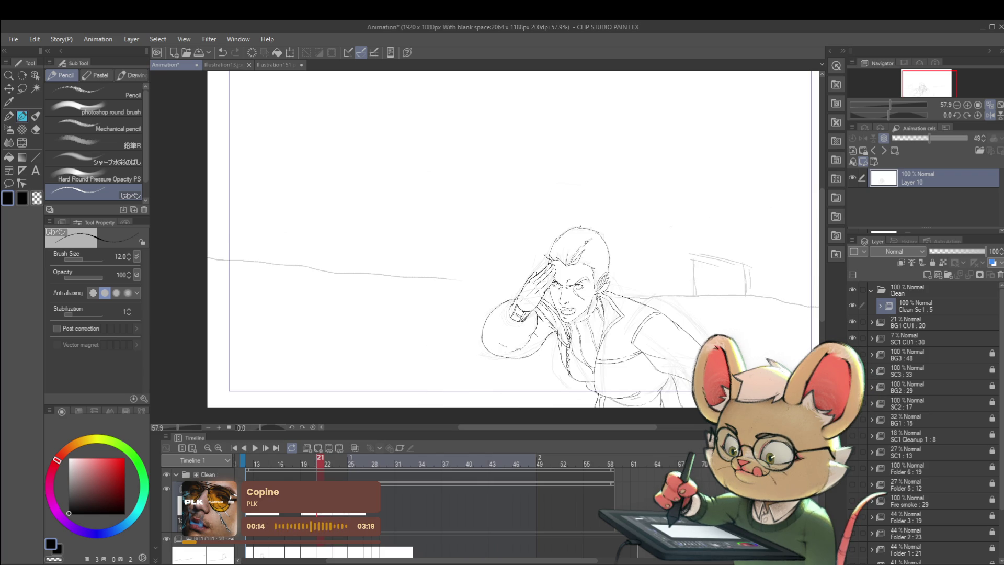
pyautogui.press('Left')
pyautogui.scroll(5, 518, 262)
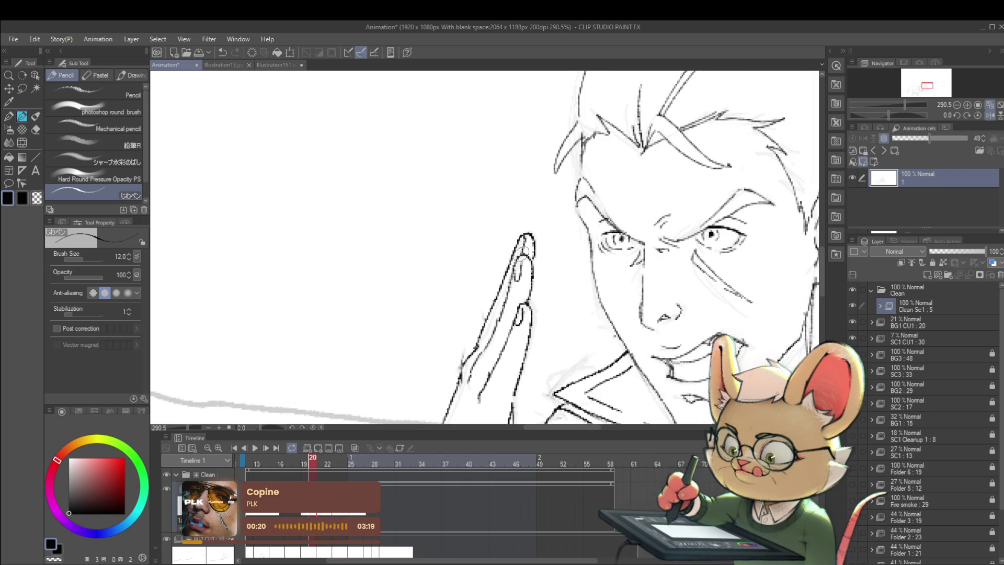
# Flip through frames 20–23 and settle on frame 23, zoomed in on the hand.
pyautogui.scroll(-5, 515, 225)
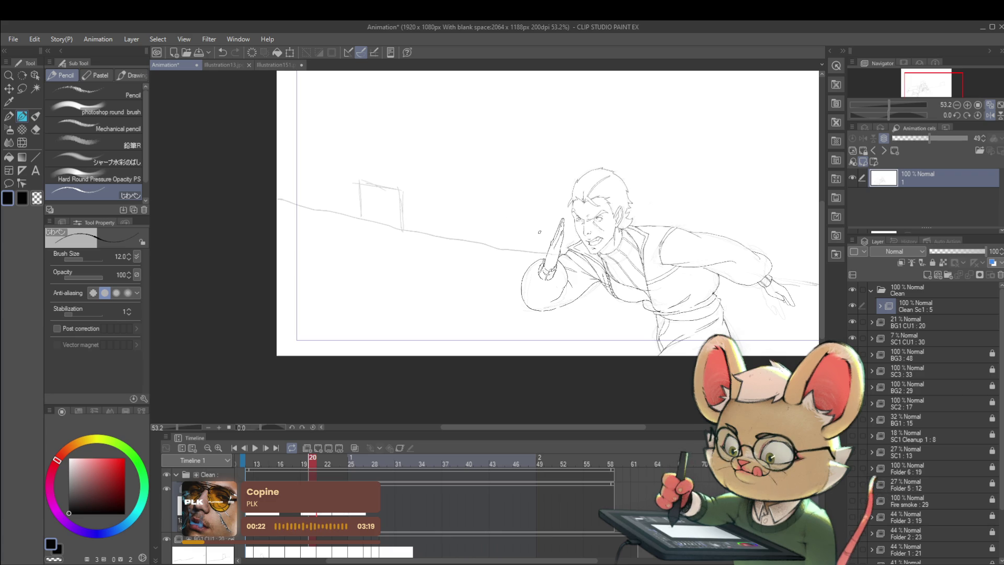
pyautogui.press('Left')
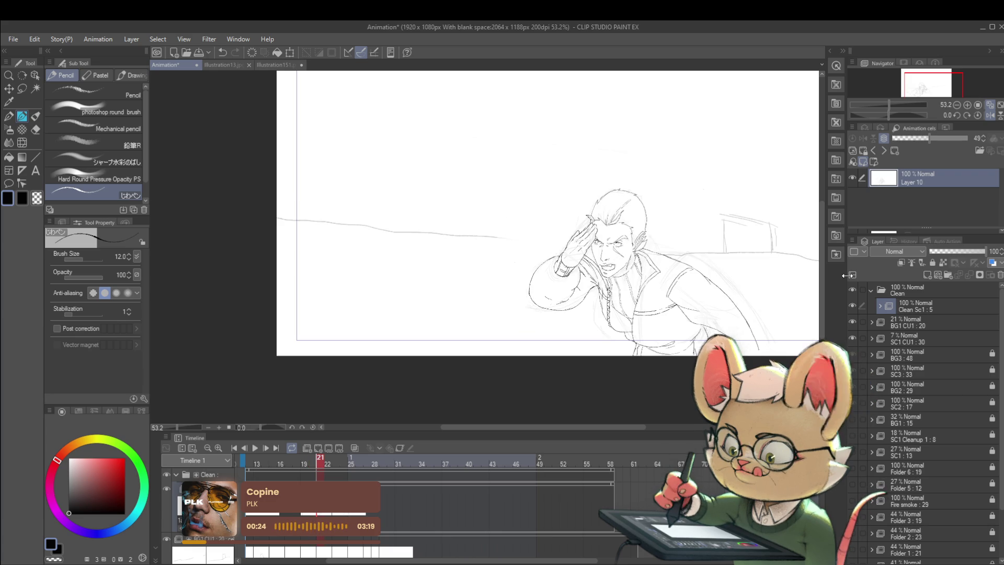
pyautogui.press('Right')
pyautogui.press('Left')
pyautogui.press('Left')
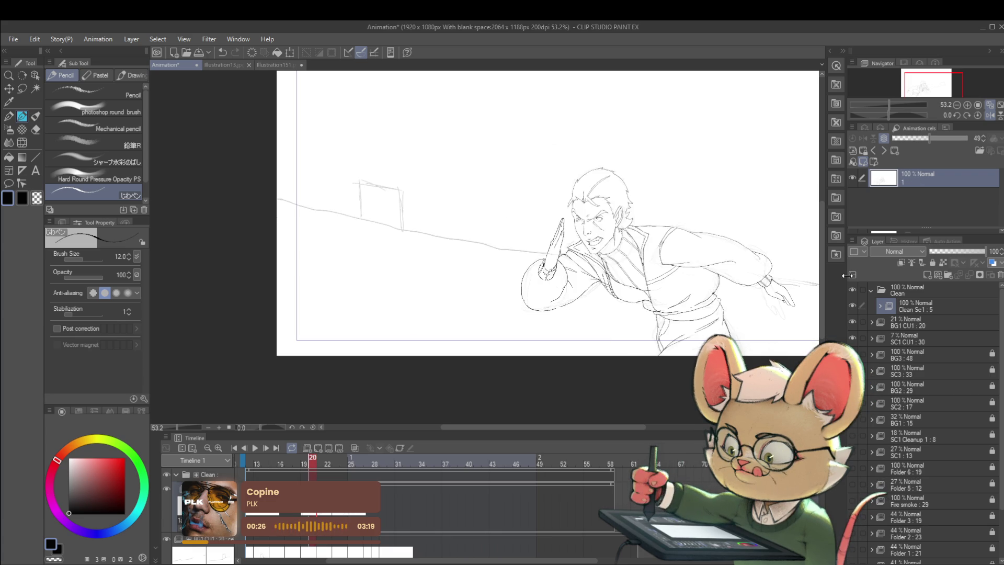
pyautogui.press('Right')
pyautogui.press('Right')
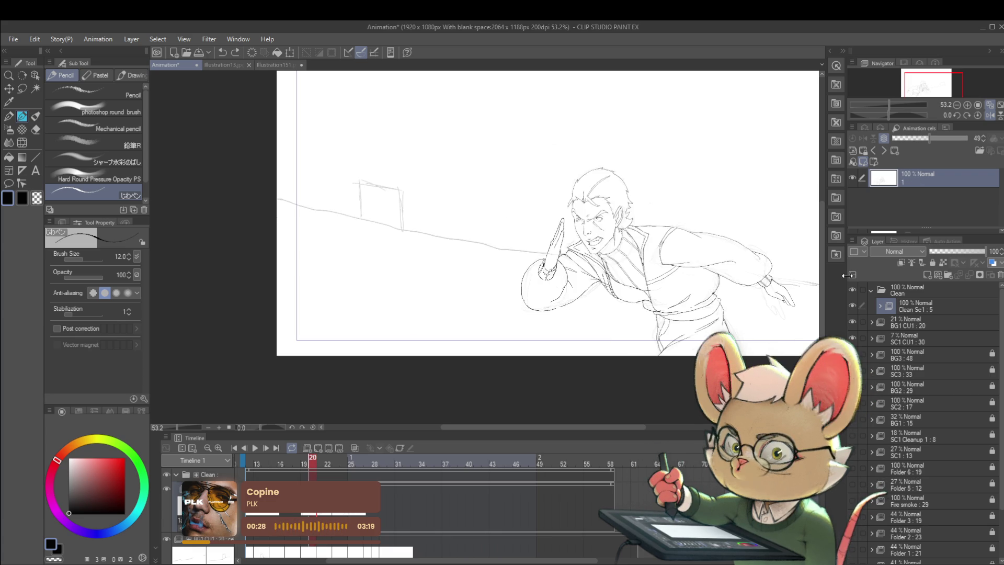
pyautogui.press('Right')
pyautogui.press('Right')
pyautogui.press('Right')
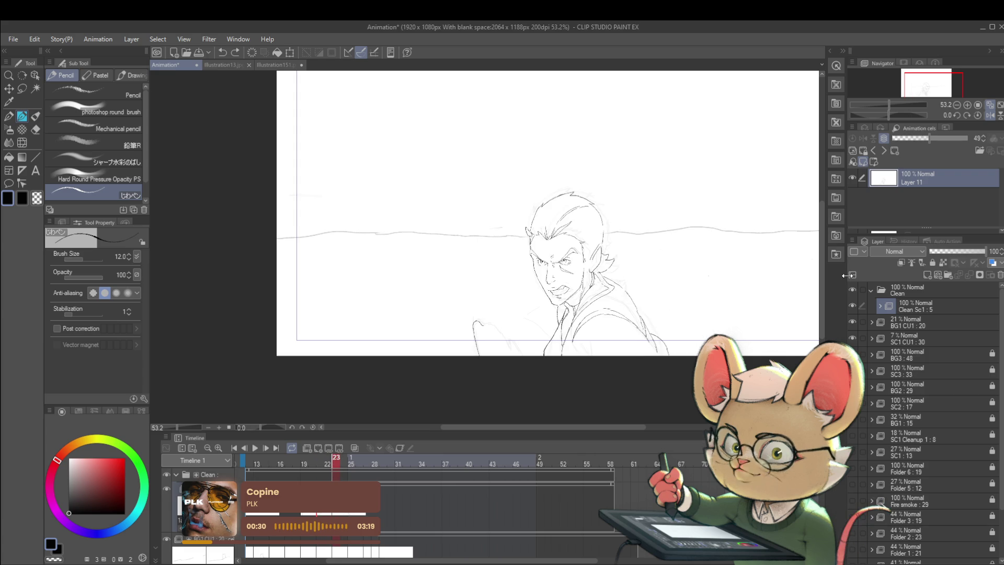
pyautogui.press('Left')
pyautogui.press('Right')
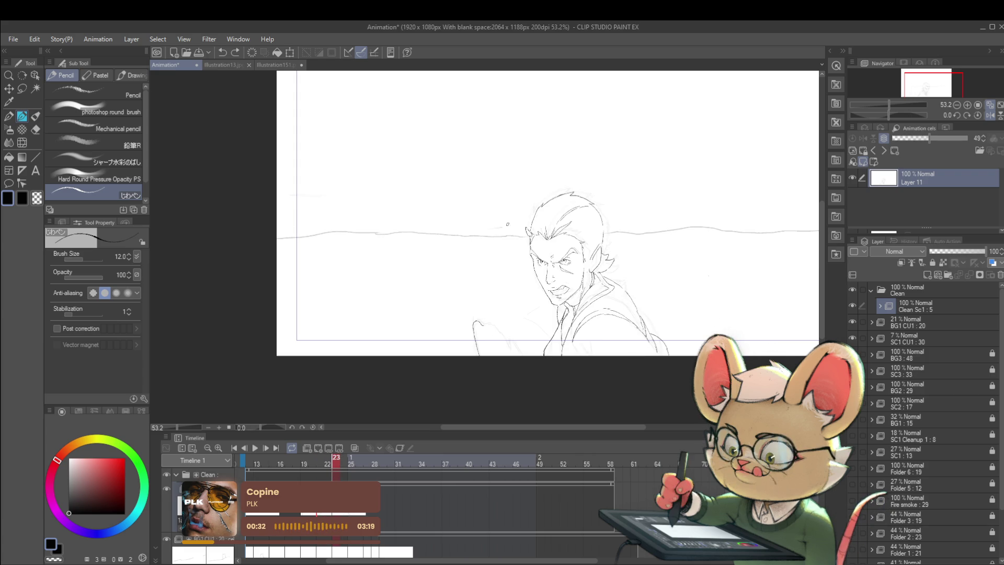
pyautogui.scroll(2, 531, 301)
pyautogui.scroll(1, 531, 301)
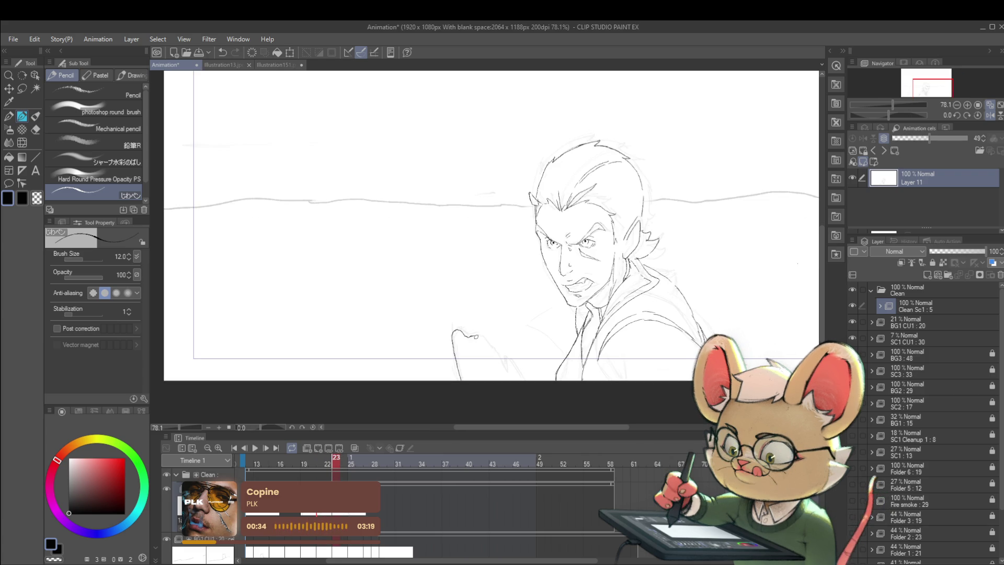
# Extend the raised hand's outline down and right, checking it against neighbouring frames.
pyautogui.moveTo(477, 337); pyautogui.dragTo(486, 347)
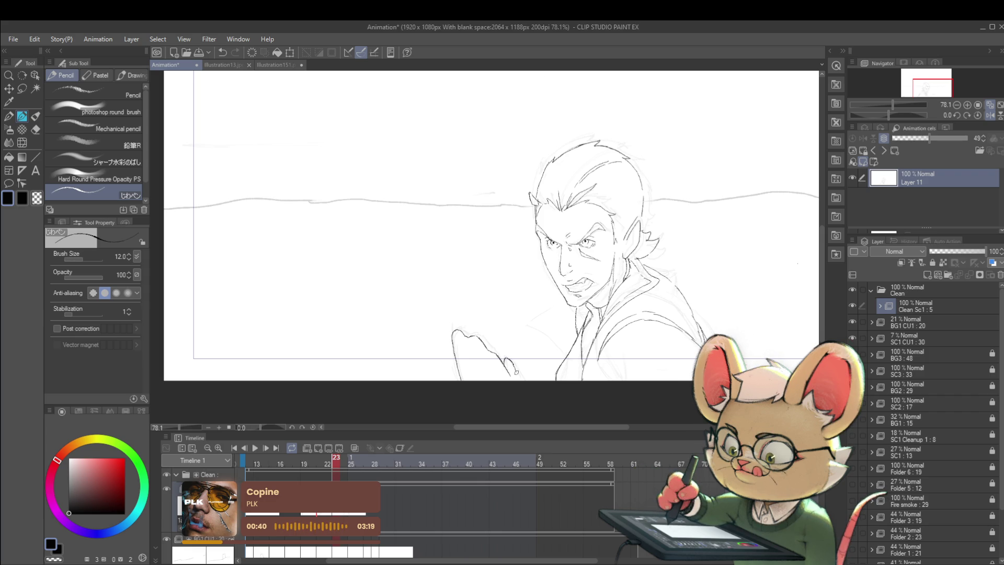
pyautogui.scroll(-5, 612, 244)
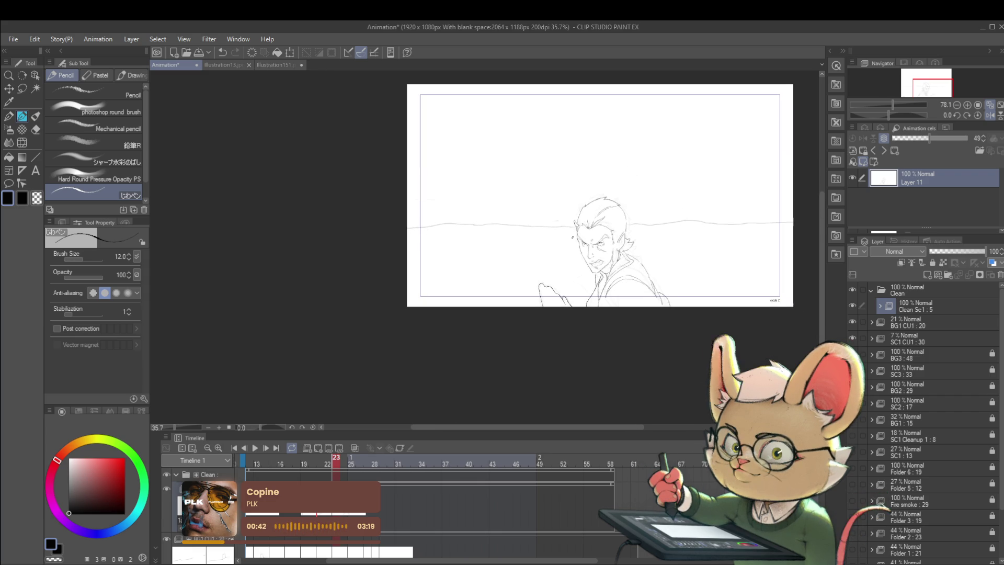
pyautogui.press('Left')
pyautogui.press('Right')
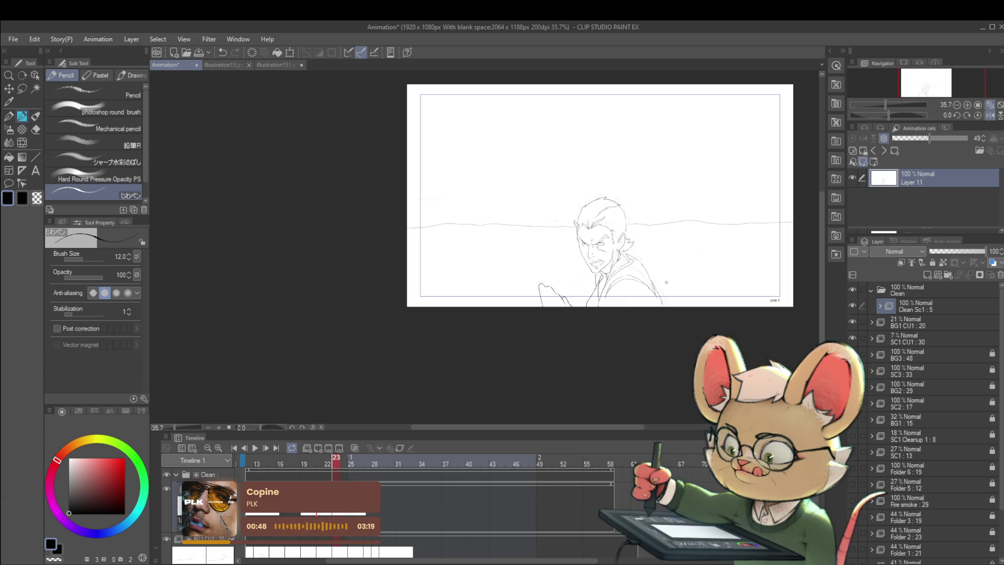
pyautogui.press('Left')
pyautogui.press('Right')
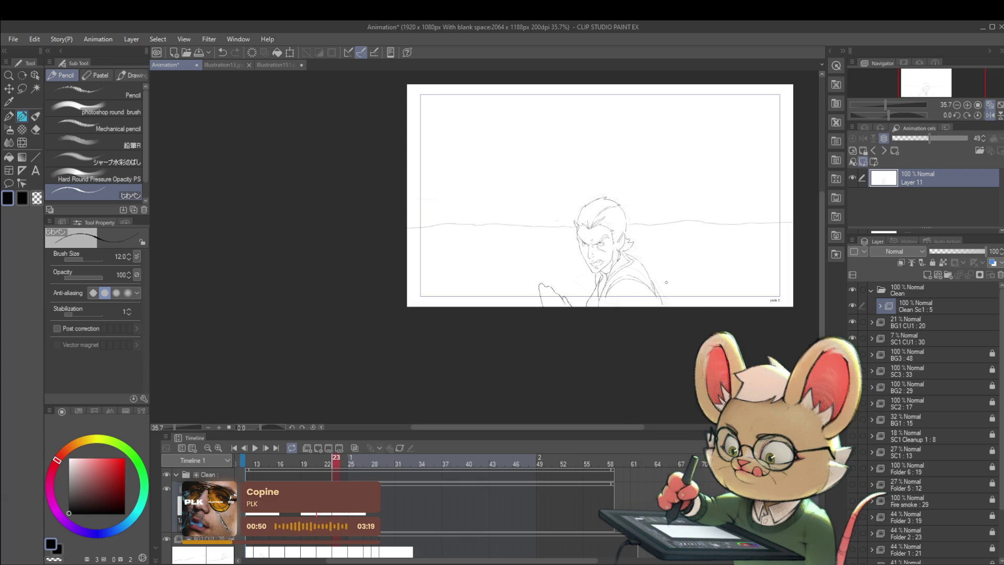
pyautogui.press('Left')
pyautogui.press('Right')
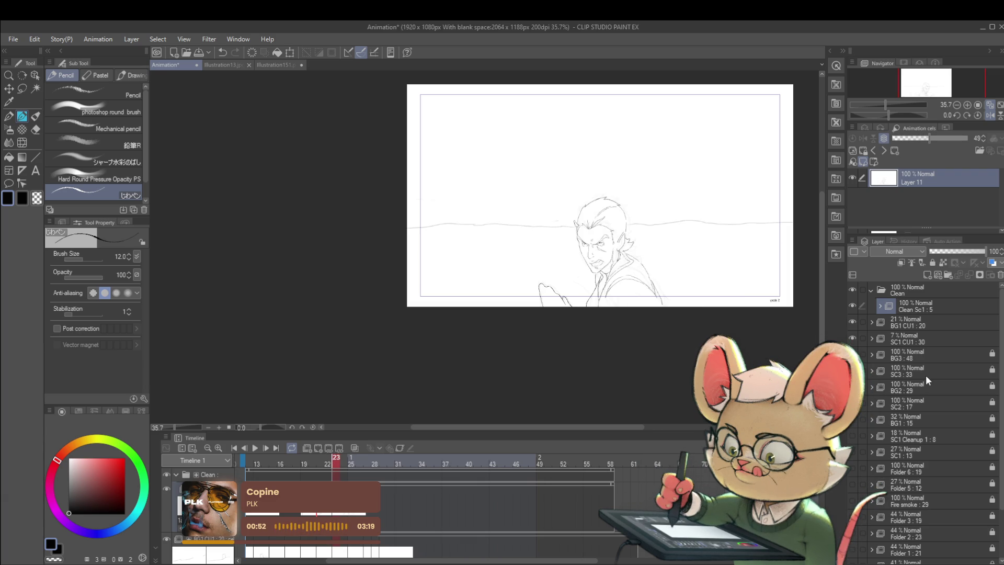
pyautogui.press('Left')
pyautogui.press('Right')
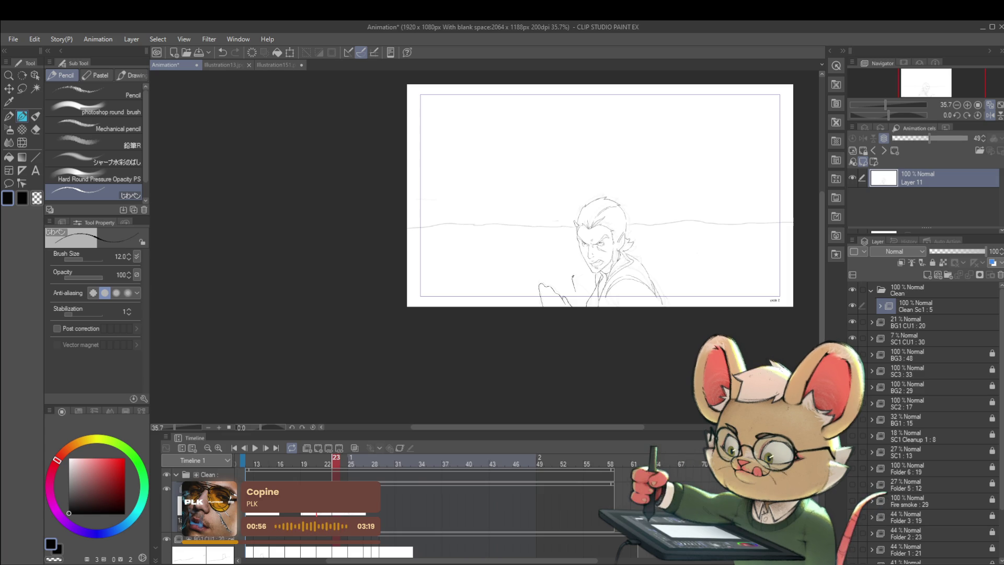
# Add a short stroke to the hand, compare, then undo it.
pyautogui.moveTo(575, 277); pyautogui.dragTo(586, 284)
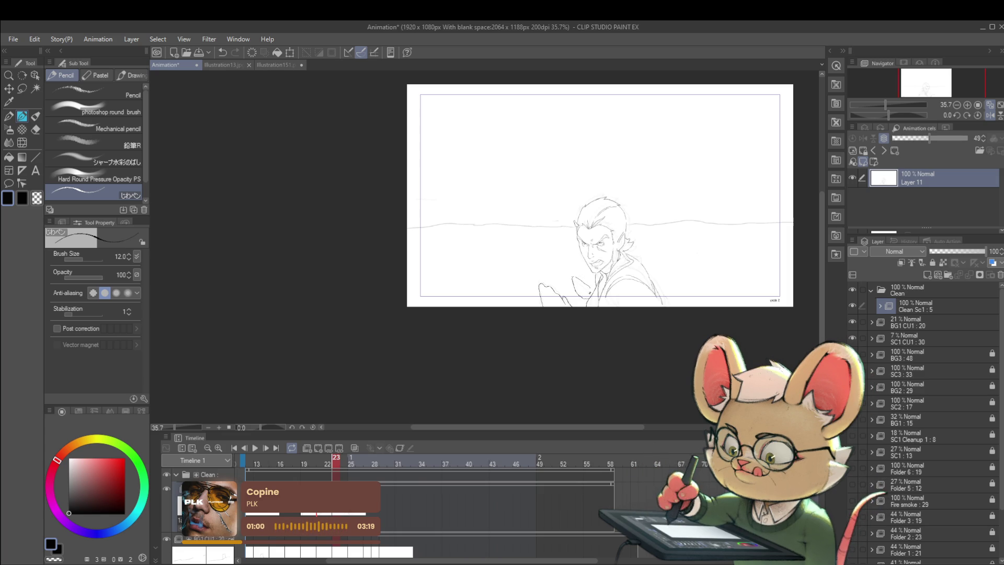
pyautogui.press('Left')
pyautogui.press('Right')
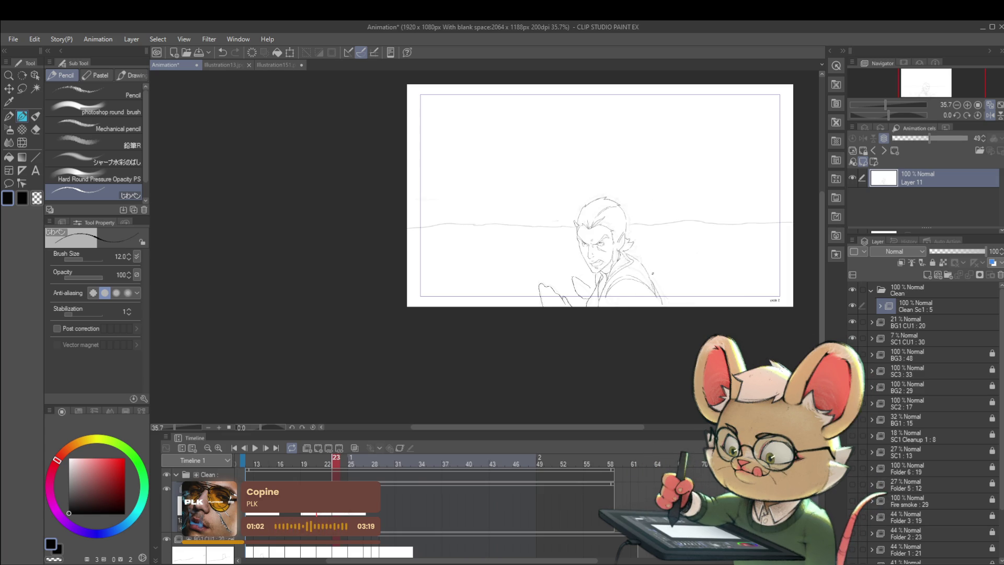
pyautogui.hotkey('ctrl', 'z')
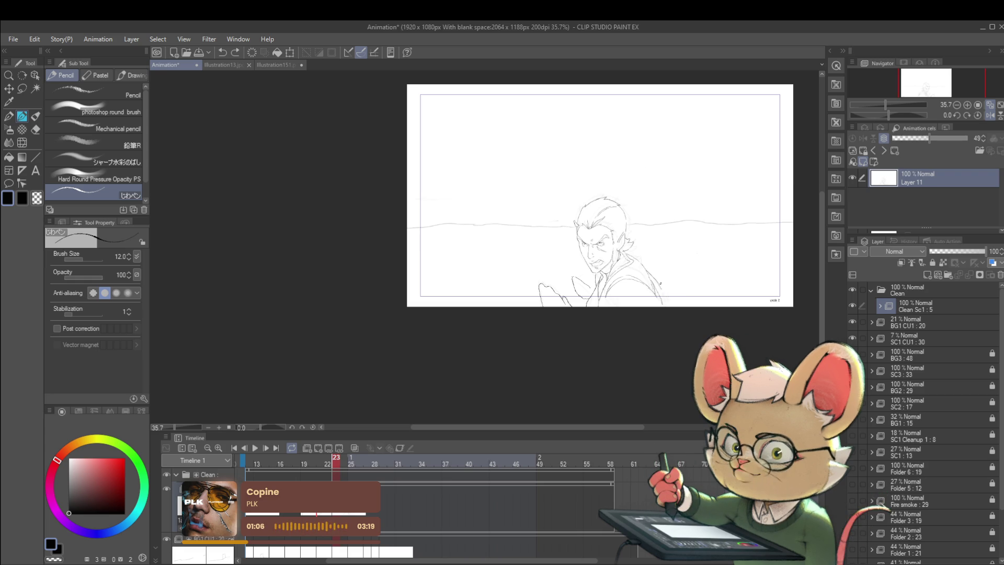
pyautogui.scroll(2, 663, 291)
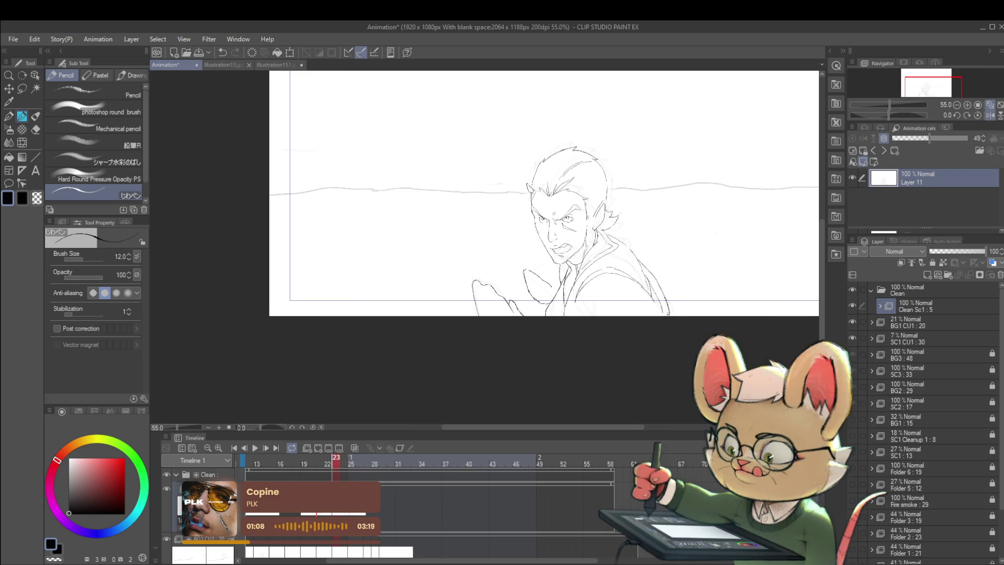
# Mirror the canvas view horizontally and flash neighbouring frames while mirrored.
pyautogui.scroll(-2, 667, 287)
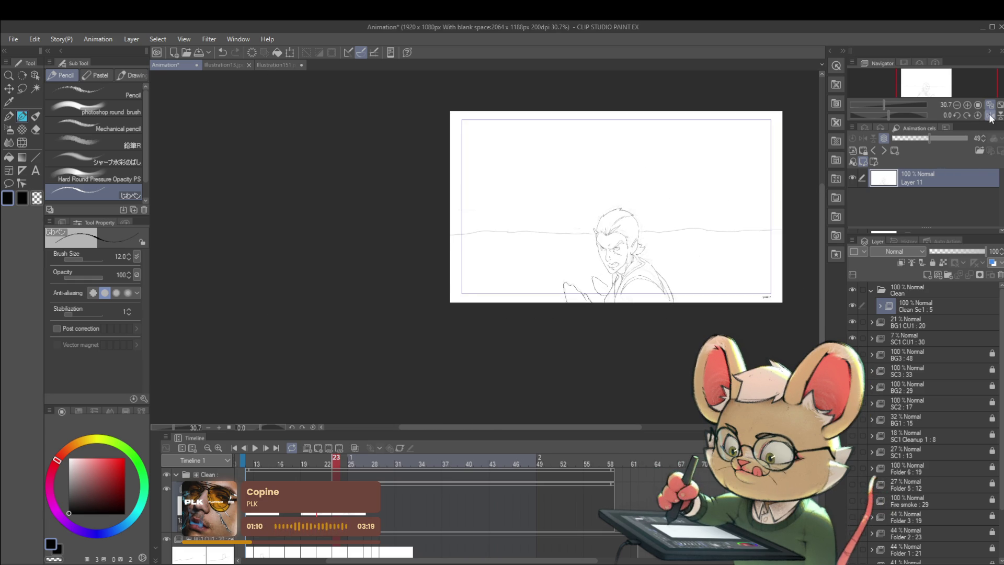
pyautogui.click(990, 116)
pyautogui.press('Right')
pyautogui.press('Left')
pyautogui.press('Right')
pyautogui.press('Left')
pyautogui.scroll(4, 397, 303)
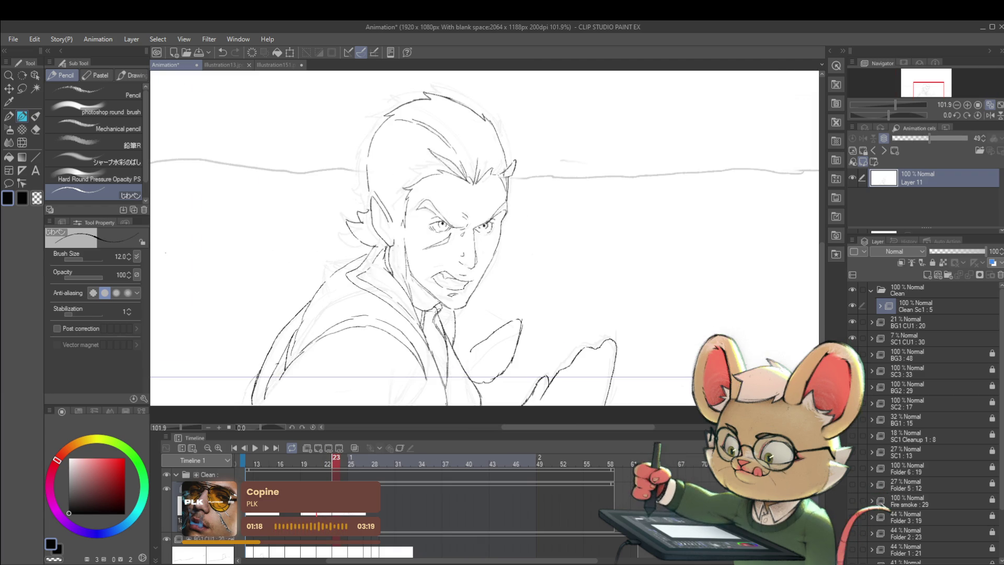
pyautogui.scroll(-4, 438, 312)
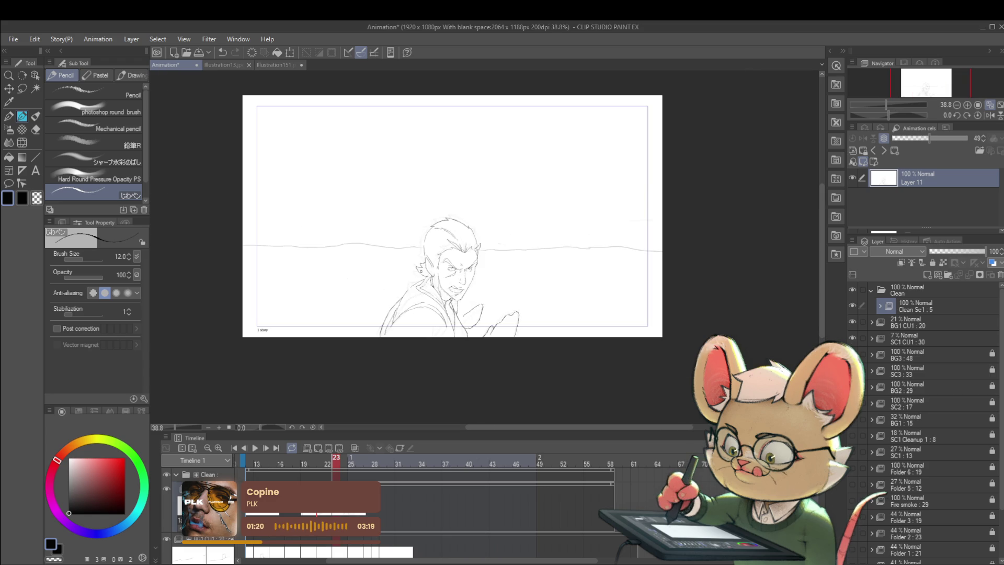
# Compare poses with the neighbouring frame and zoom out to review the whole face and hand.
pyautogui.press('Right')
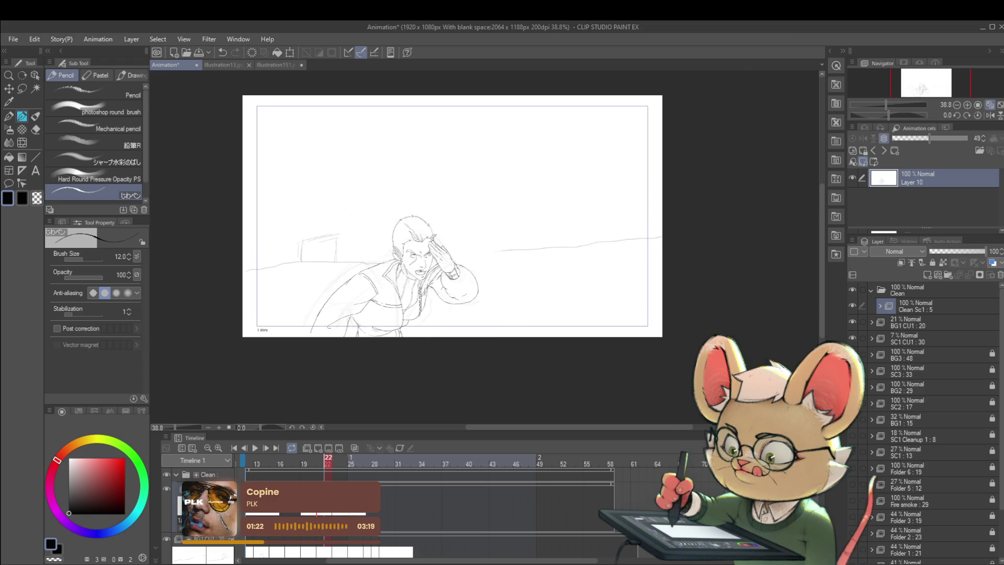
pyautogui.press('Left')
pyautogui.press('Right')
pyautogui.press('Left')
pyautogui.scroll(3, 452, 292)
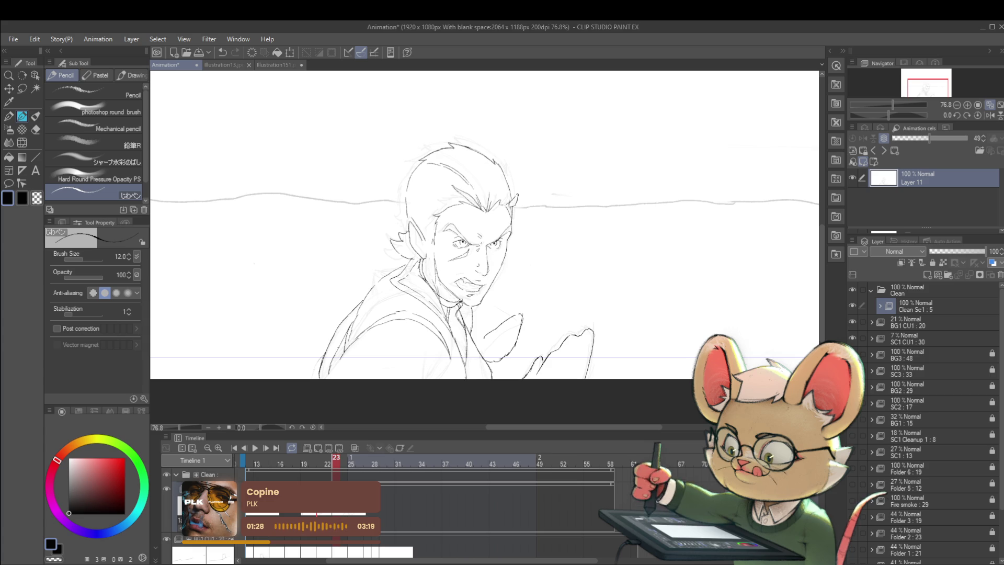
pyautogui.hotkey('ctrl', '-')
pyautogui.hotkey('ctrl', '-')
pyautogui.scroll(4, 444, 293)
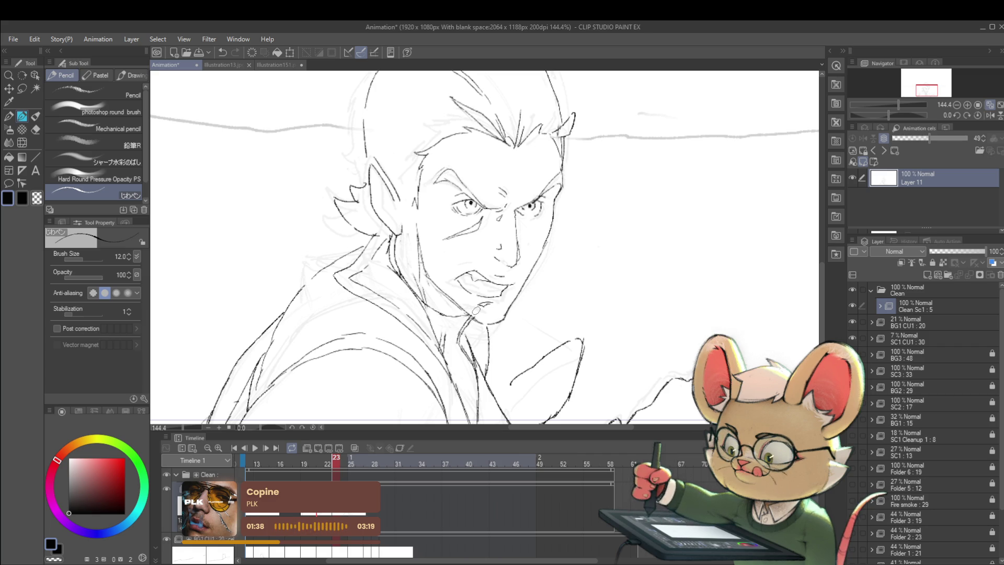
pyautogui.scroll(-3, 469, 323)
pyautogui.scroll(3, 464, 313)
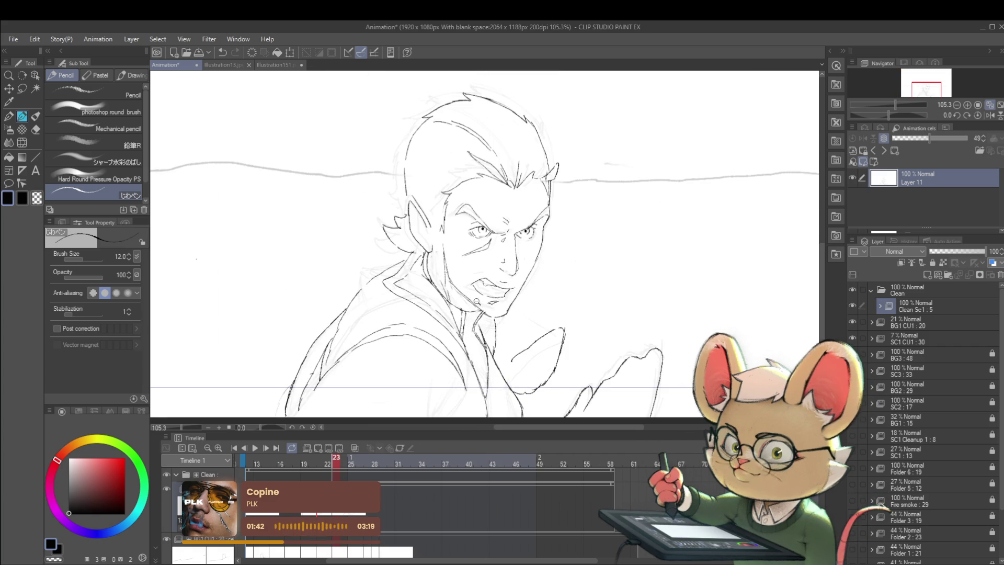
pyautogui.scroll(-3, 488, 302)
pyautogui.scroll(4, 464, 306)
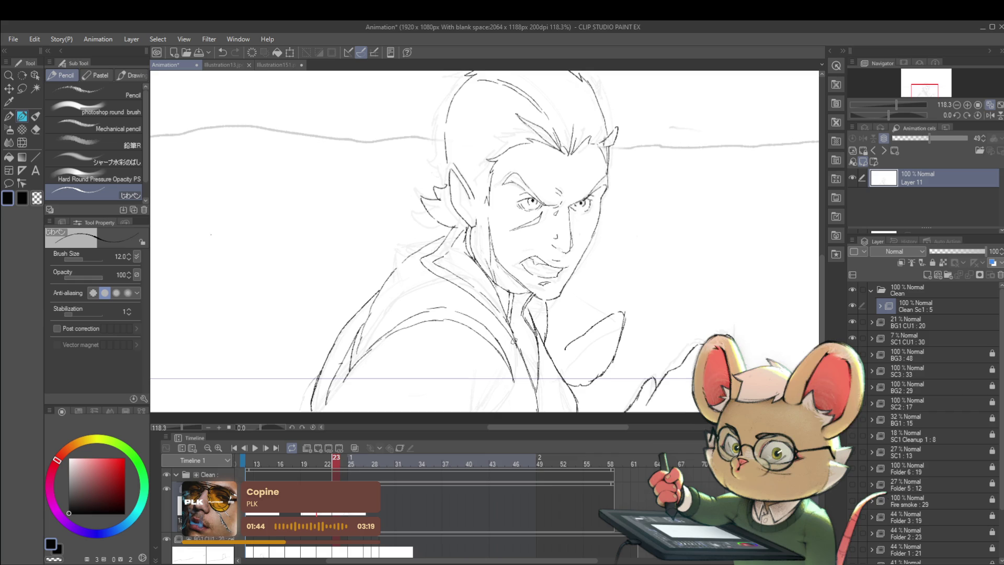